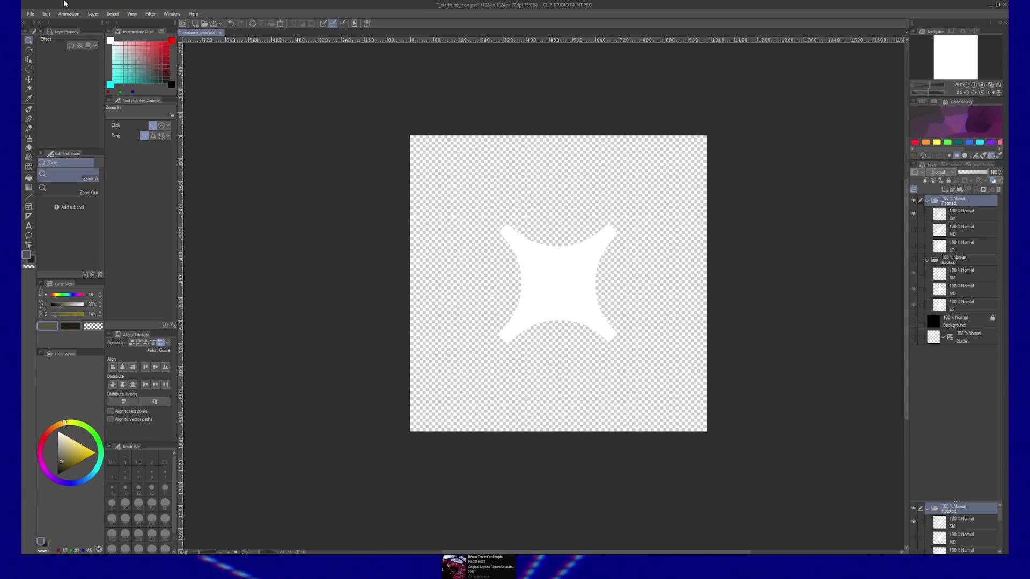
# Export the small four-point star layer as a PNG and confirm the file name to reach export settings
pyautogui.click(33, 14)
pyautogui.moveTo(61, 113)
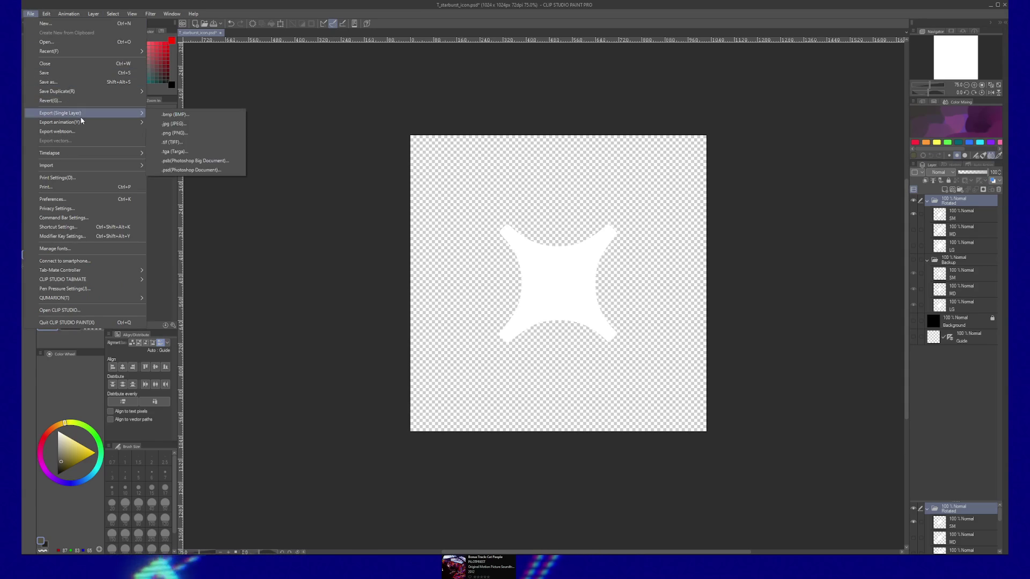
pyautogui.click(193, 135)
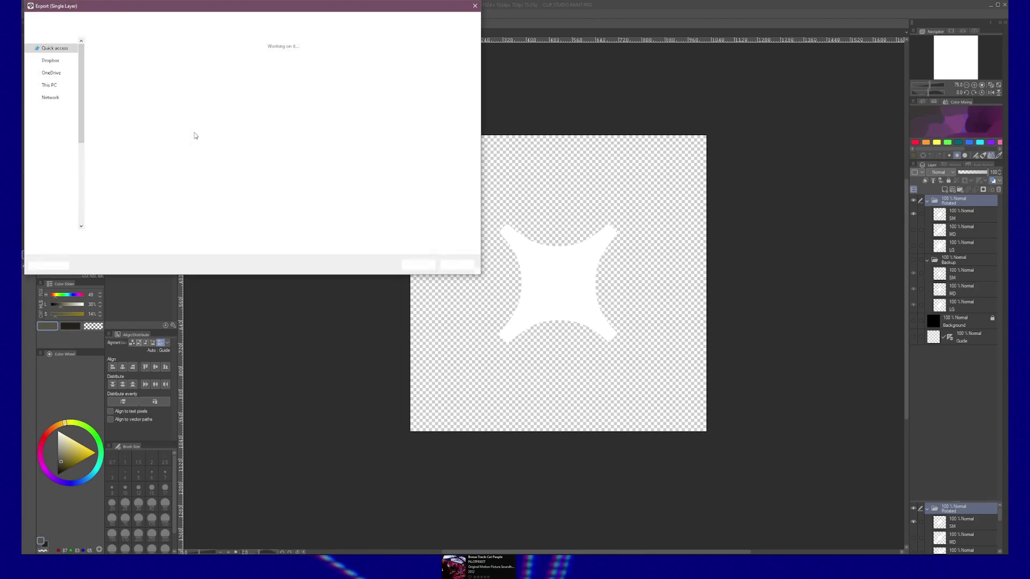
pyautogui.press('Return')
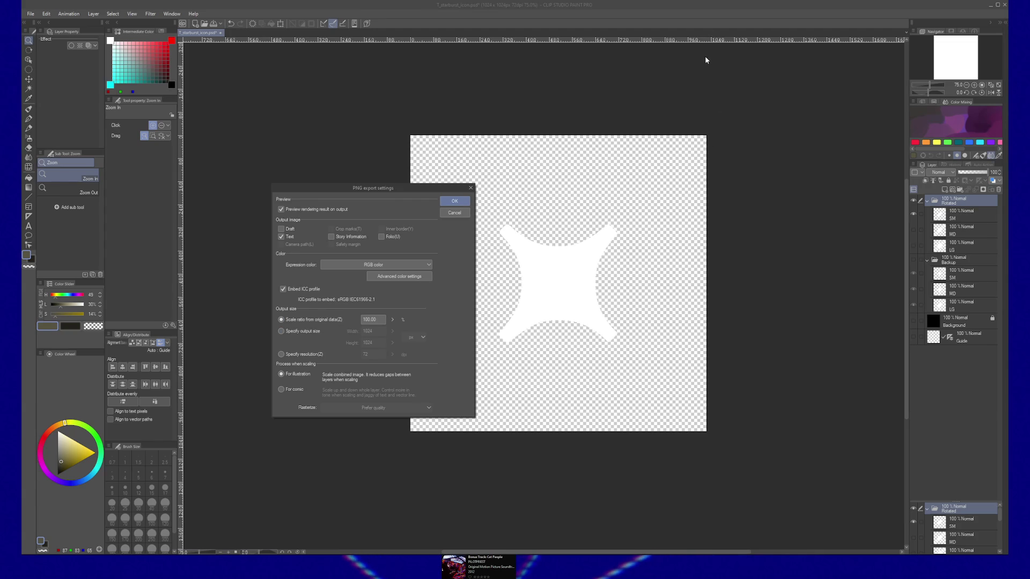
# Specify a 256 × 256 output size, accept the PNG settings and confirm the export preview
pyautogui.click(282, 332)
pyautogui.write('256')
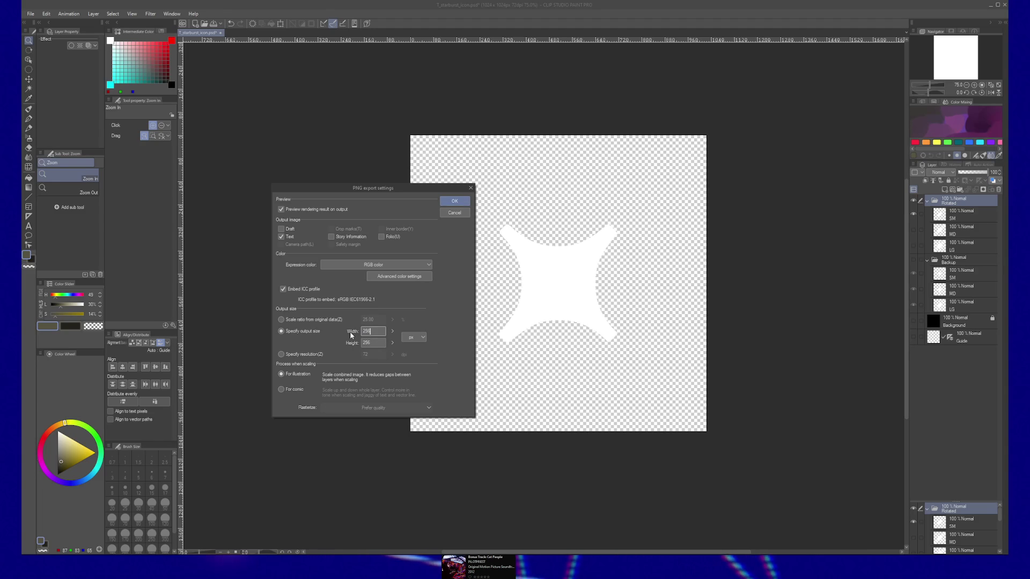
pyautogui.hotkey('ctrl', 'a')
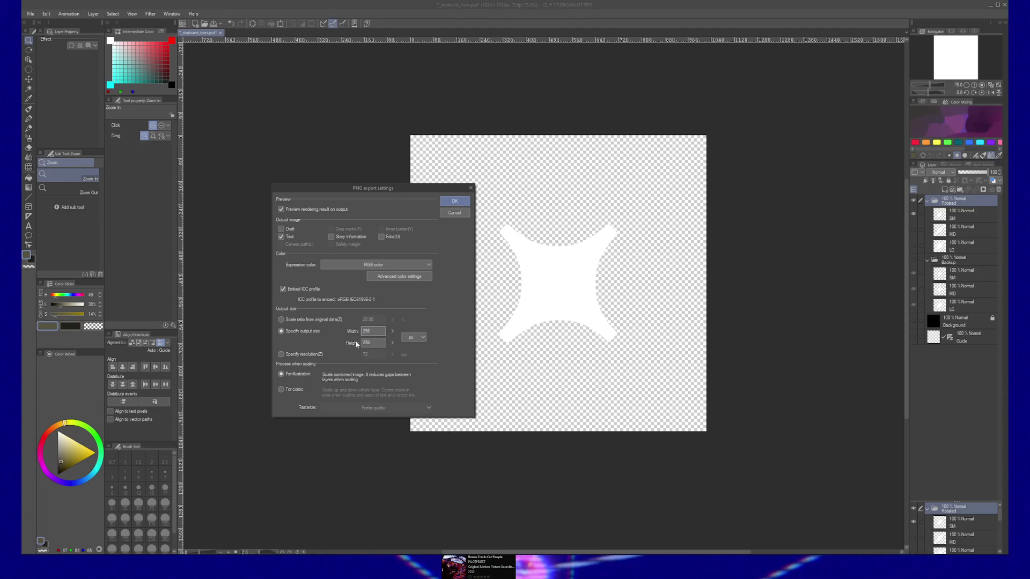
pyautogui.click(316, 374)
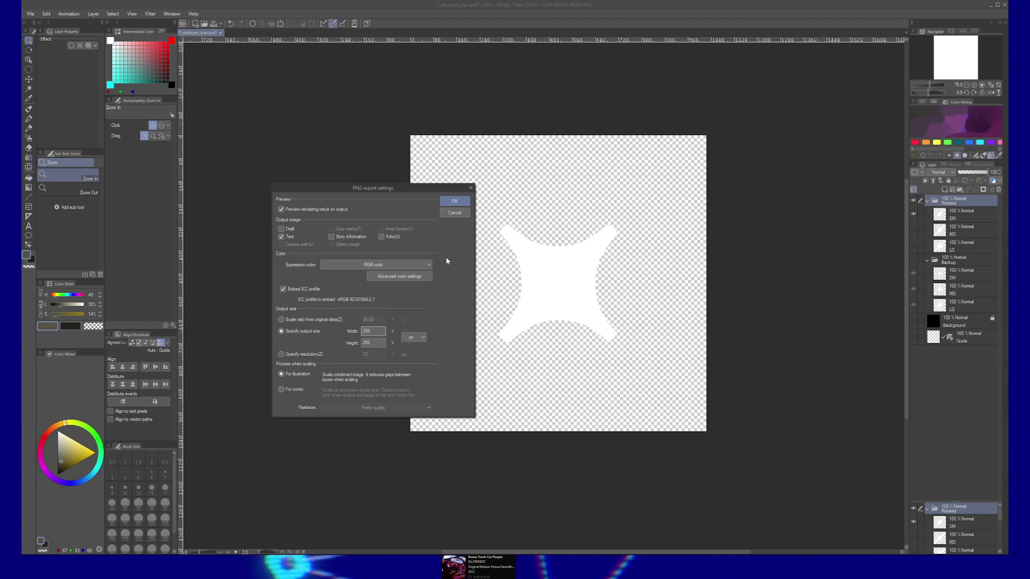
pyautogui.click(454, 203)
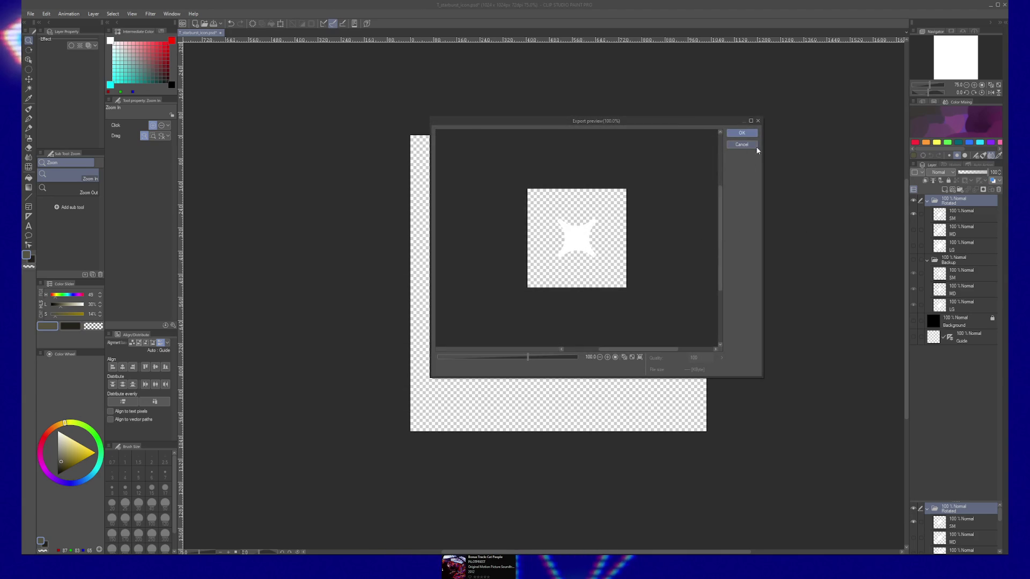
pyautogui.click(741, 133)
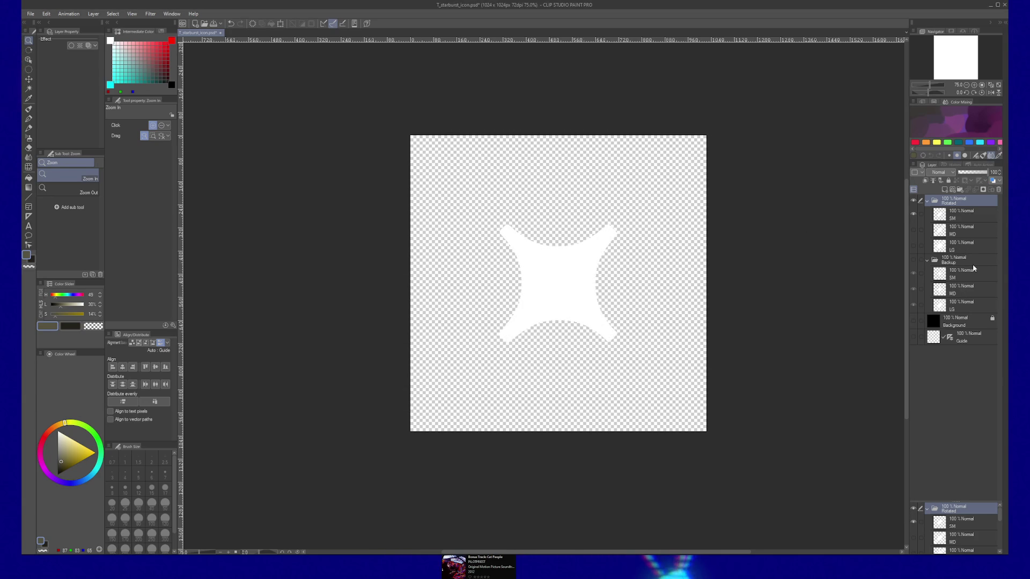
# Show the long-rayed star layer, export it as a 256 × 256 PNG, then show the eight-rayed star layer
pyautogui.click(915, 214)
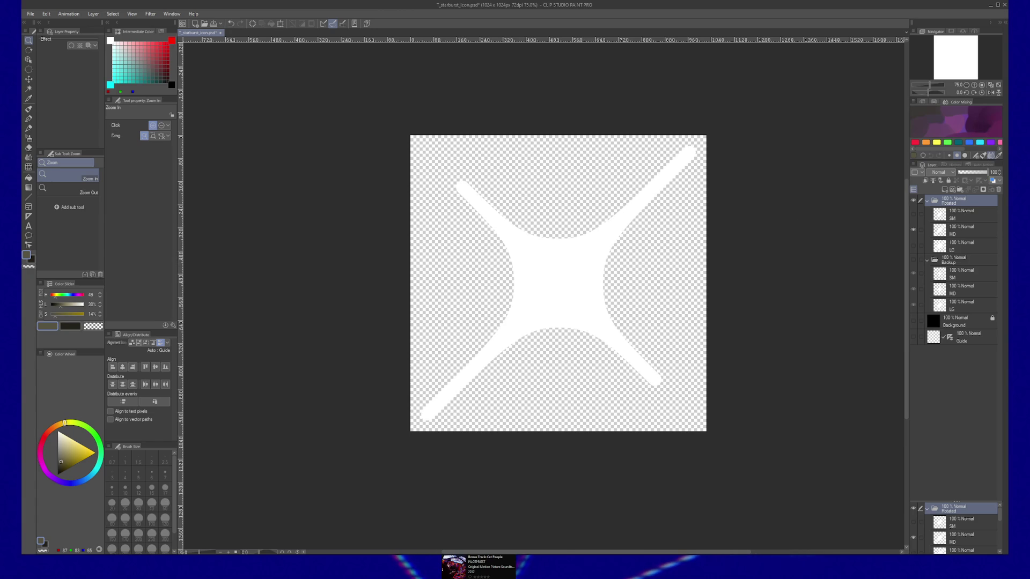
pyautogui.click(30, 14)
pyautogui.moveTo(60, 113)
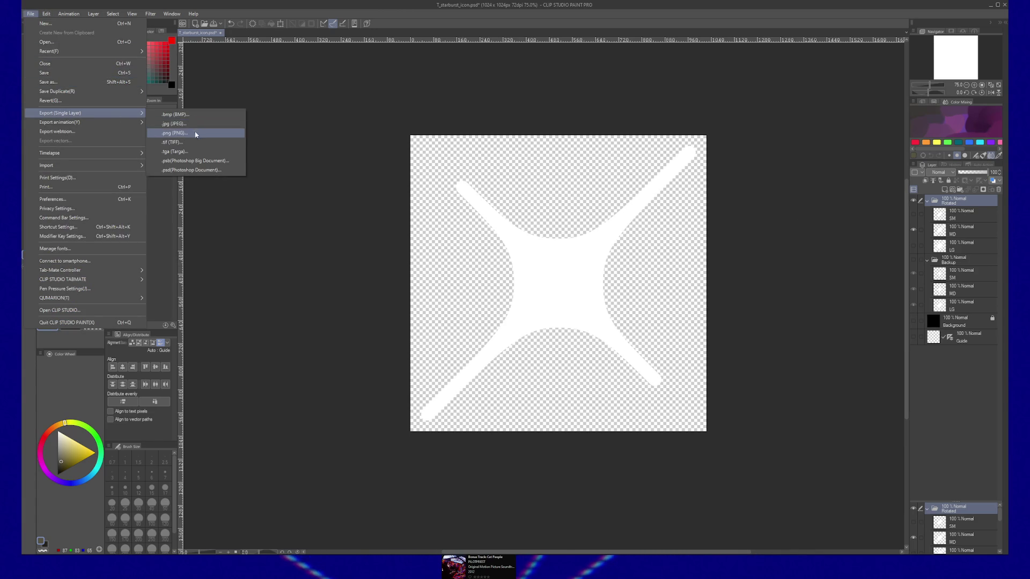
pyautogui.click(194, 133)
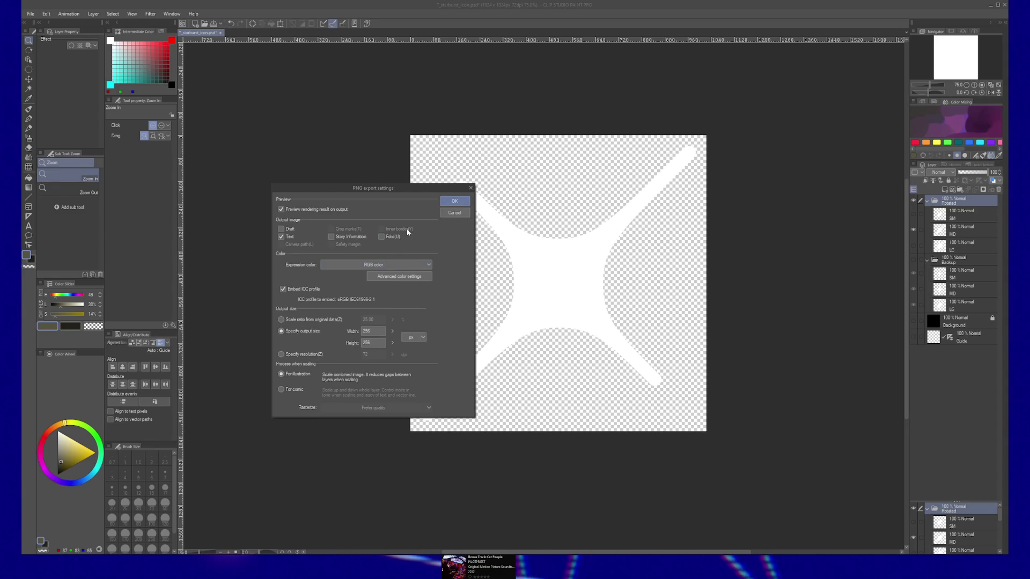
pyautogui.click(454, 200)
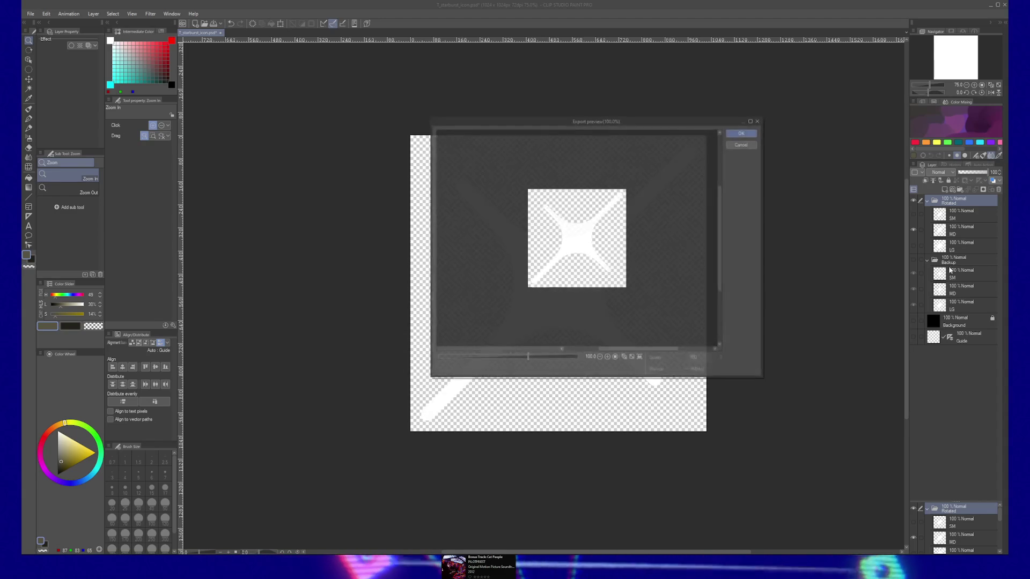
pyautogui.click(738, 133)
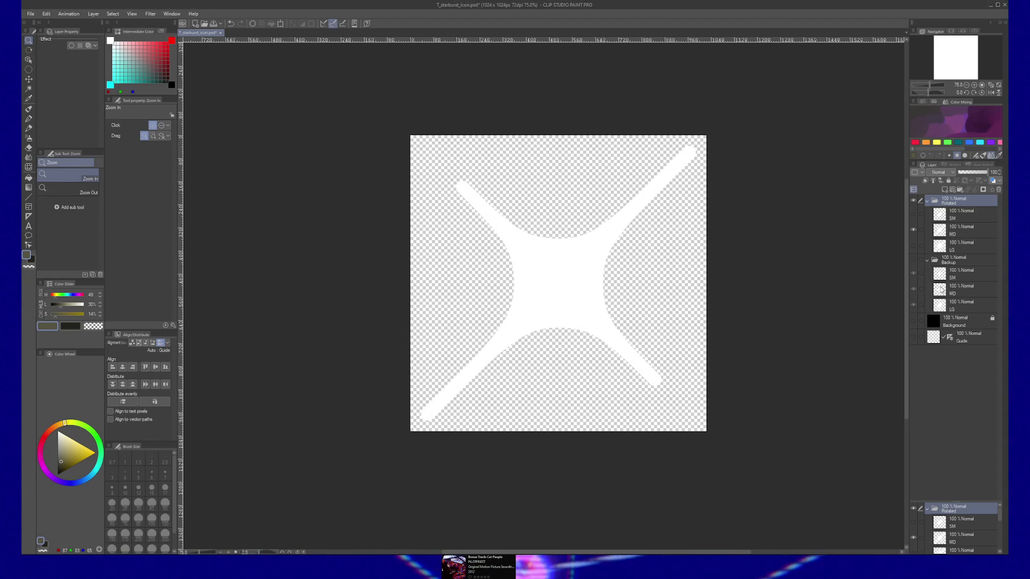
pyautogui.click(912, 229)
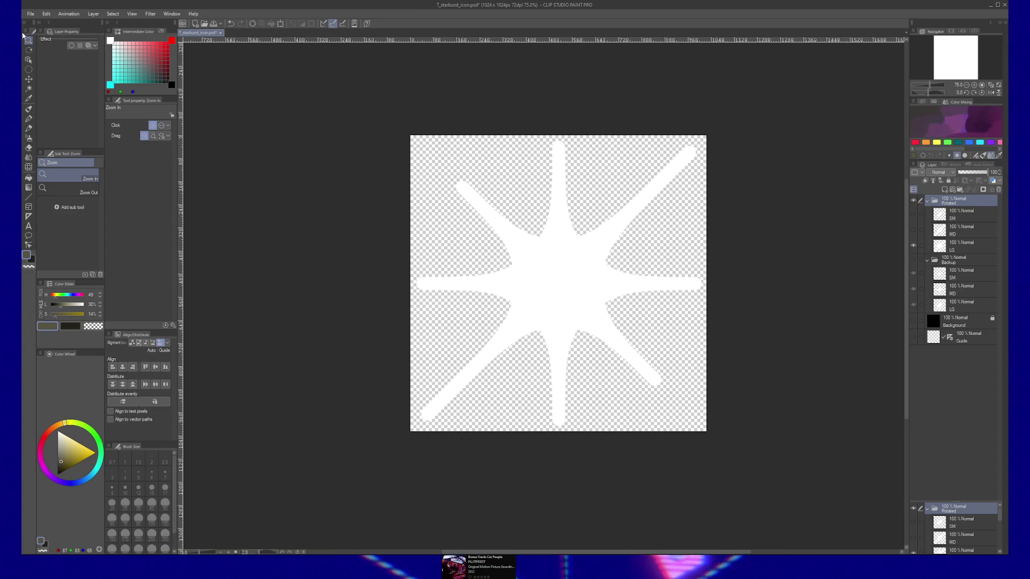
# Export the eight-rayed star layer as a 256-pixel PNG and bring Unreal Engine forward
pyautogui.click(31, 14)
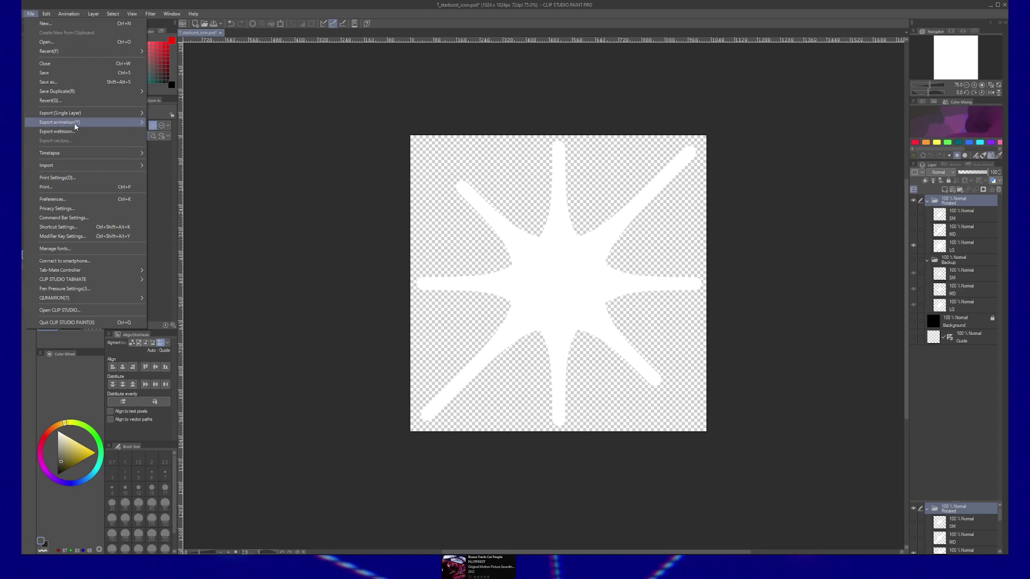
pyautogui.moveTo(61, 113)
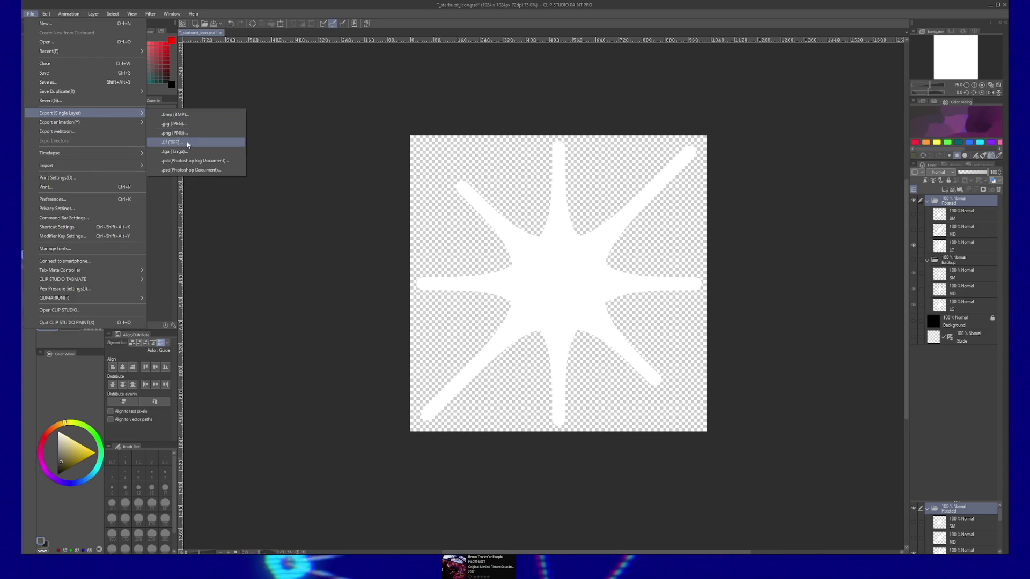
pyautogui.click(188, 143)
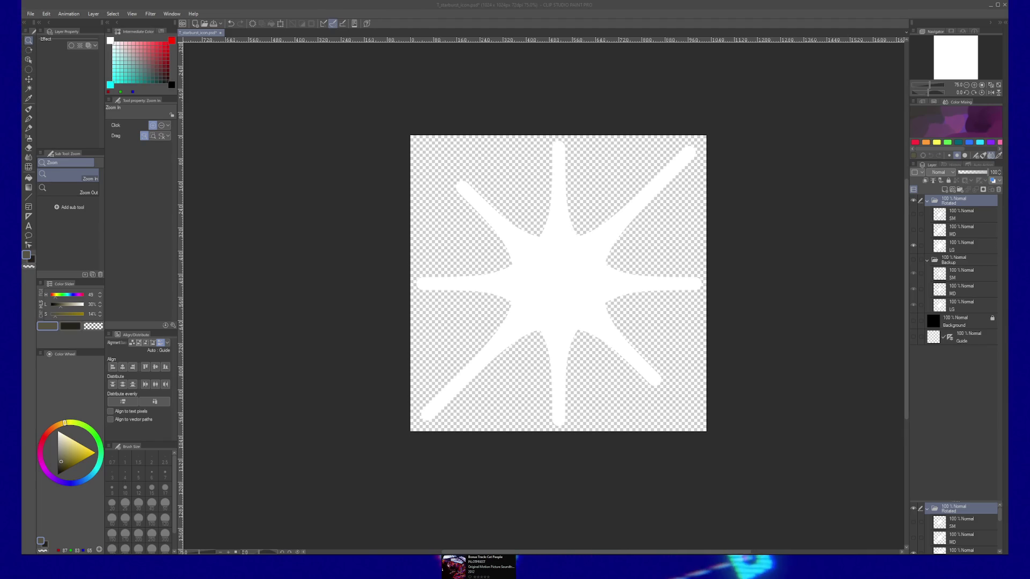
pyautogui.click(454, 201)
pyautogui.click(755, 133)
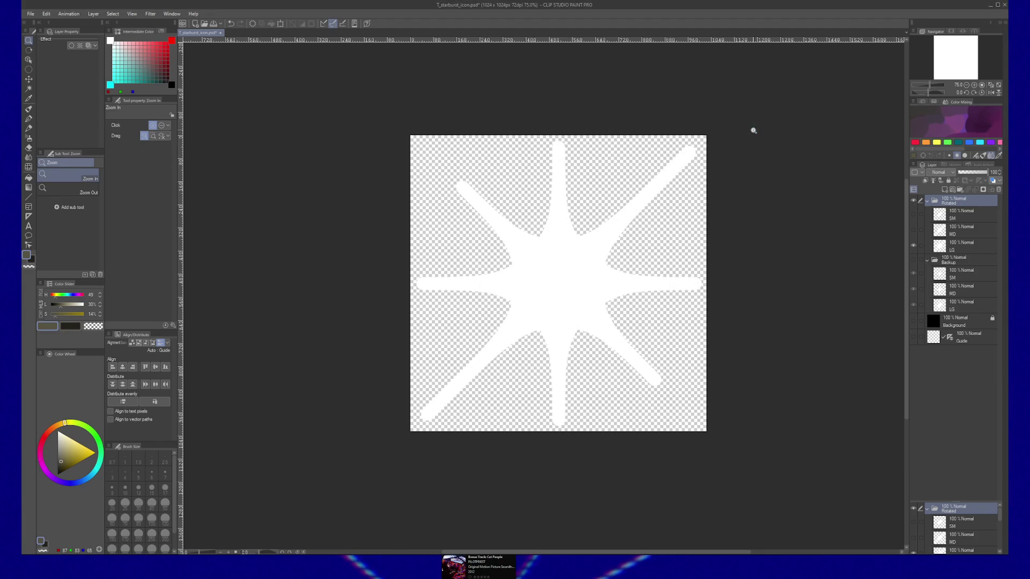
pyautogui.click(991, 7)
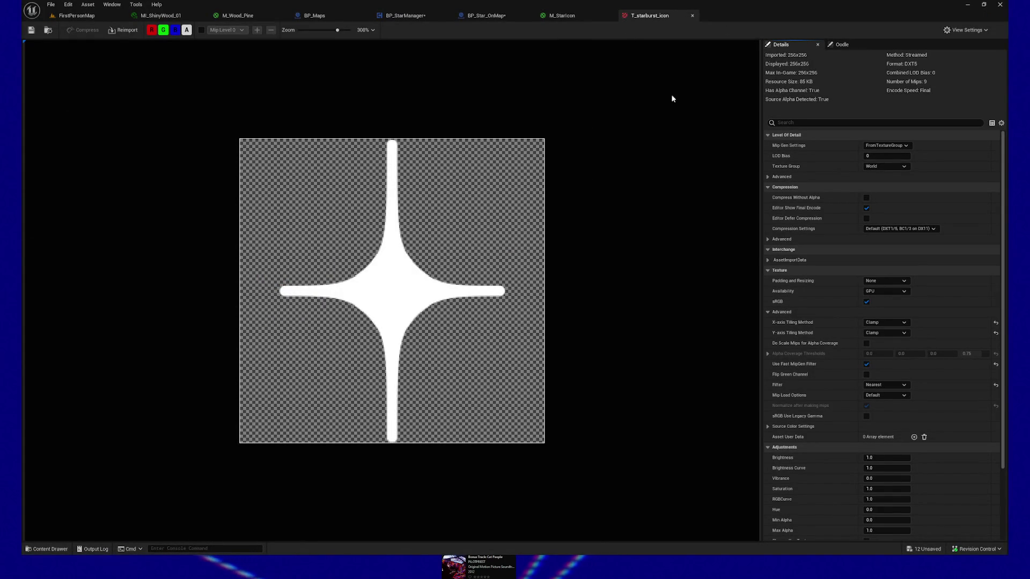
# Zoom the T_starburst_icon preview to 209%, browse to its asset folder and enlarge the Content Drawer
pyautogui.click(49, 549)
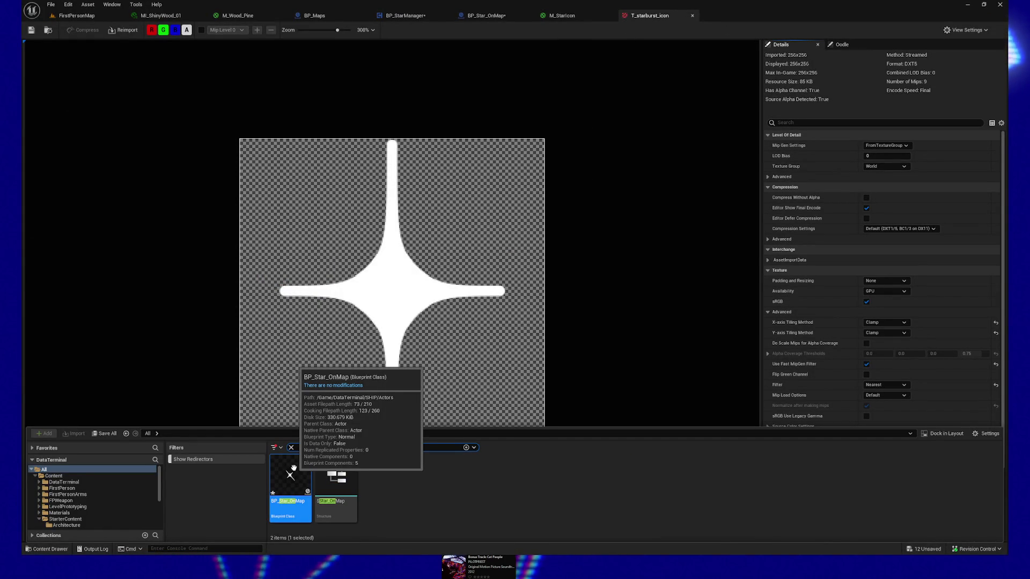
pyautogui.click(117, 76)
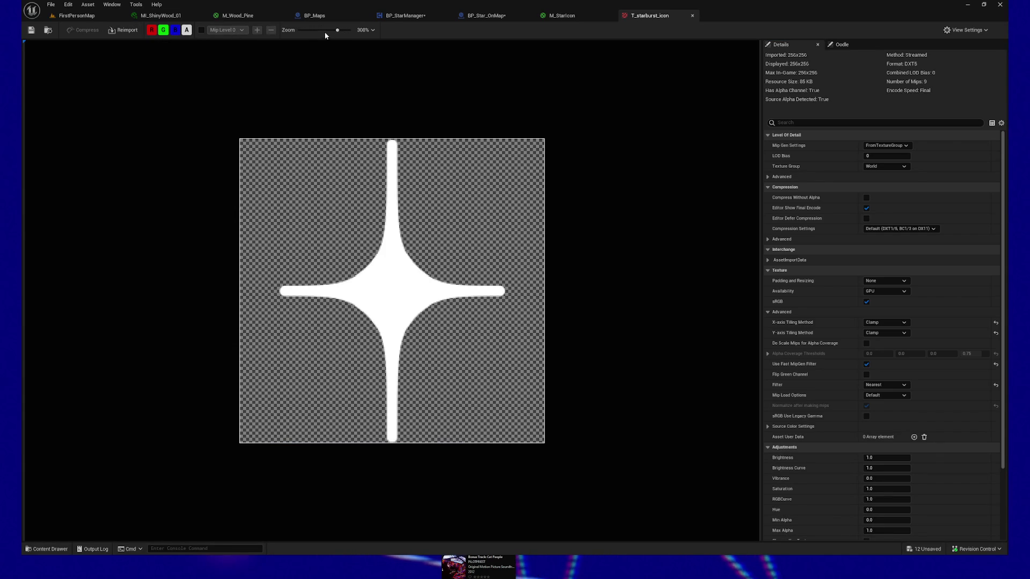
pyautogui.moveTo(322, 32); pyautogui.dragTo(335, 30)
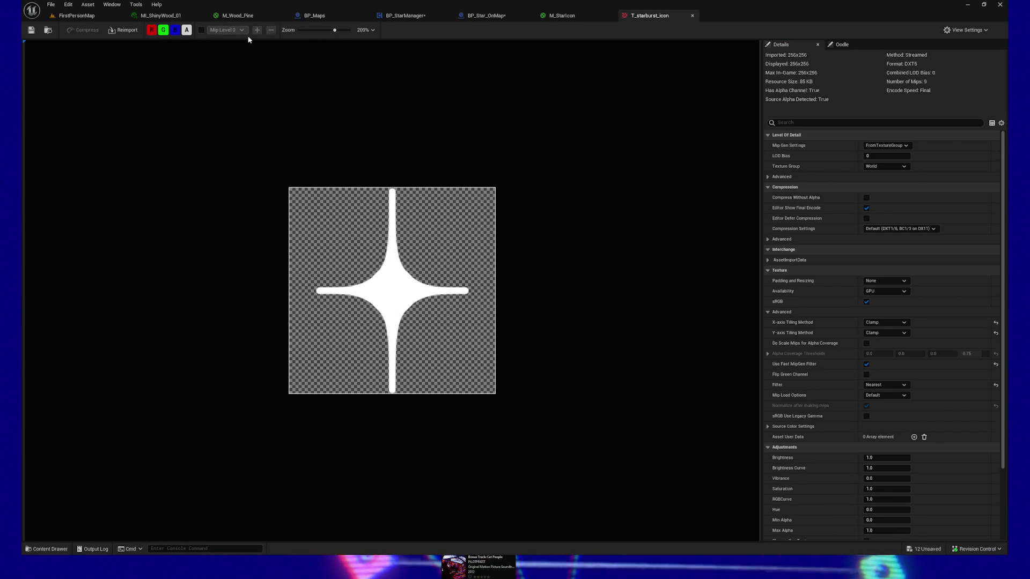
pyautogui.click(47, 30)
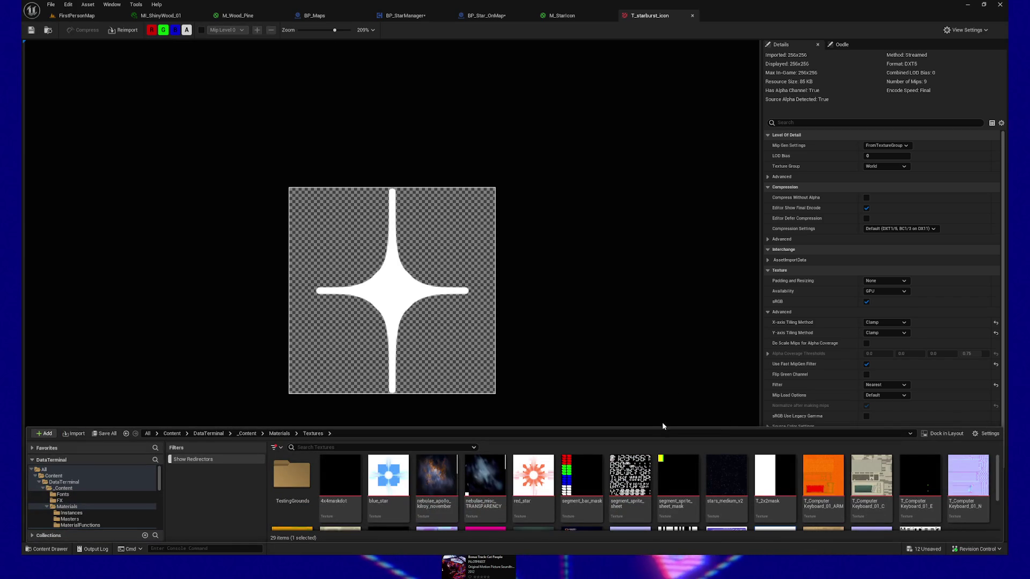
pyautogui.moveTo(661, 427); pyautogui.dragTo(635, 276)
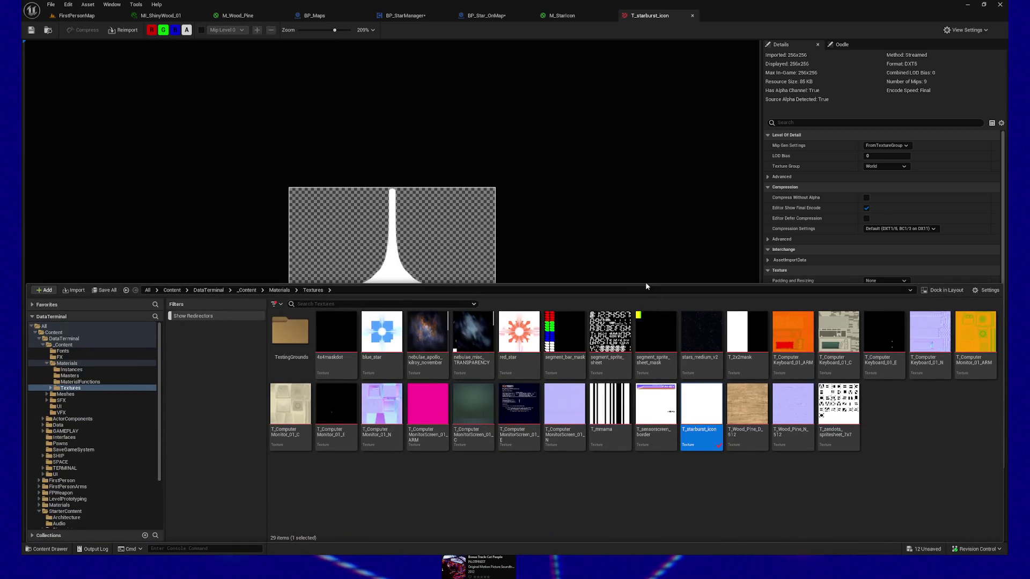
# Reimport T_starburst_icon with the new star PNG and rename it T_StarburstMedium
pyautogui.rightClick(704, 406)
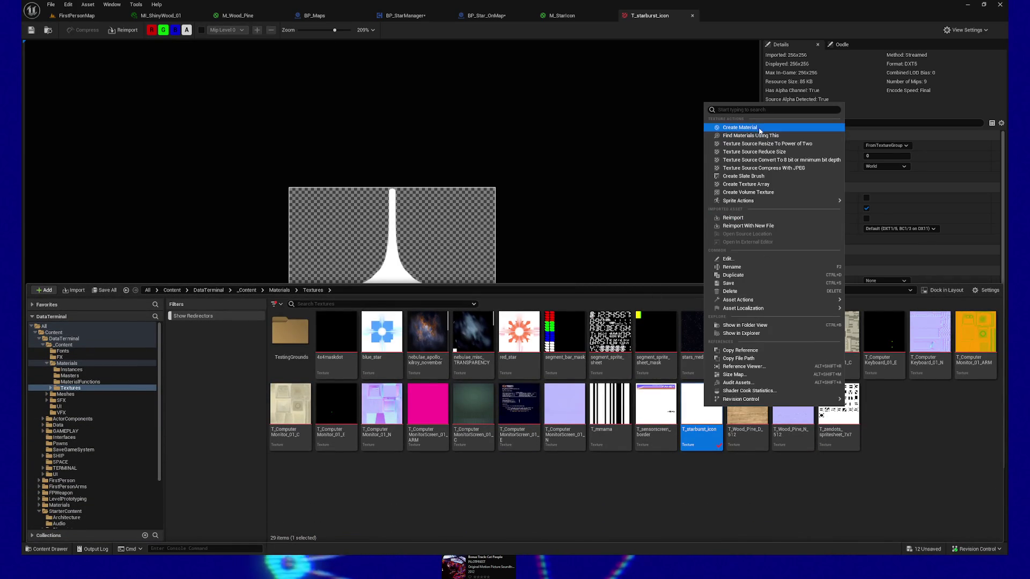
pyautogui.click(741, 219)
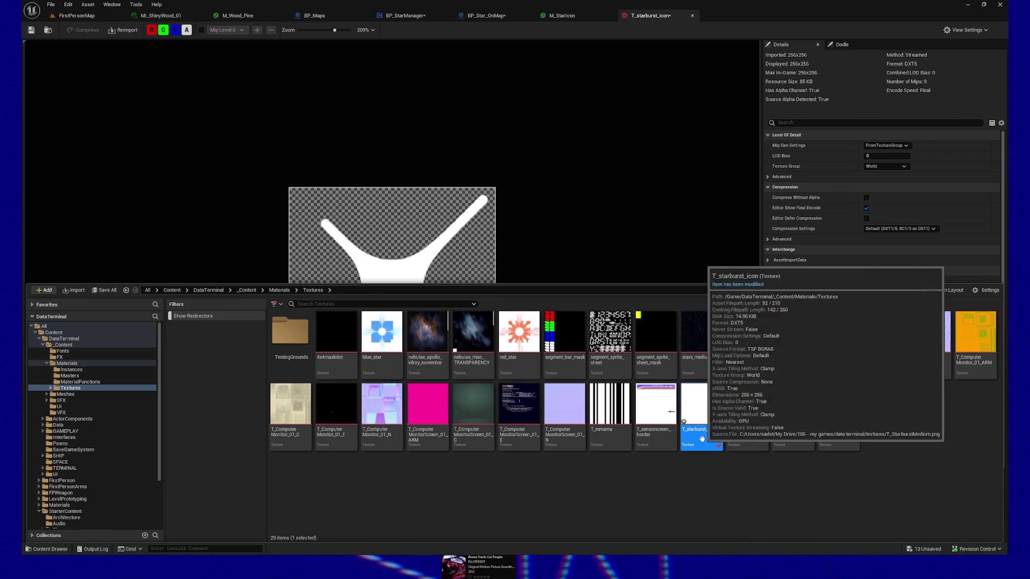
pyautogui.press('F2')
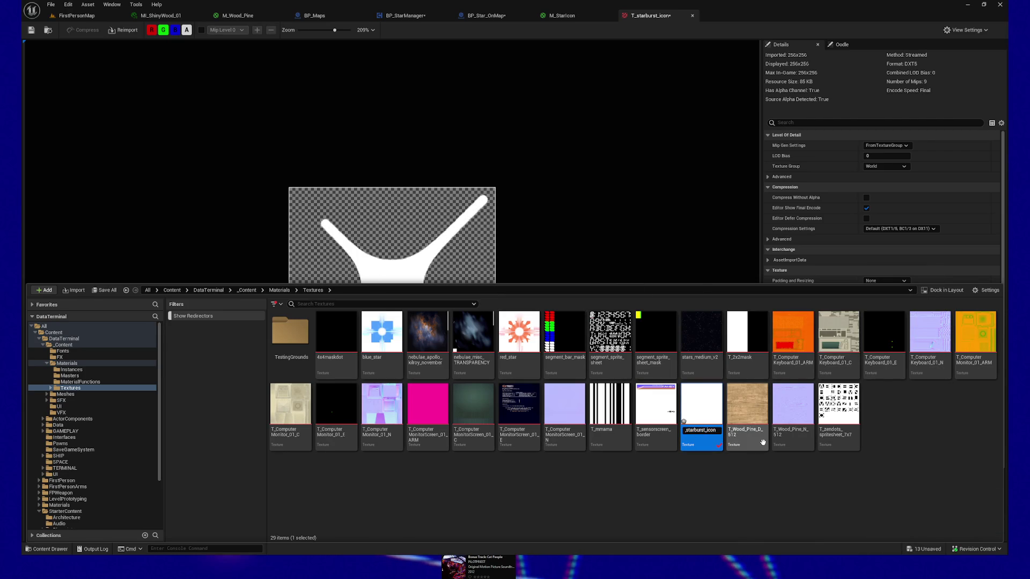
pyautogui.write('T_S')
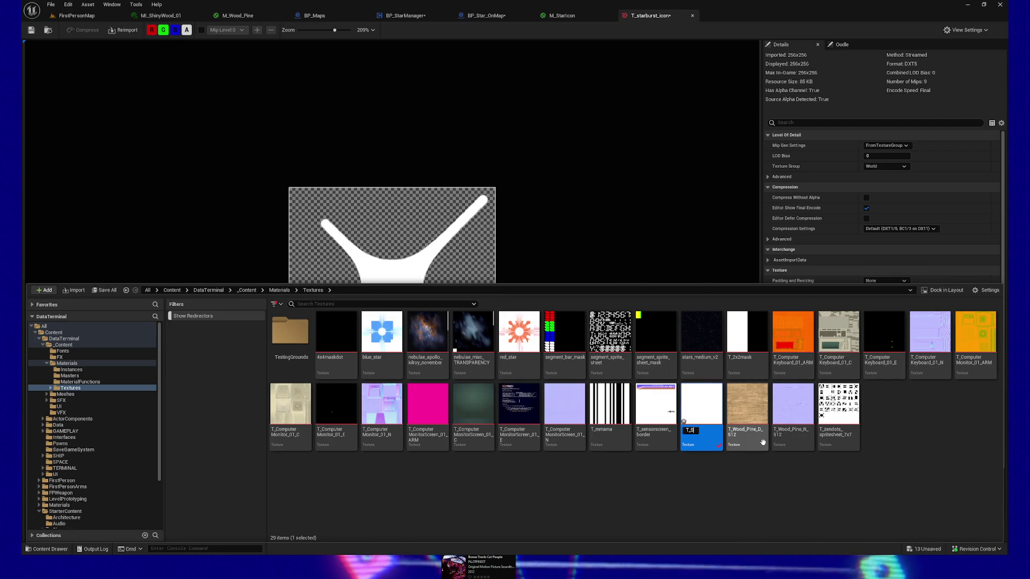
pyautogui.write('tarburstMedium')
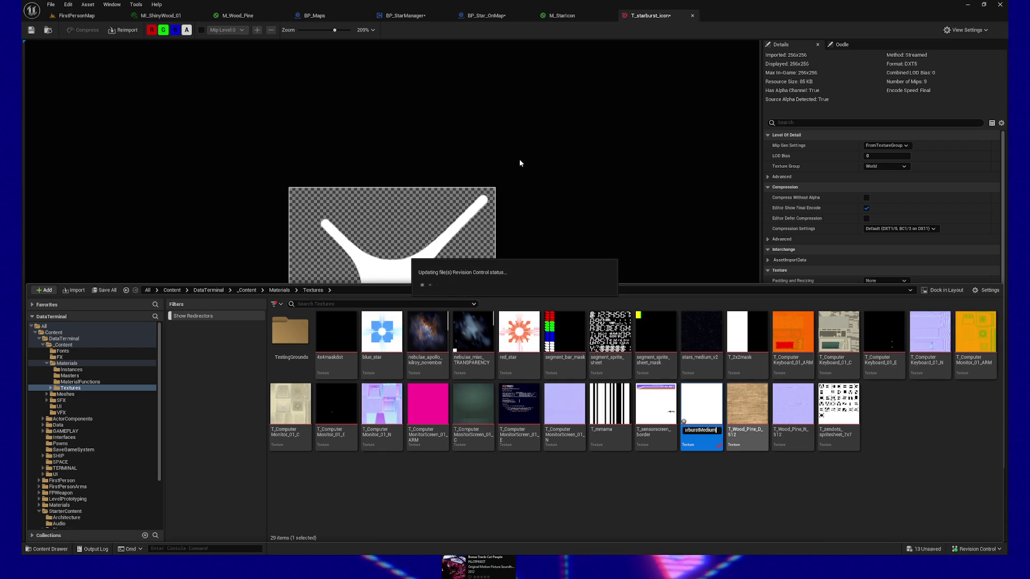
pyautogui.press('Return')
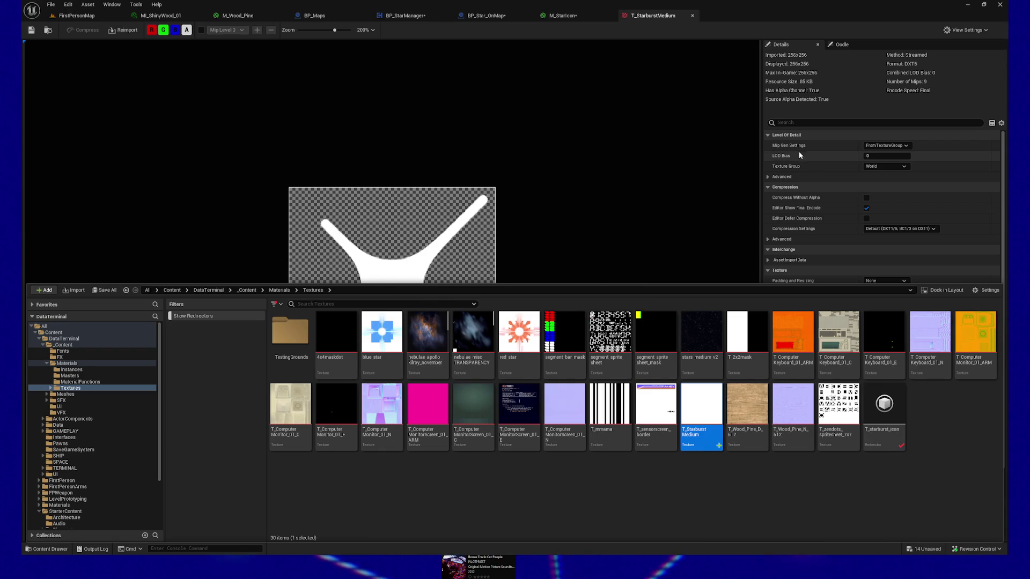
# Set T_StarburstMedium's Mip Gen Settings to SimpleAverage and save the texture
pyautogui.click(743, 173)
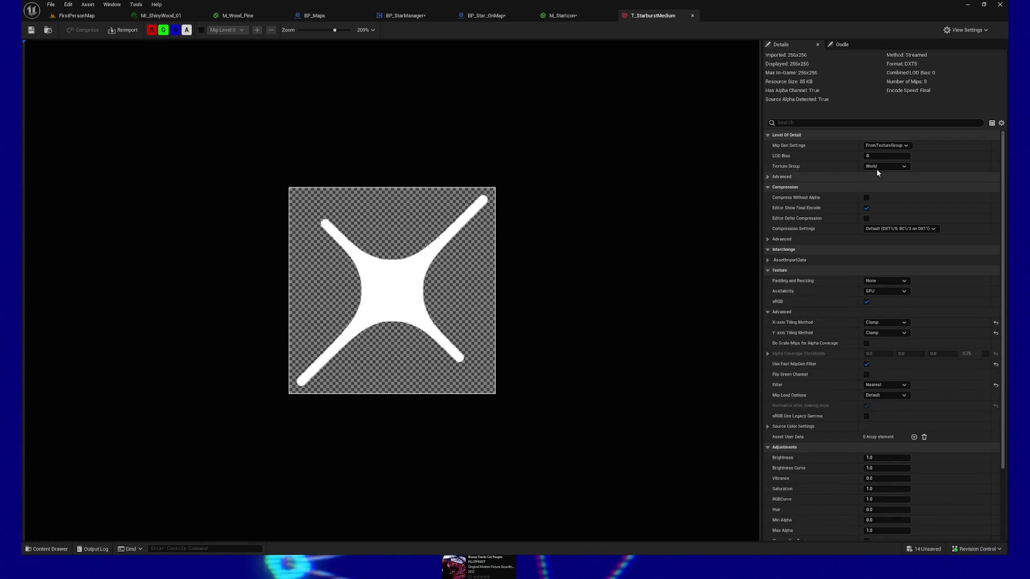
pyautogui.click(888, 146)
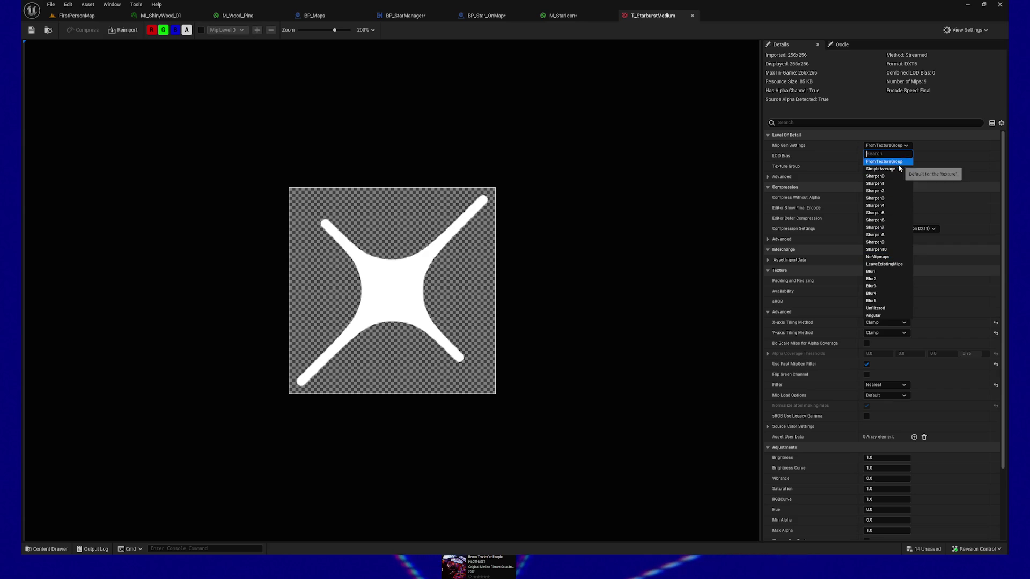
pyautogui.click(880, 168)
pyautogui.hotkey('ctrl', 's')
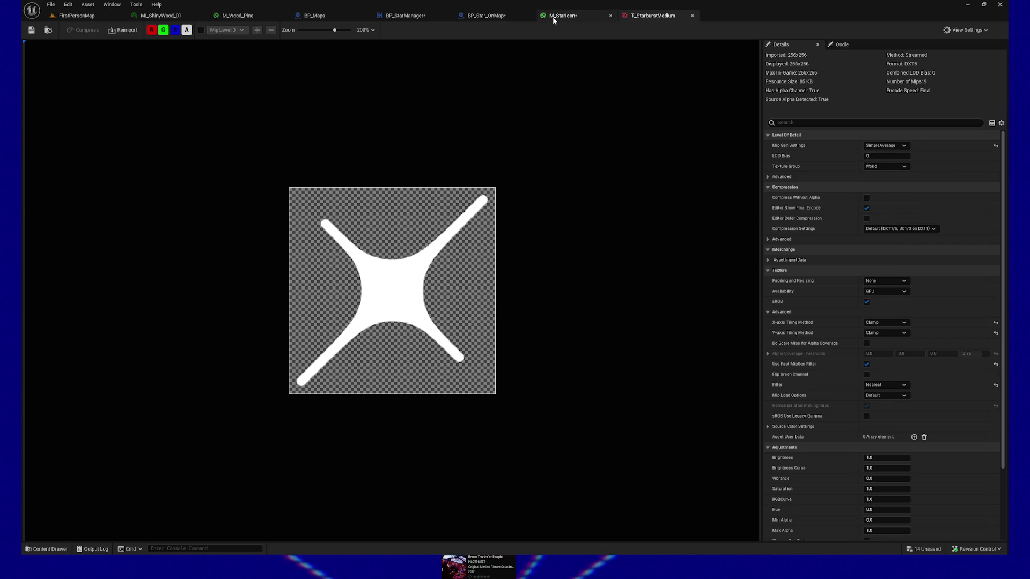
pyautogui.click(577, 21)
# Delete the Constant, CustomRotator, Divide and TexCoord nodes from M_StarIcon, apply it and return to FirstPersonMap
pyautogui.moveTo(538, 156); pyautogui.dragTo(805, 296)
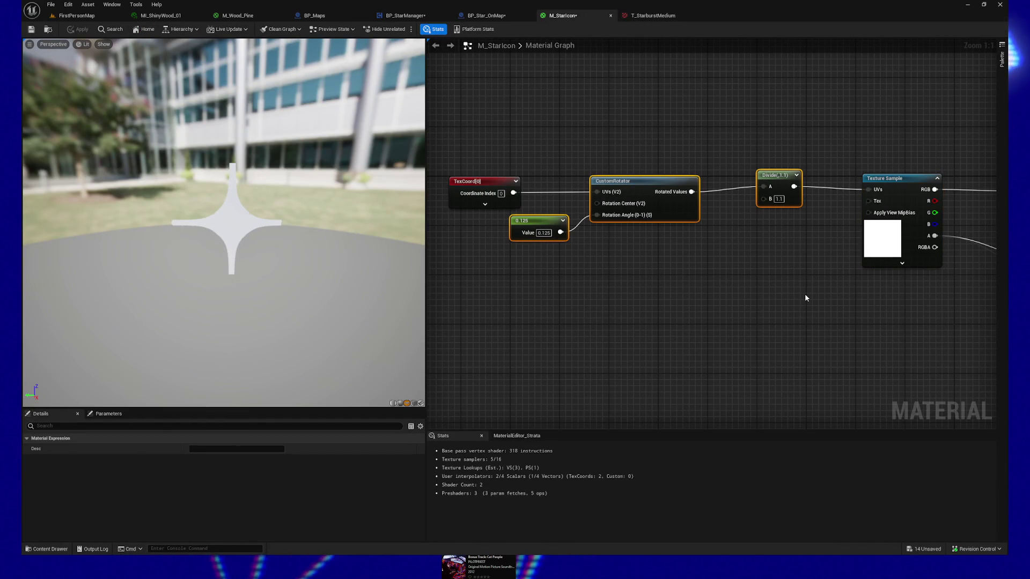
pyautogui.press('Delete')
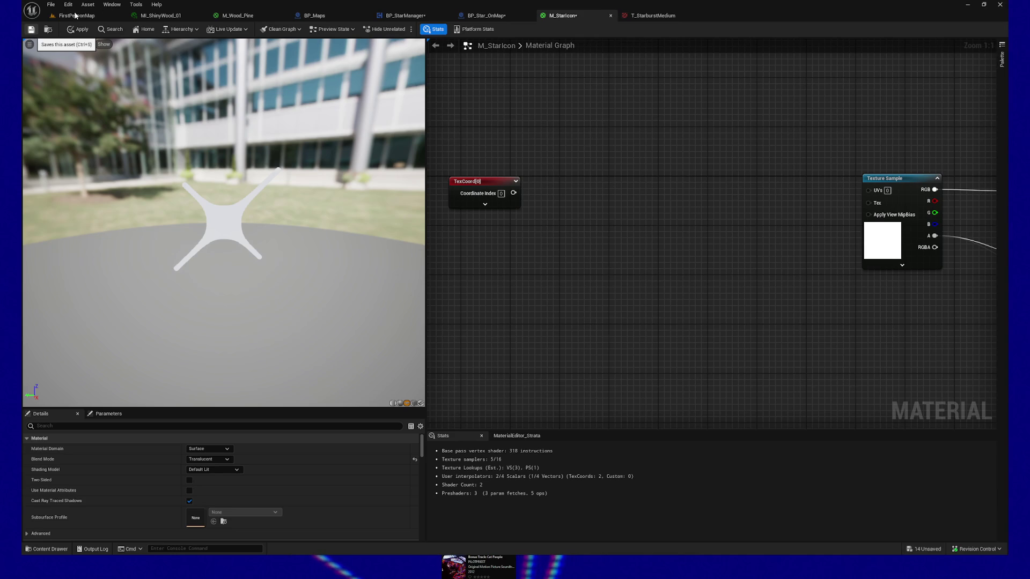
pyautogui.hotkey('ctrl', 's')
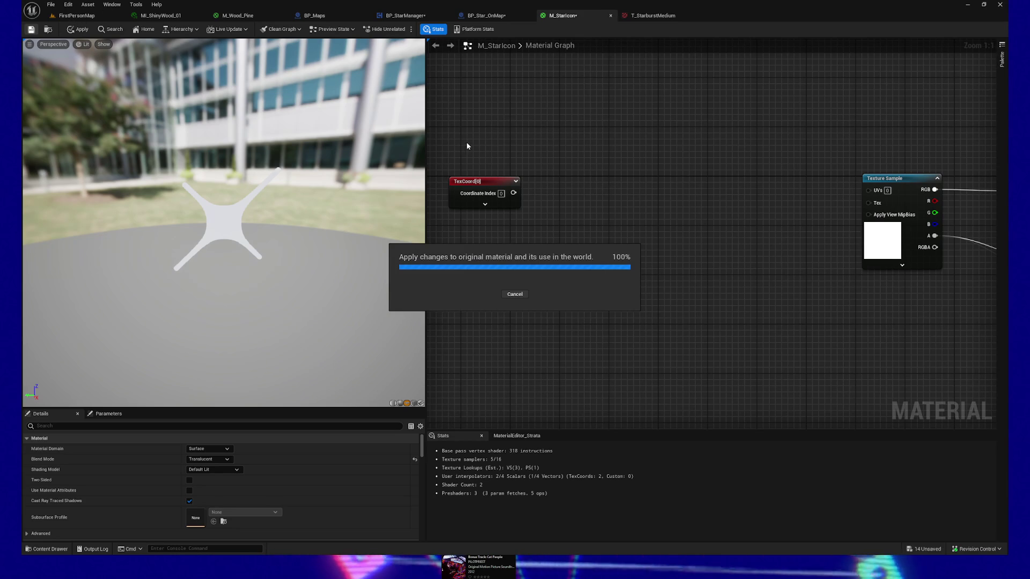
pyautogui.moveTo(466, 144); pyautogui.dragTo(546, 250)
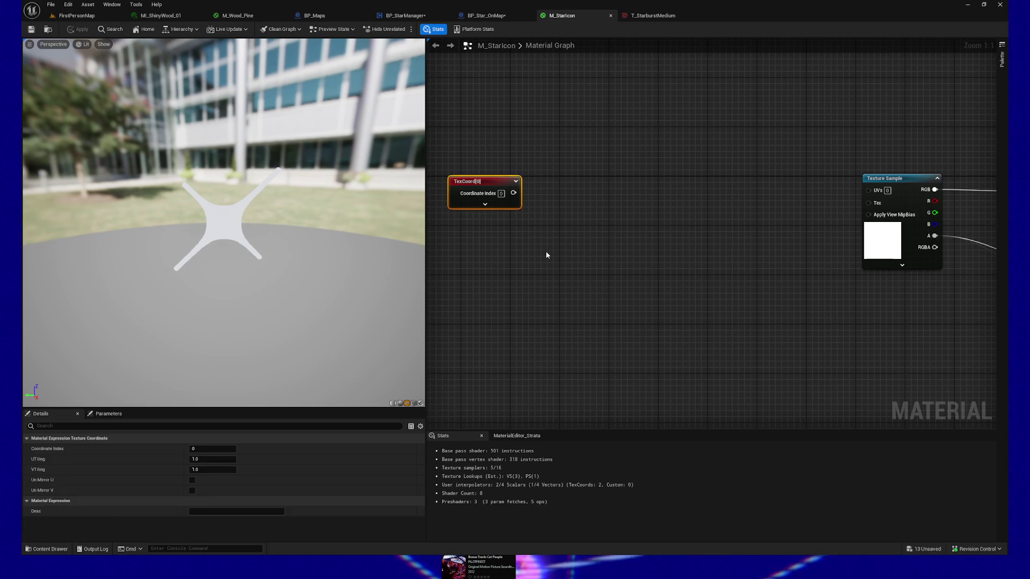
pyautogui.press('Delete')
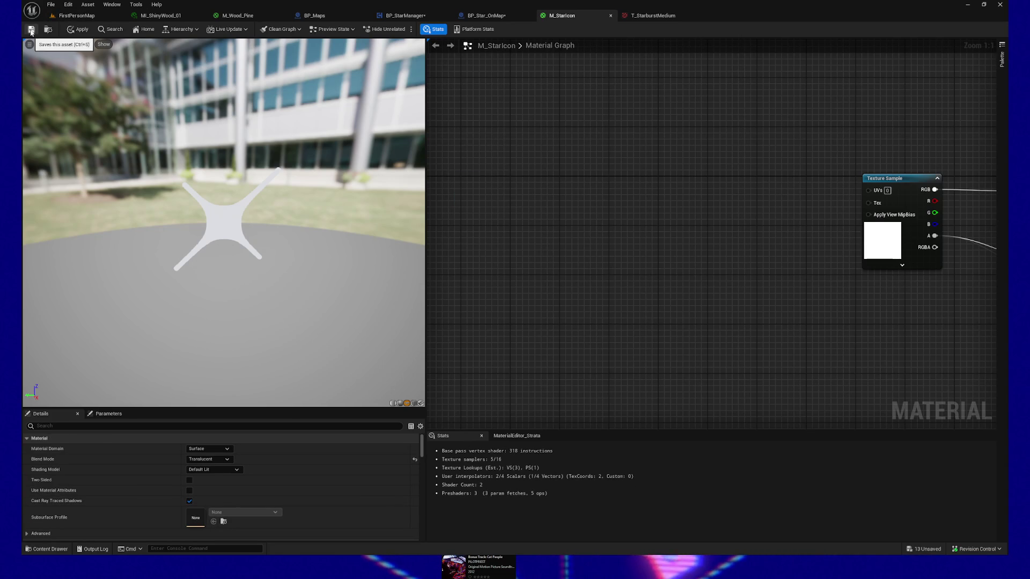
pyautogui.click(89, 16)
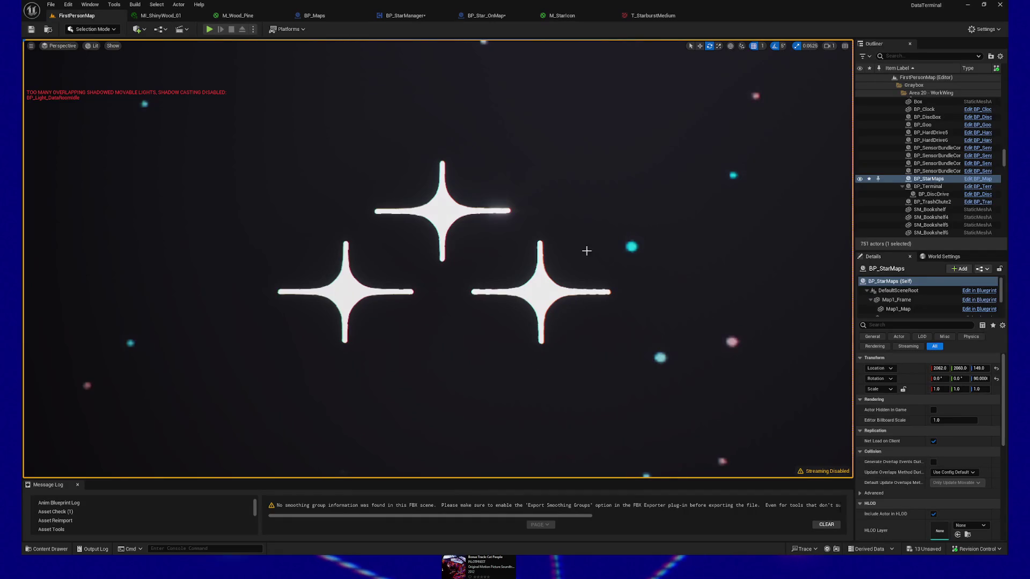
# Focus on the star map and rotate the left BP_Star_OnMap actor about a quarter turn
pyautogui.click(536, 277)
pyautogui.press('f')
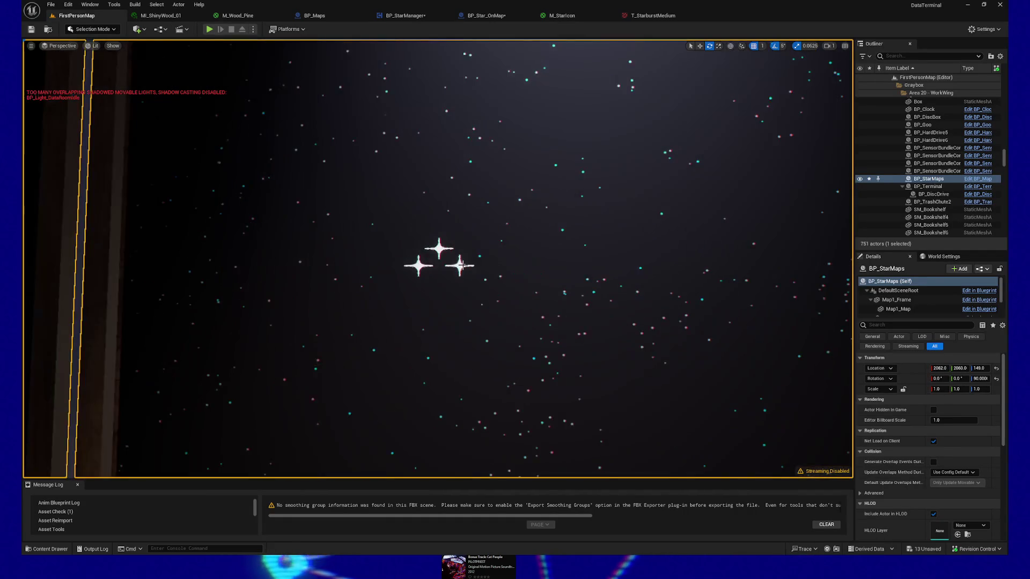
pyautogui.scroll(5, 462, 267)
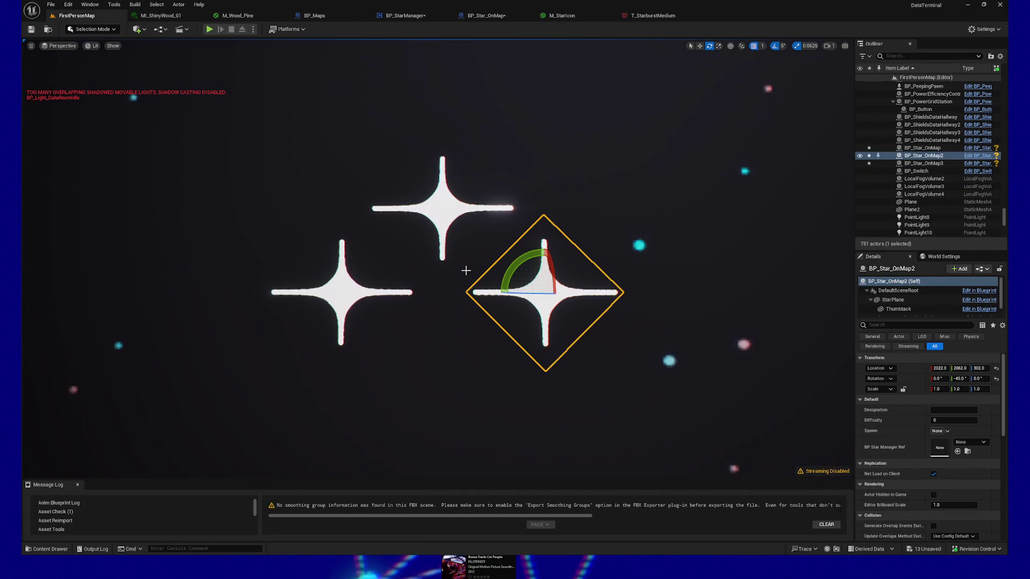
pyautogui.keyDown('ctrl'); pyautogui.click(448, 215); pyautogui.keyUp('ctrl')
pyautogui.click(341, 291)
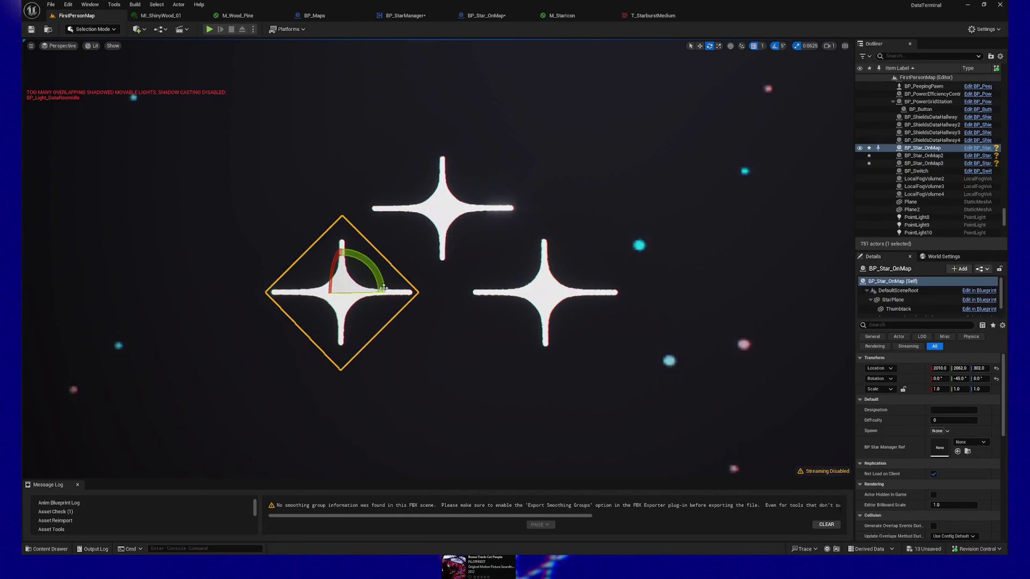
pyautogui.moveTo(383, 281); pyautogui.dragTo(378, 338)
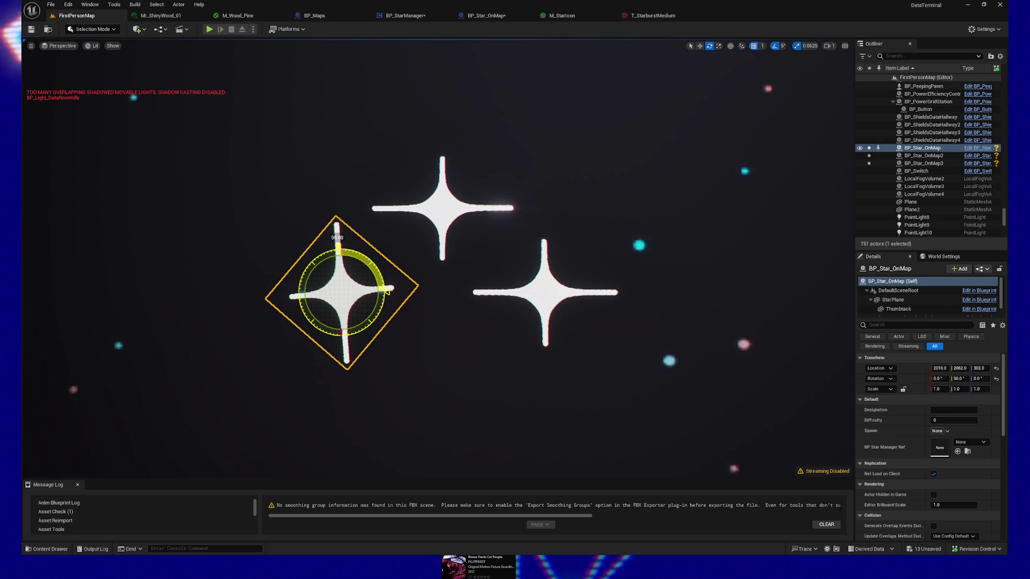
pyautogui.moveTo(385, 278); pyautogui.dragTo(385, 278)
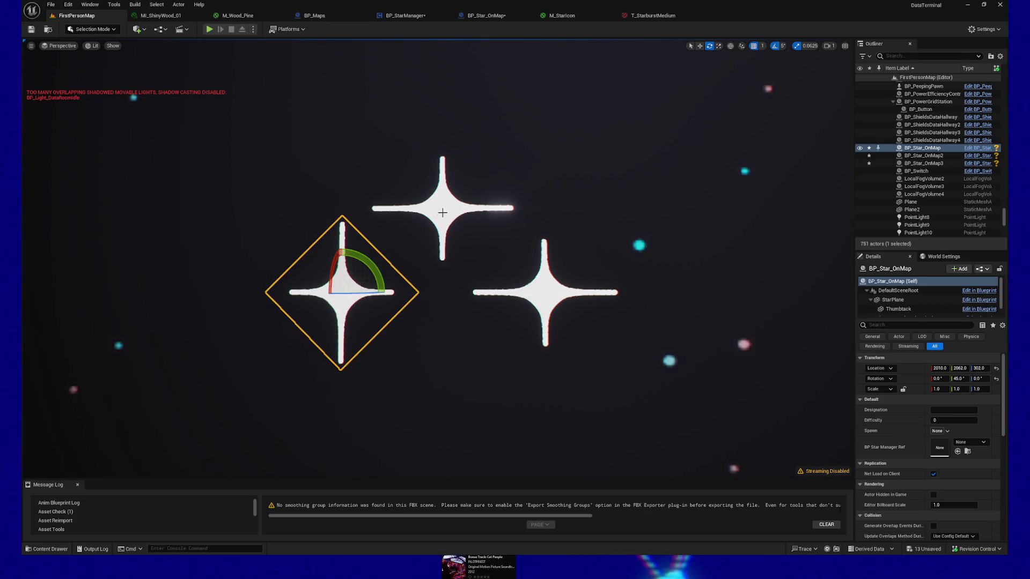
# Rotate the top and right stars a quarter turn each and reopen the M_StarIcon material
pyautogui.click(442, 214)
pyautogui.moveTo(481, 220); pyautogui.dragTo(483, 242)
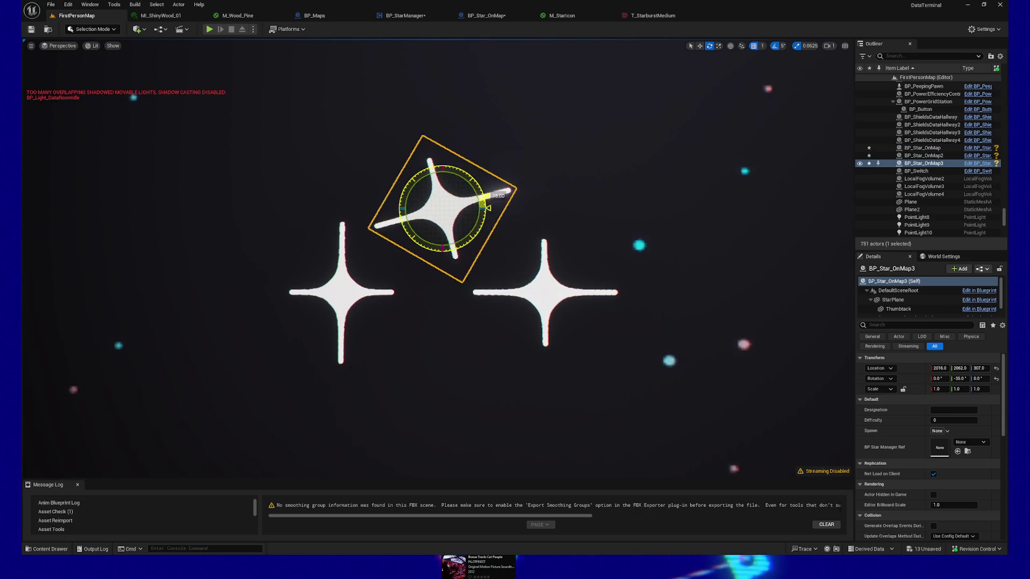
pyautogui.moveTo(494, 186)
pyautogui.mouseDown()
pyautogui.moveTo(442, 153)
pyautogui.moveTo(558, 316)
pyautogui.mouseUp()
pyautogui.click(570, 309)
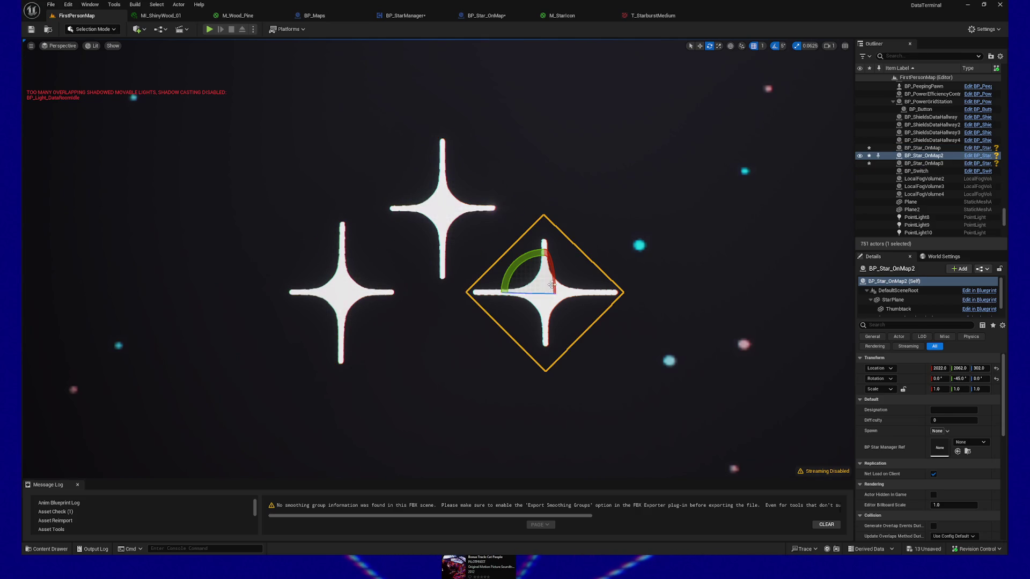
pyautogui.moveTo(526, 257)
pyautogui.mouseDown()
pyautogui.moveTo(554, 238)
pyautogui.moveTo(526, 261)
pyautogui.mouseUp()
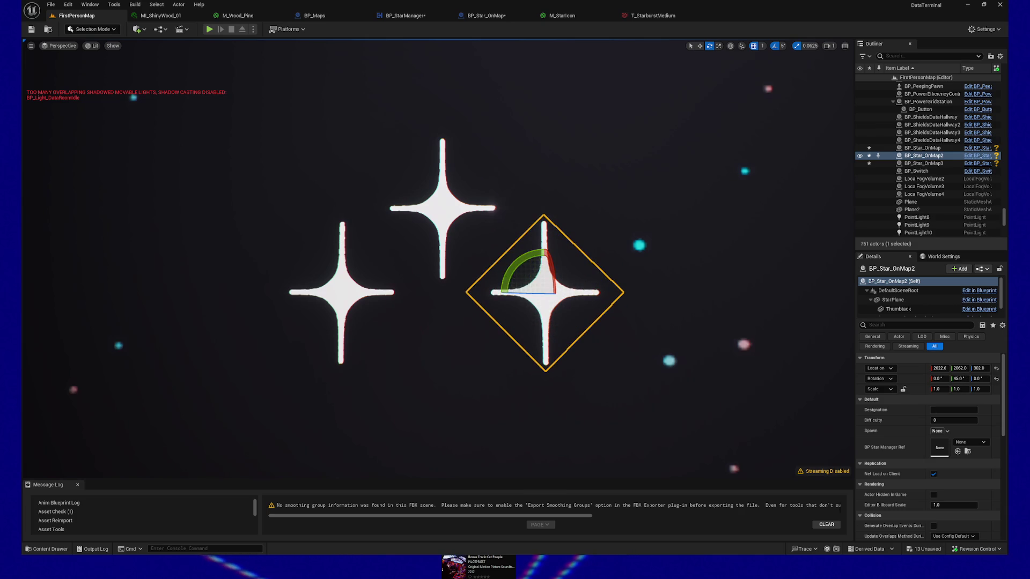
pyautogui.click(458, 311)
pyautogui.scroll(-5, 457, 311)
pyautogui.scroll(-2, 457, 311)
pyautogui.scroll(2, 457, 311)
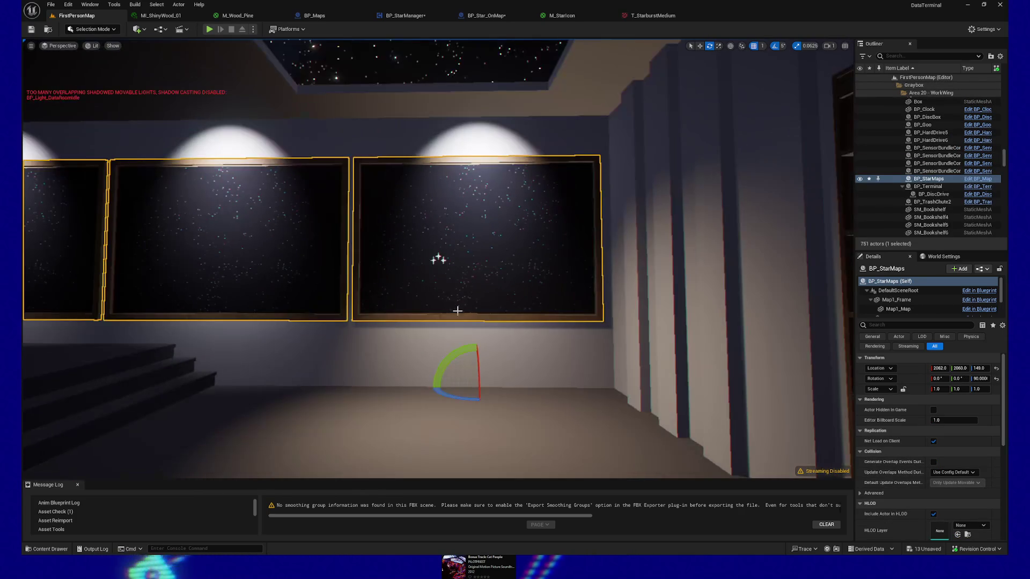
pyautogui.scroll(2, 457, 312)
pyautogui.scroll(3, 458, 311)
pyautogui.scroll(2, 449, 69)
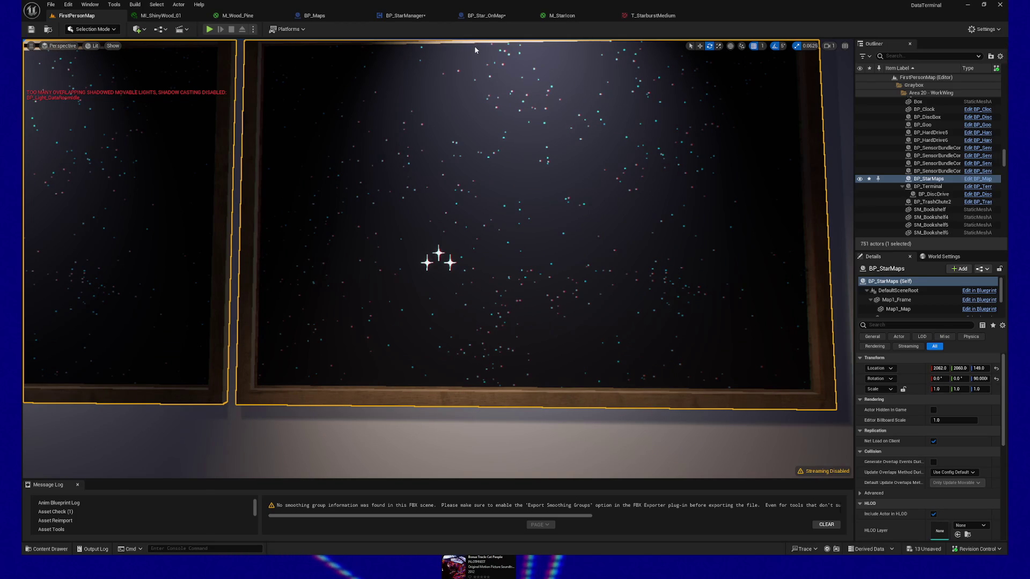
pyautogui.click(564, 16)
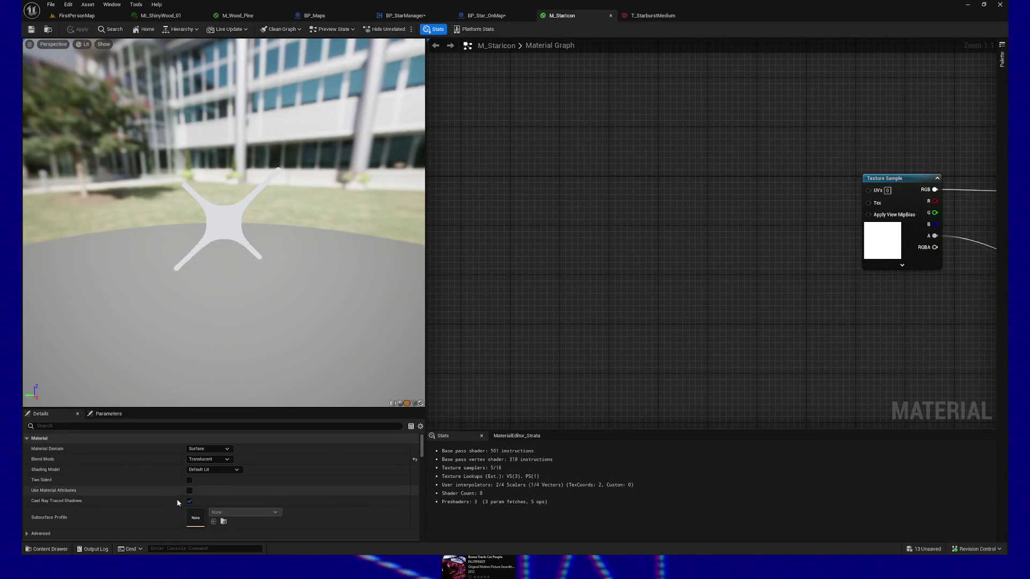
# Set M_StarIcon's Blend Mode to Masked, apply it and return to the FirstPersonMap level
pyautogui.click(222, 460)
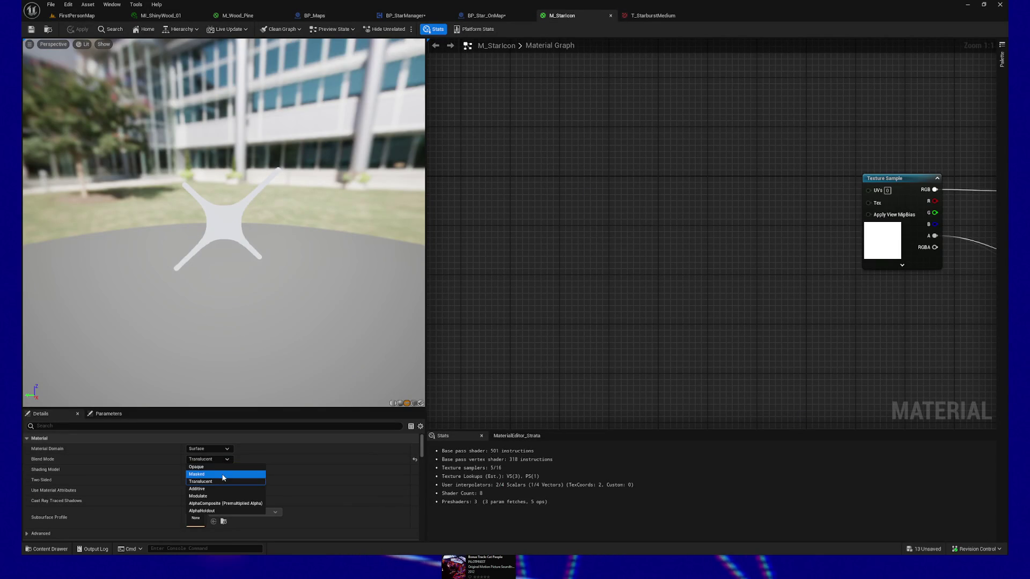
pyautogui.click(223, 475)
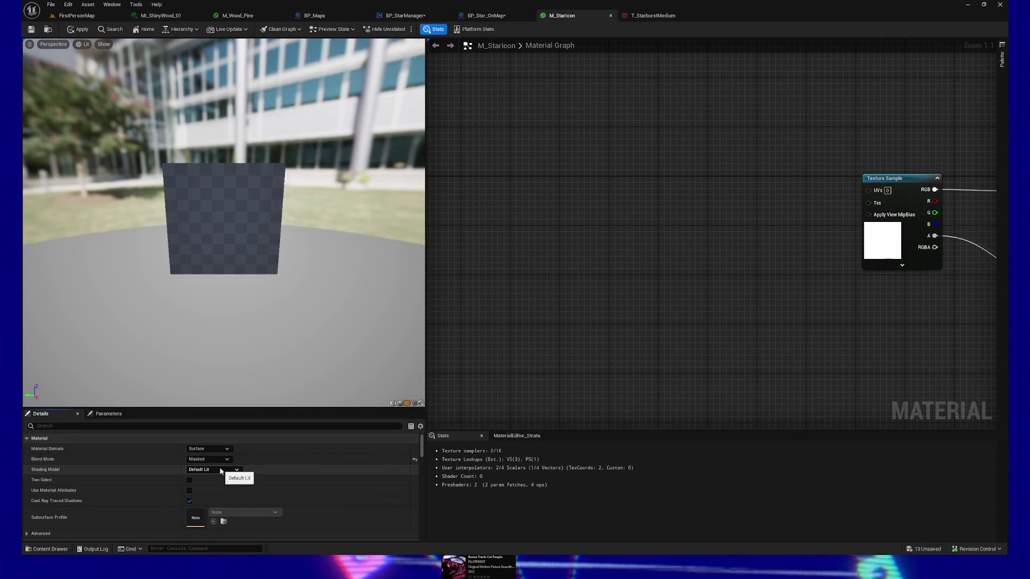
pyautogui.press('Home')
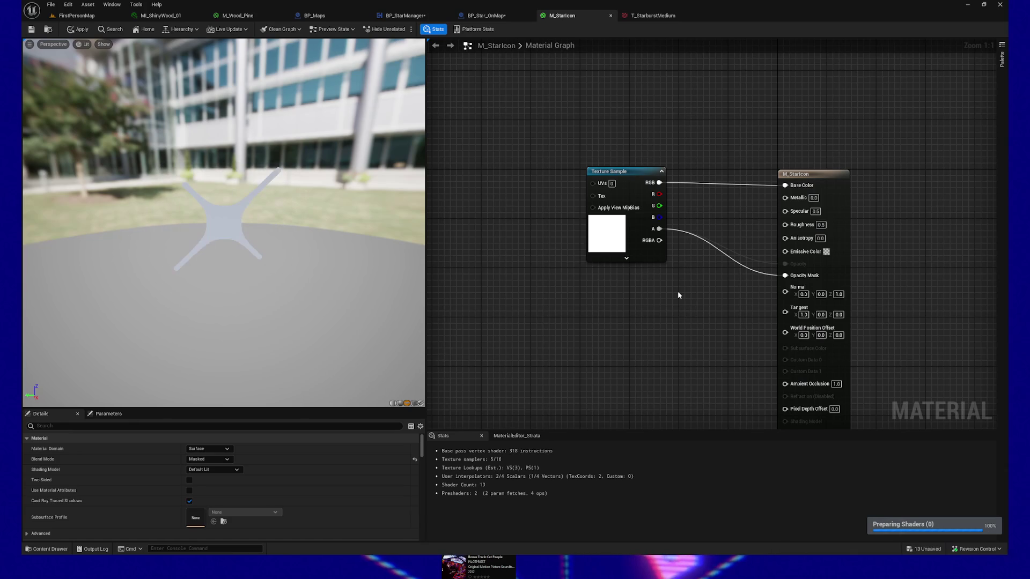
pyautogui.click(70, 31)
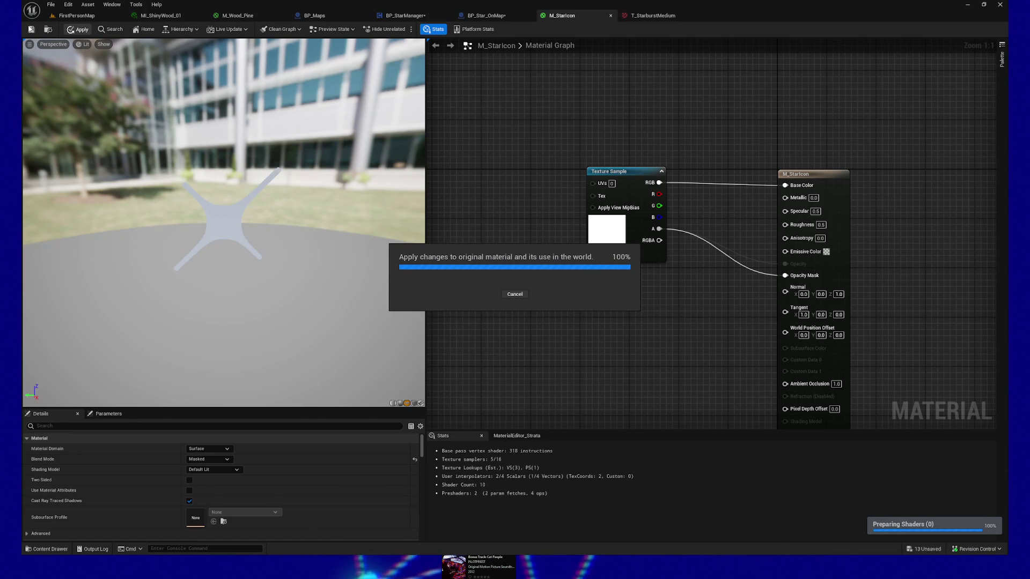
pyautogui.click(75, 15)
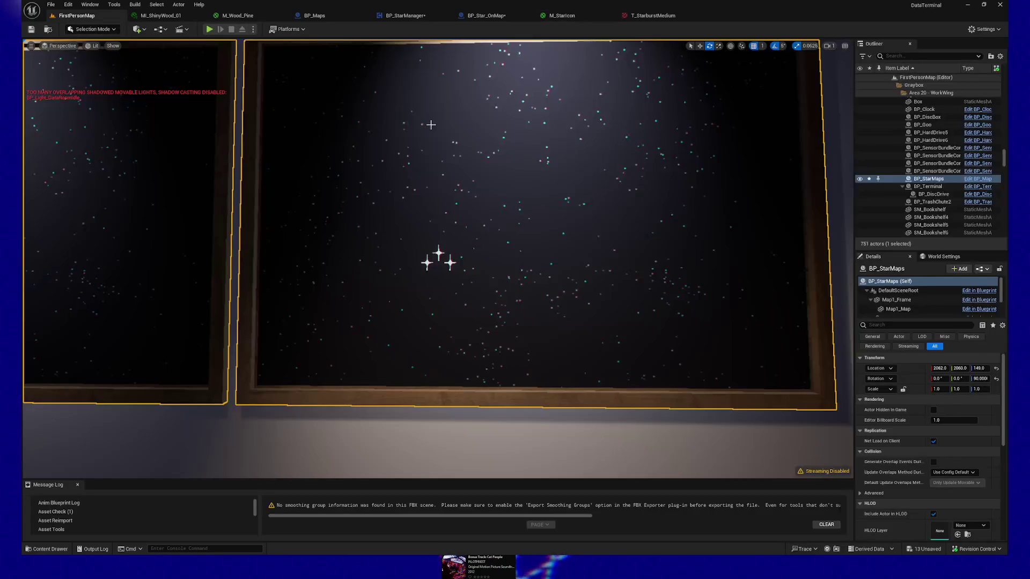
pyautogui.scroll(-3, 431, 124)
pyautogui.scroll(-3, 432, 161)
pyautogui.scroll(-3, 436, 202)
pyautogui.scroll(-2, 438, 243)
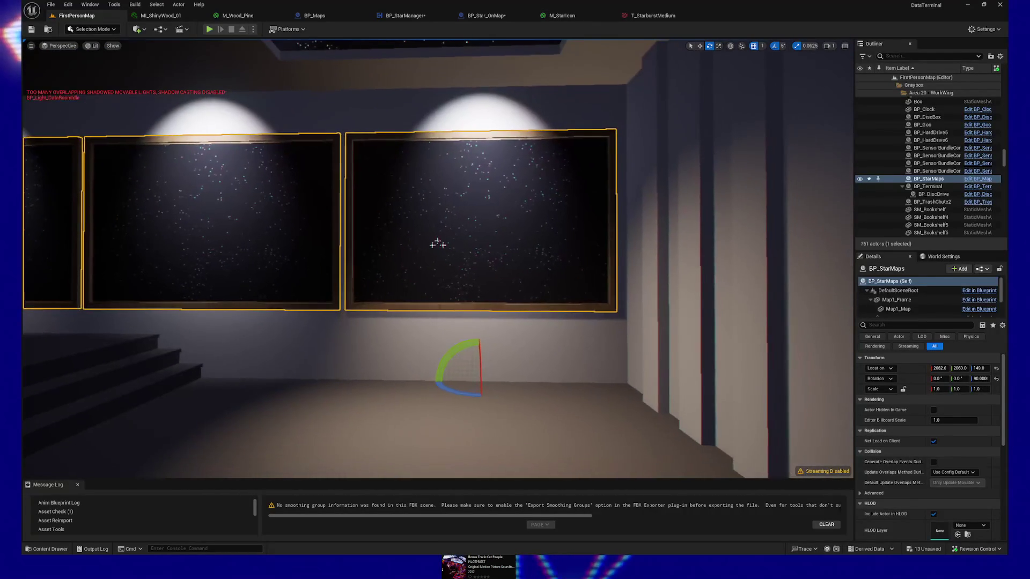
pyautogui.scroll(-3, 438, 243)
pyautogui.scroll(-2, 438, 243)
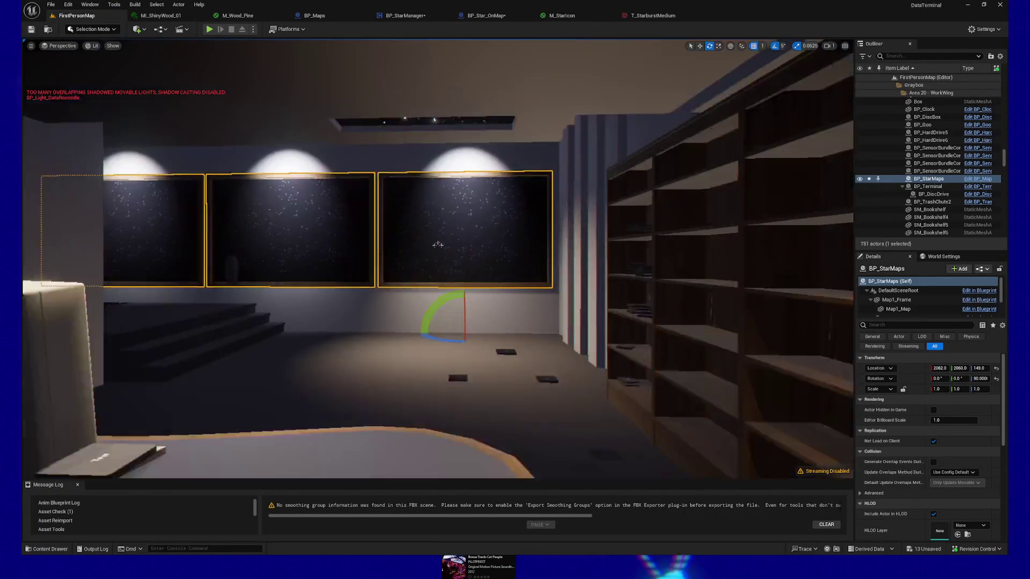
pyautogui.scroll(3, 438, 243)
pyautogui.scroll(3, 437, 236)
pyautogui.scroll(3, 437, 226)
pyautogui.scroll(2, 437, 218)
pyautogui.scroll(-3, 410, 437)
# Start Play From Here on the floor piece in front of the star maps
pyautogui.rightClick(409, 439)
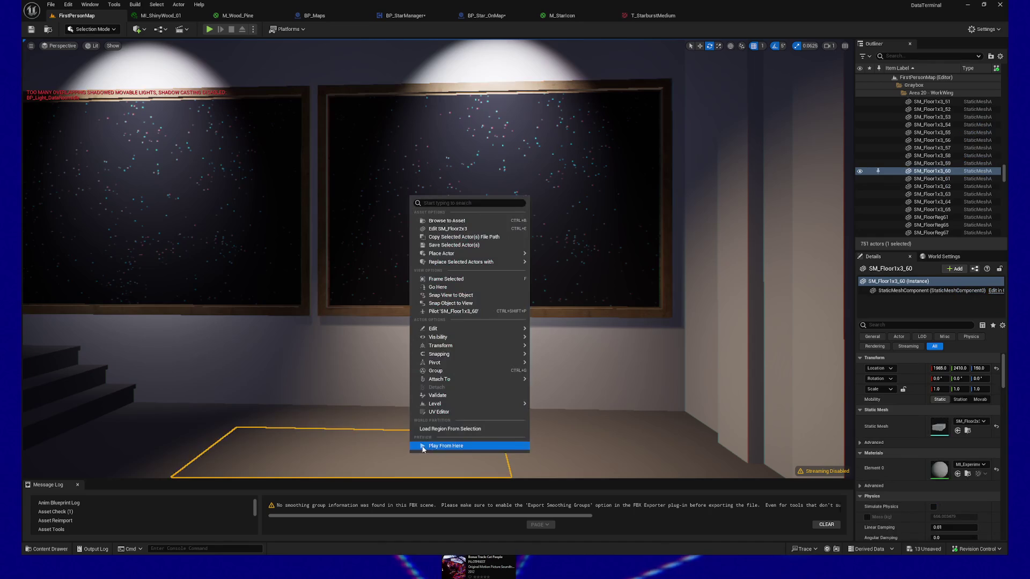
pyautogui.click(425, 445)
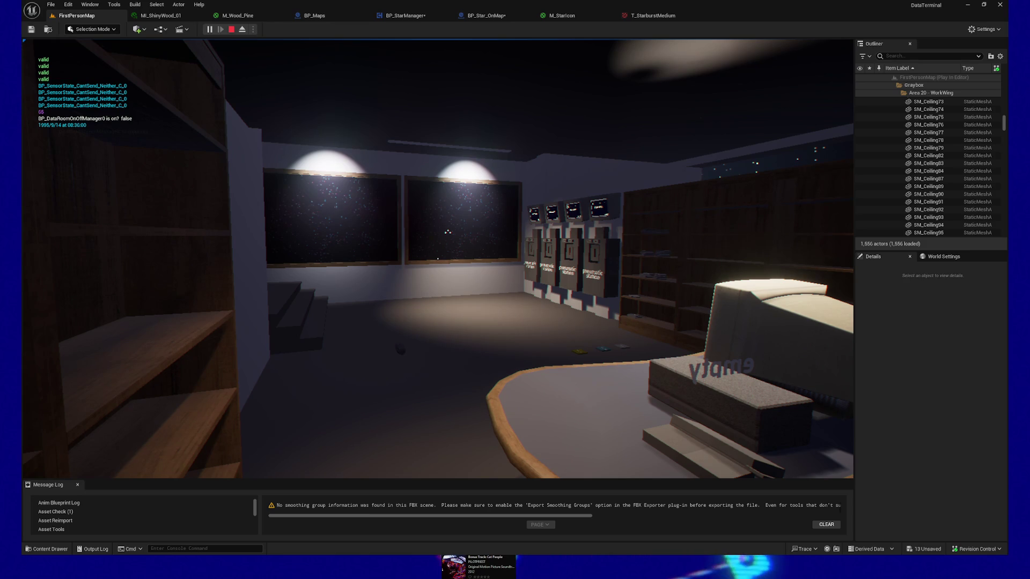
# Look around, briefly pause and resume, then walk forward until the star-field window fills the view
pyautogui.press('s')
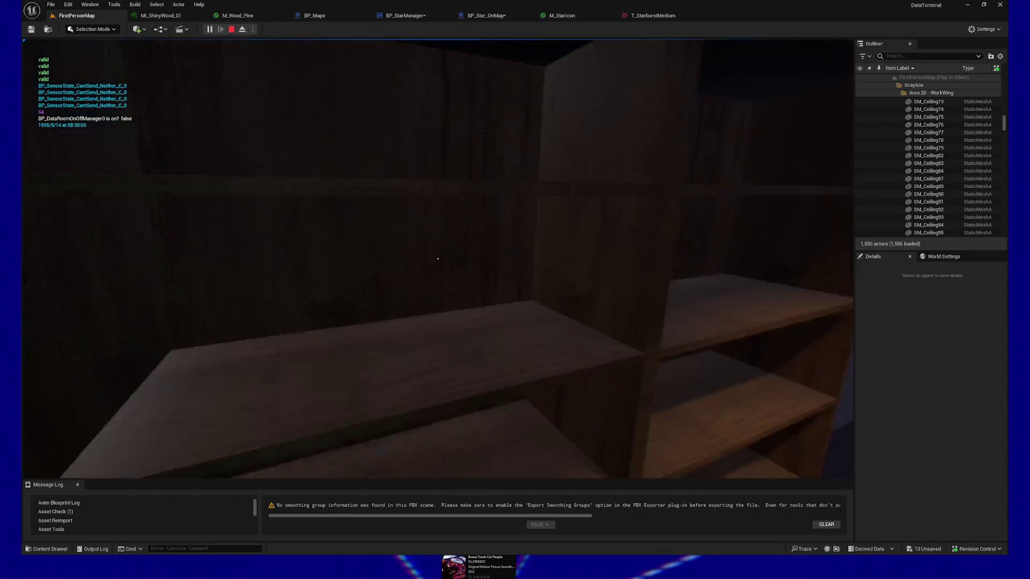
pyautogui.press('Escape')
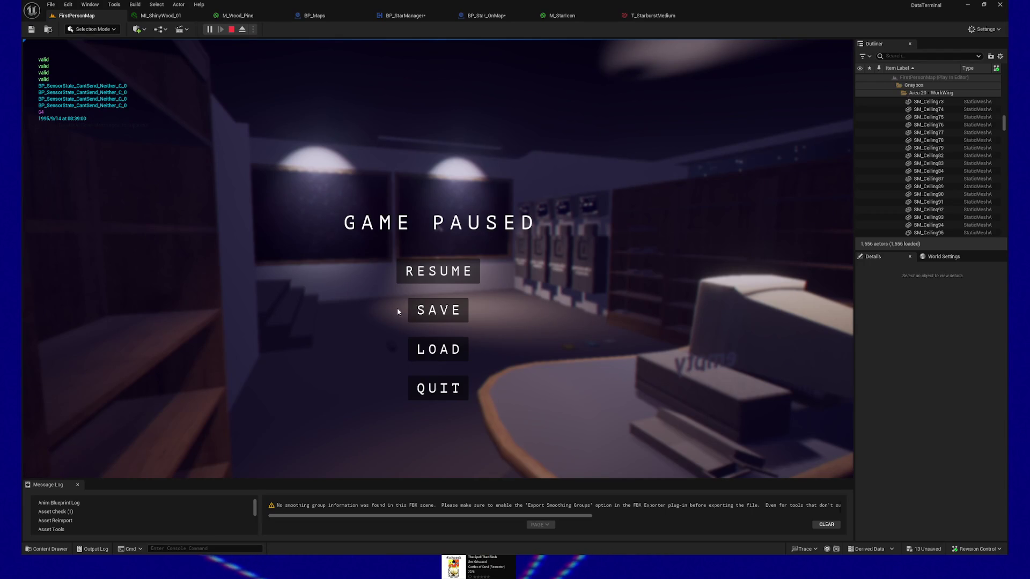
pyautogui.click(439, 281)
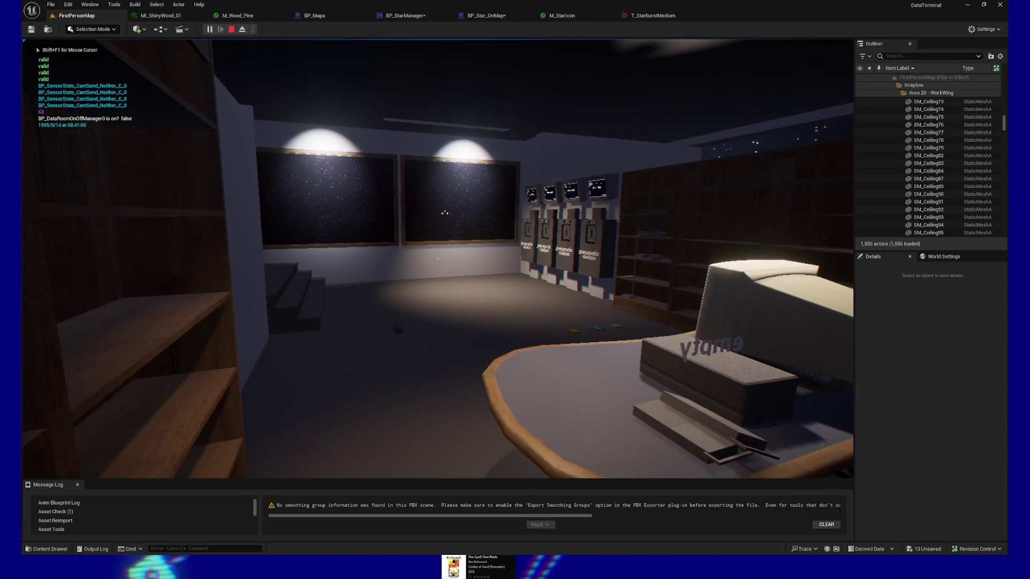
pyautogui.press('w')
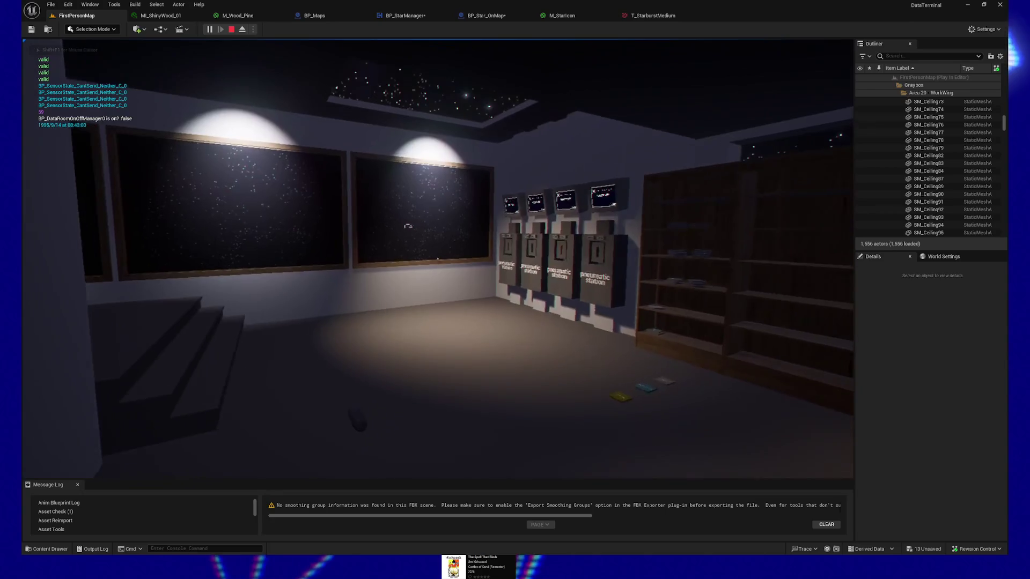
pyautogui.press('w')
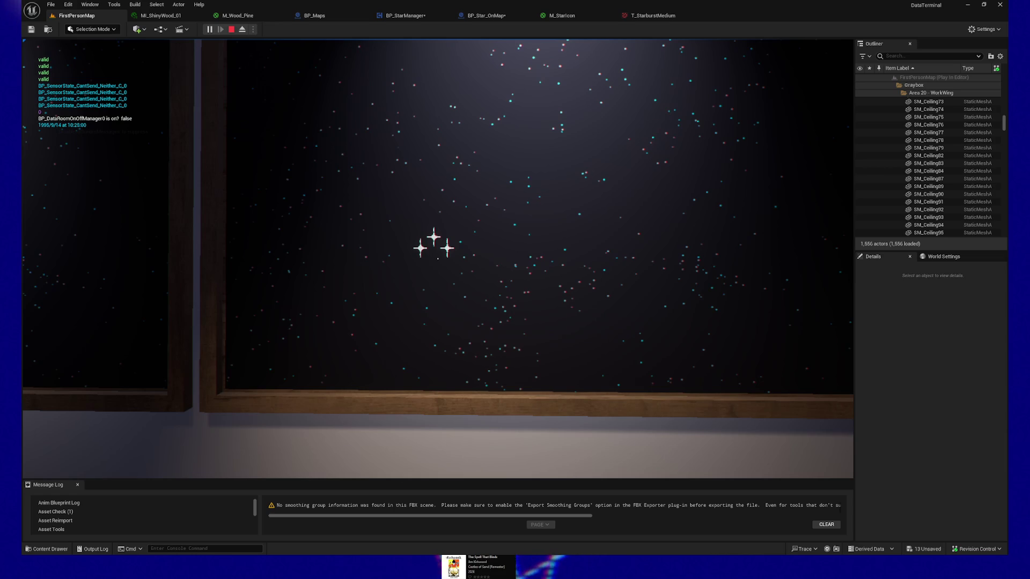
# Move right up to the three sparkle stars for a close look, then back away to a room view
pyautogui.press('w')
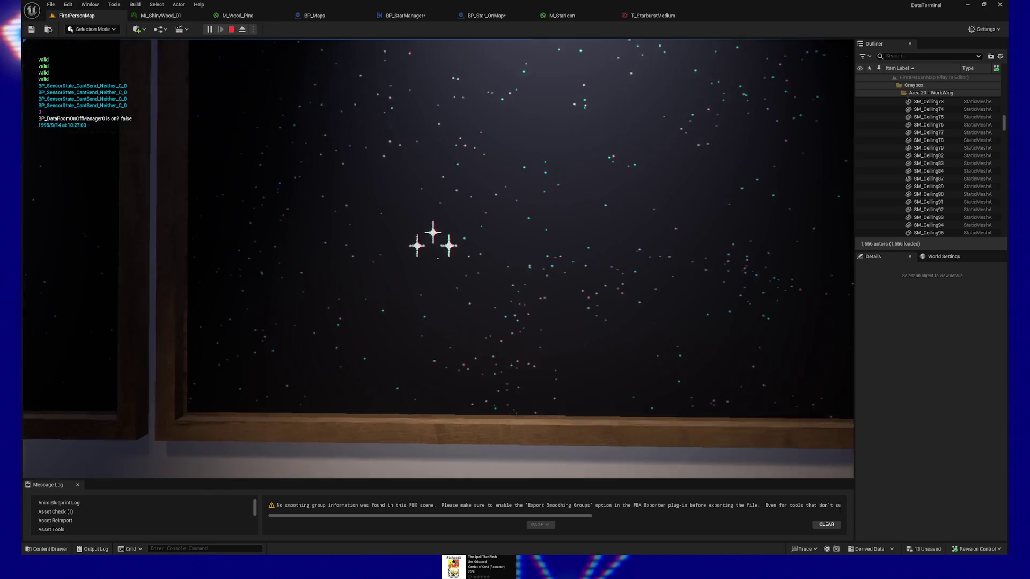
pyautogui.press('w')
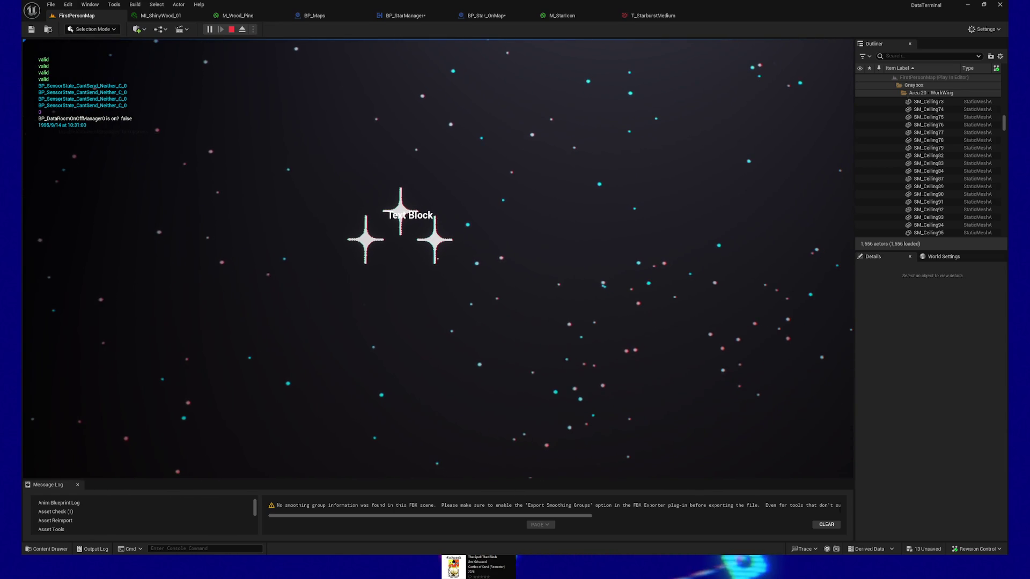
pyautogui.press('w')
pyautogui.press('w')
pyautogui.press('w')
pyautogui.press('w')
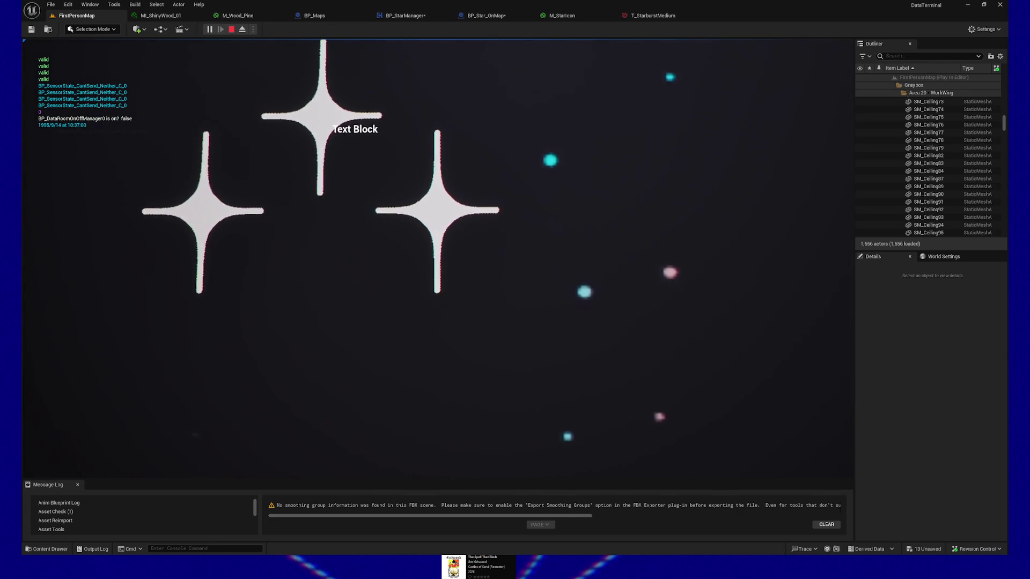
pyautogui.press('w')
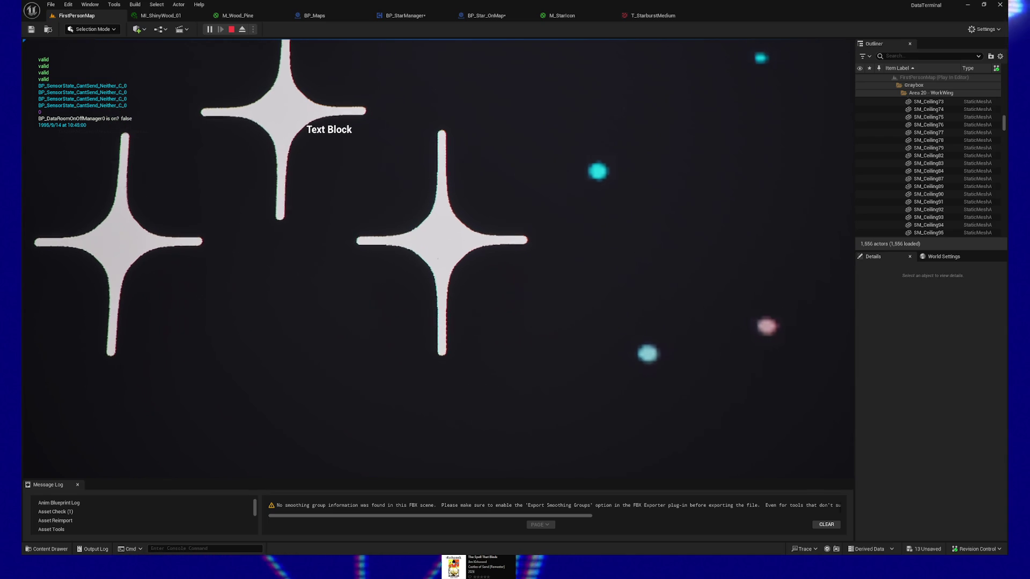
pyautogui.press('s')
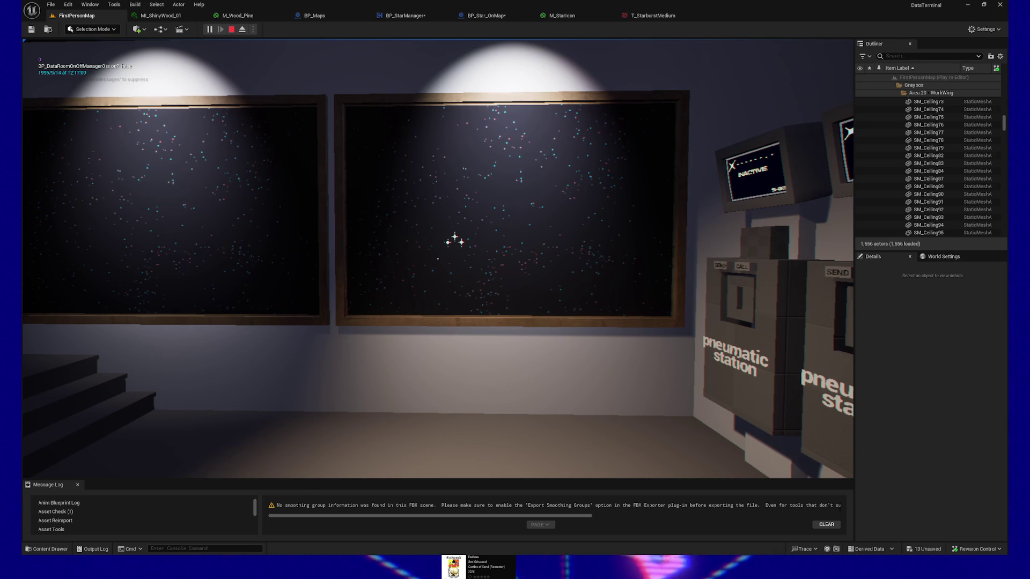
# Approach the star-field window, back off to a wider view, and bring up the pause menu
pyautogui.press('w')
pyautogui.press('w')
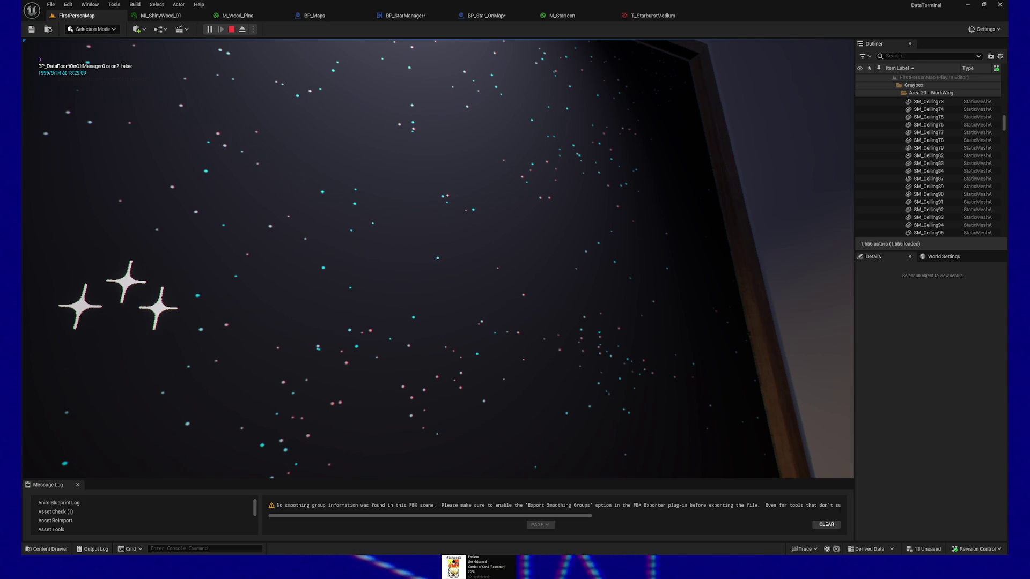
pyautogui.press('e')
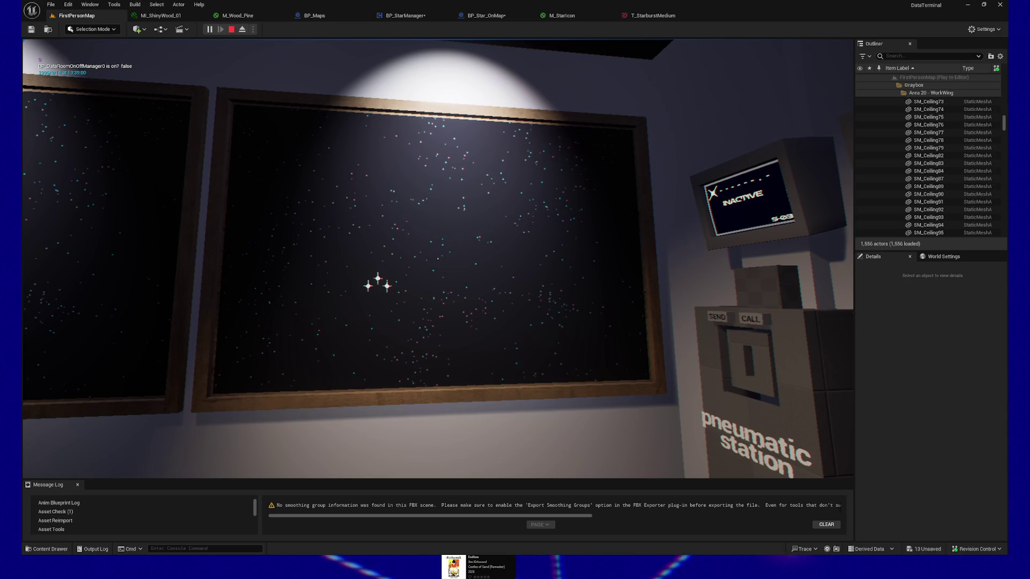
pyautogui.press('Escape')
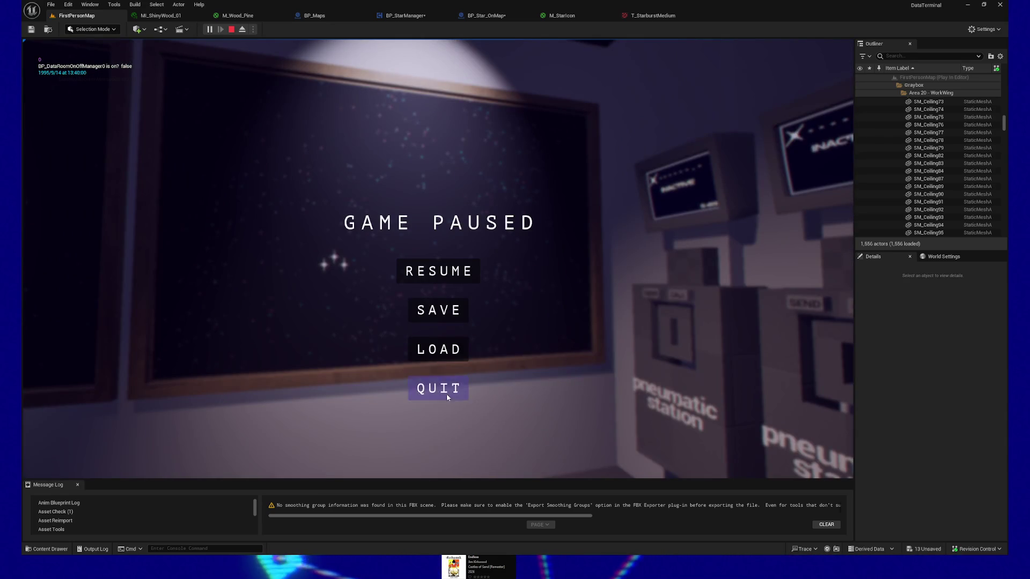
# Quit the play session, create a new blank illustration canvas and bring up its paper colour settings
pyautogui.click(439, 389)
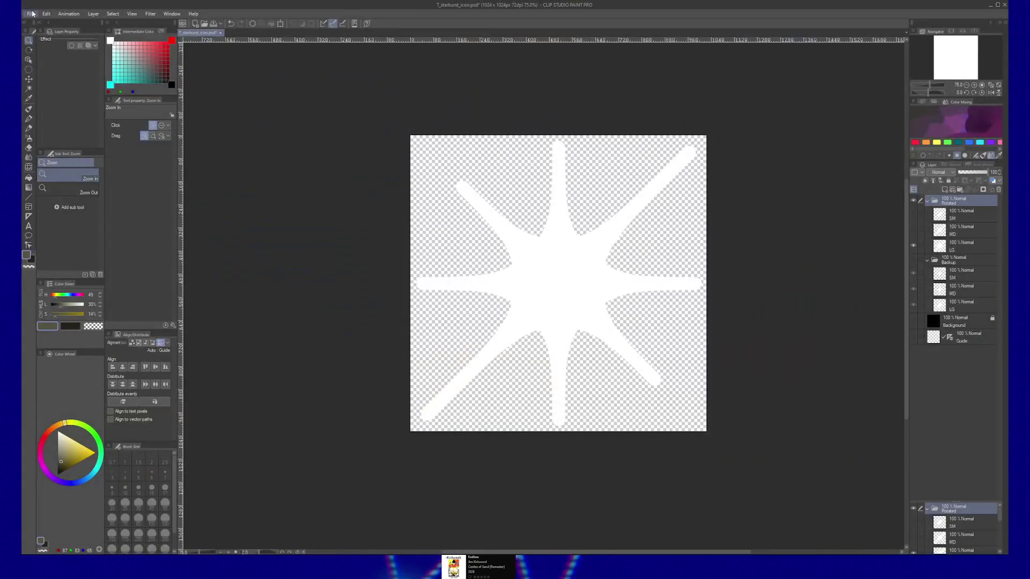
pyautogui.click(32, 14)
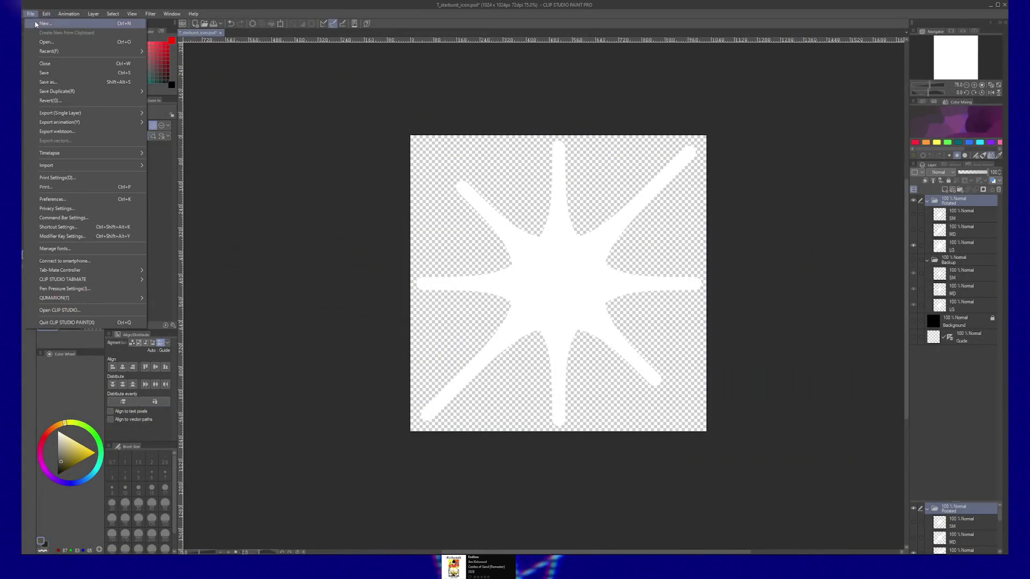
pyautogui.click(32, 14)
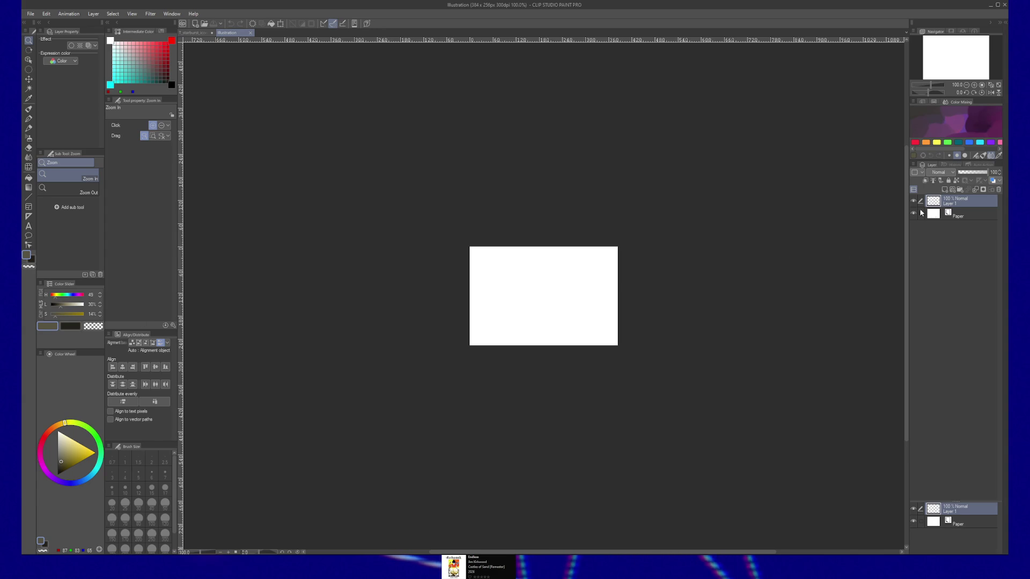
pyautogui.doubleClick(936, 216)
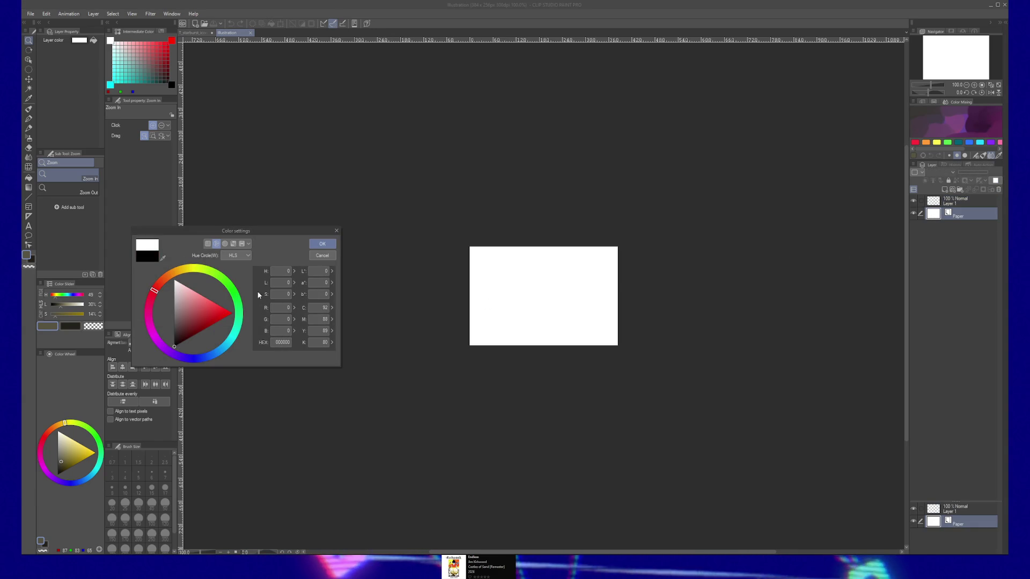
# Make the paper black, then copy only the LG star layer from T_starburst_icon.psd and paste it here
pyautogui.click(322, 244)
pyautogui.click(953, 200)
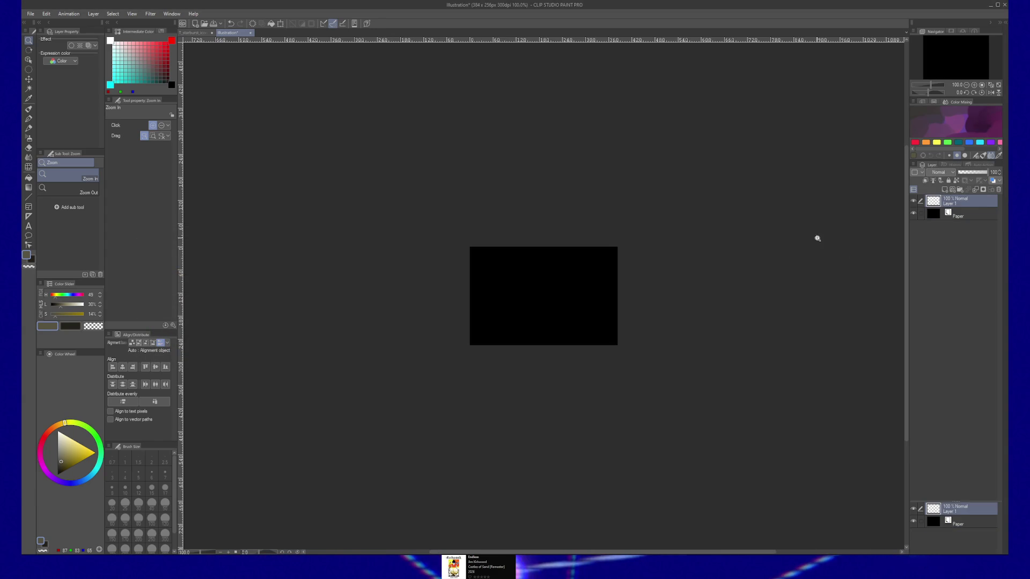
pyautogui.click(195, 32)
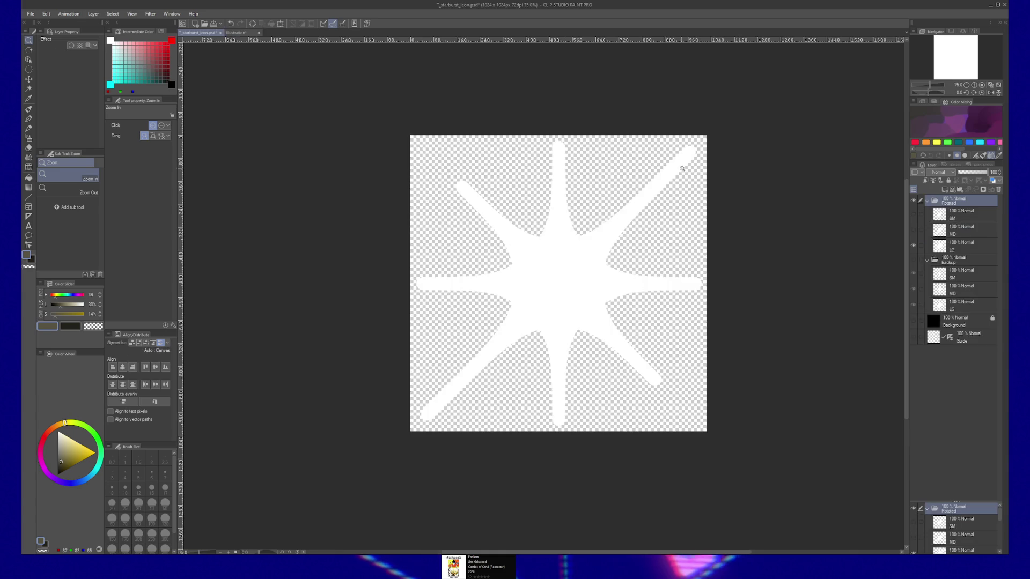
pyautogui.click(965, 245)
pyautogui.keyDown('shift'); pyautogui.click(959, 219); pyautogui.keyUp('shift')
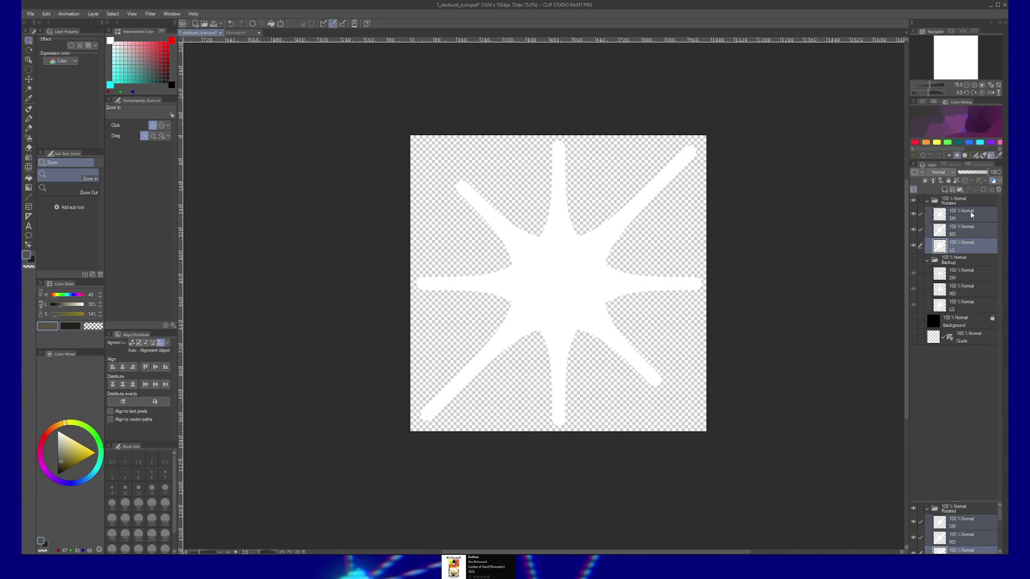
pyautogui.rightClick(972, 214)
pyautogui.press('Escape')
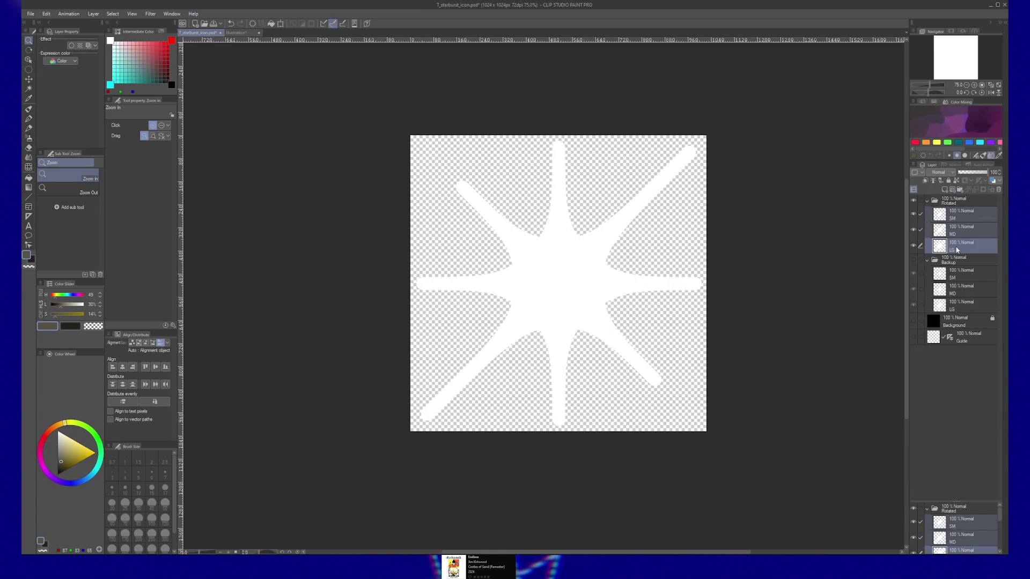
pyautogui.click(966, 251)
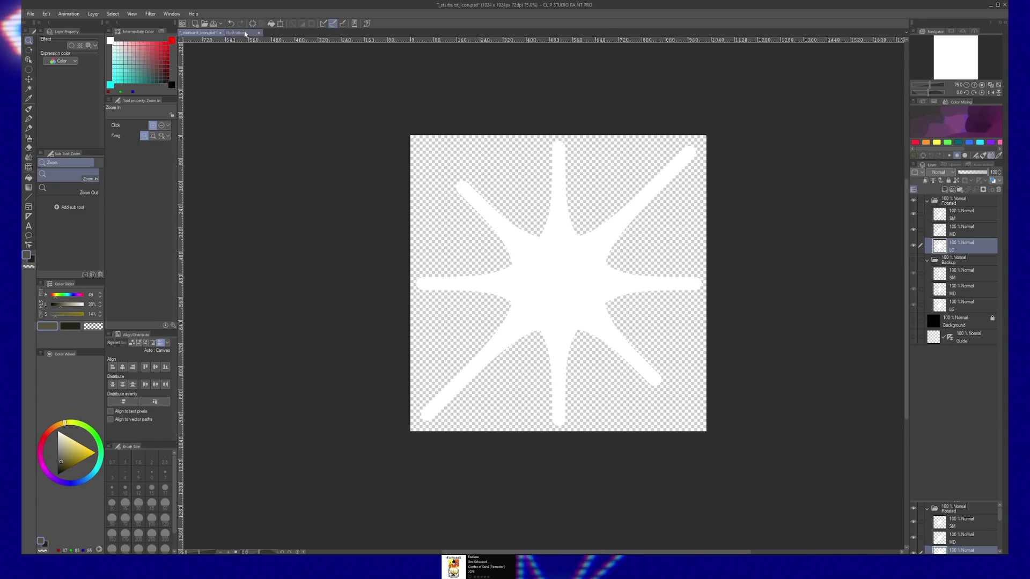
pyautogui.click(236, 33)
pyautogui.hotkey('ctrl', 'v')
pyautogui.press('k')
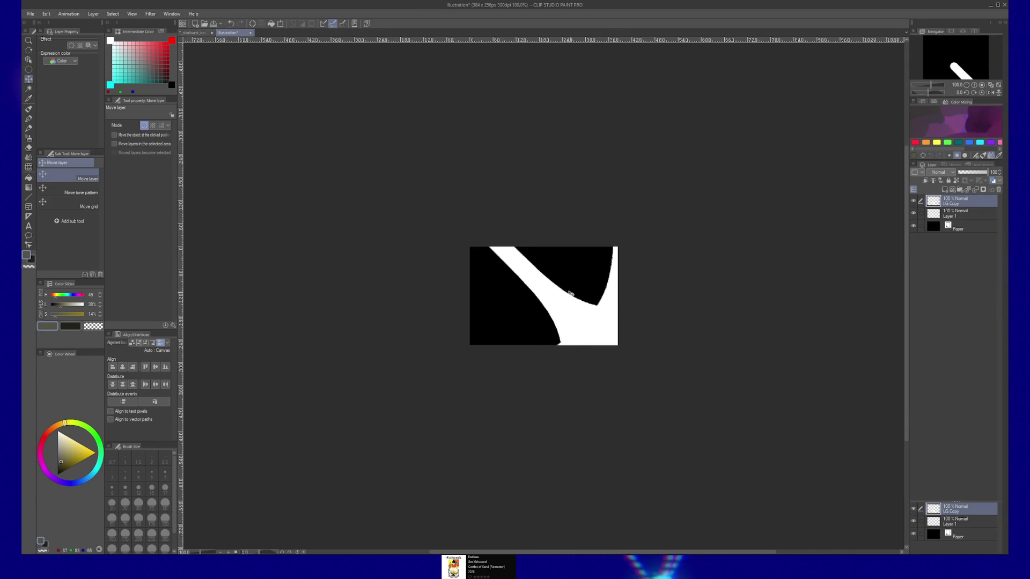
# Scale the pasted LG star down to a tiny size and centre it on the black canvas
pyautogui.hotkey('ctrl', 't')
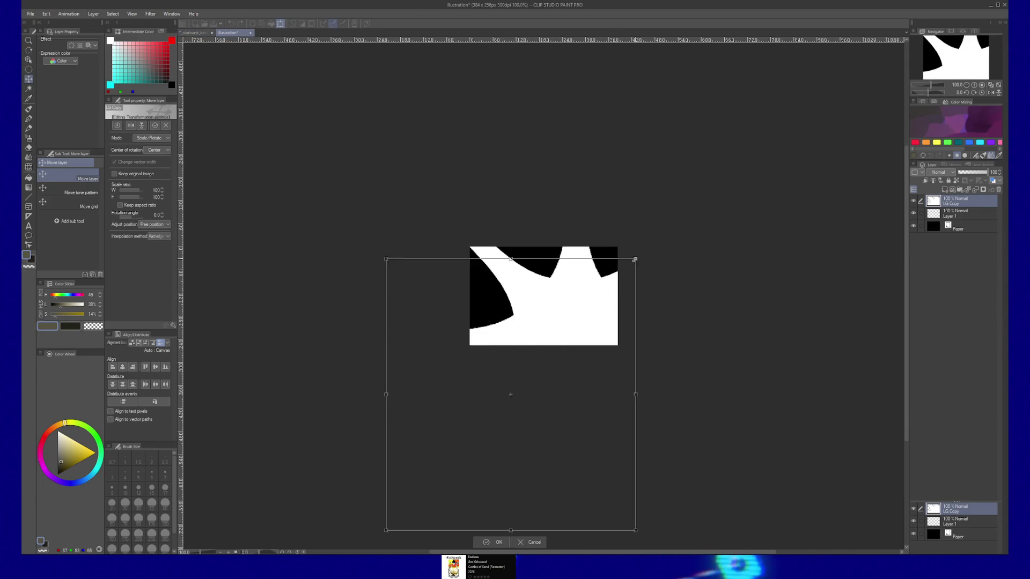
pyautogui.moveTo(766, 149); pyautogui.dragTo(494, 431)
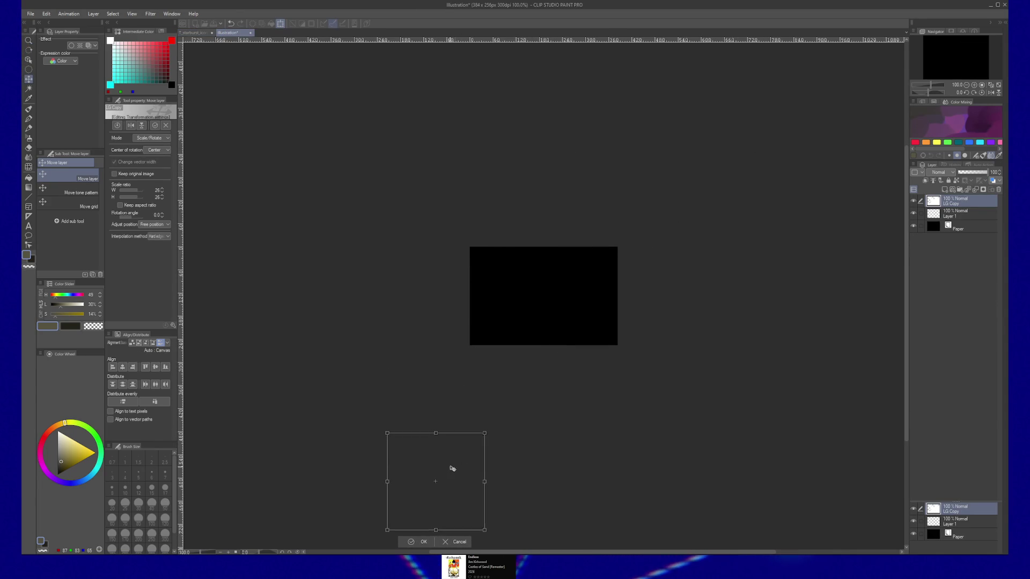
pyautogui.moveTo(450, 472); pyautogui.dragTo(543, 291)
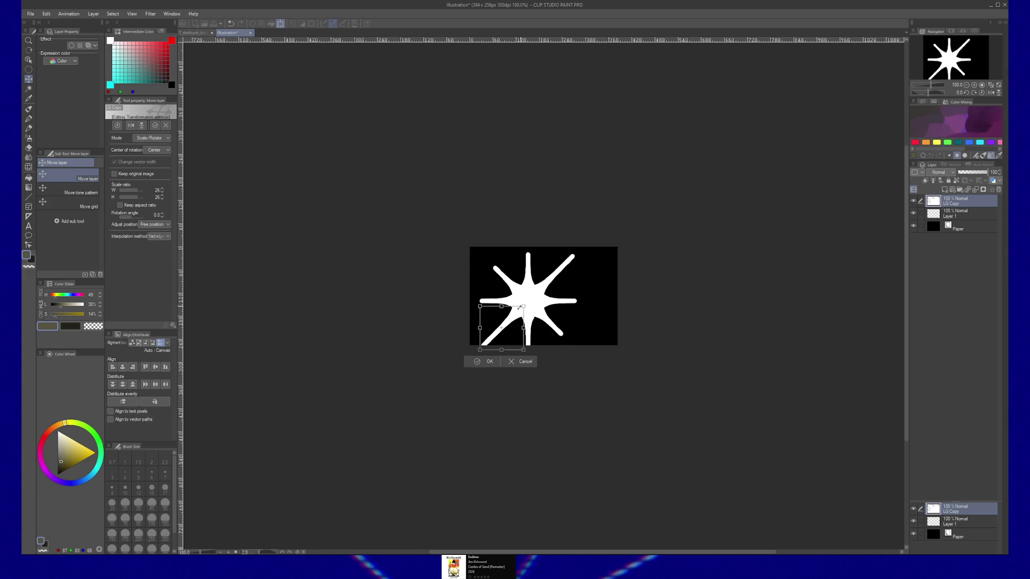
pyautogui.moveTo(577, 252); pyautogui.dragTo(494, 343)
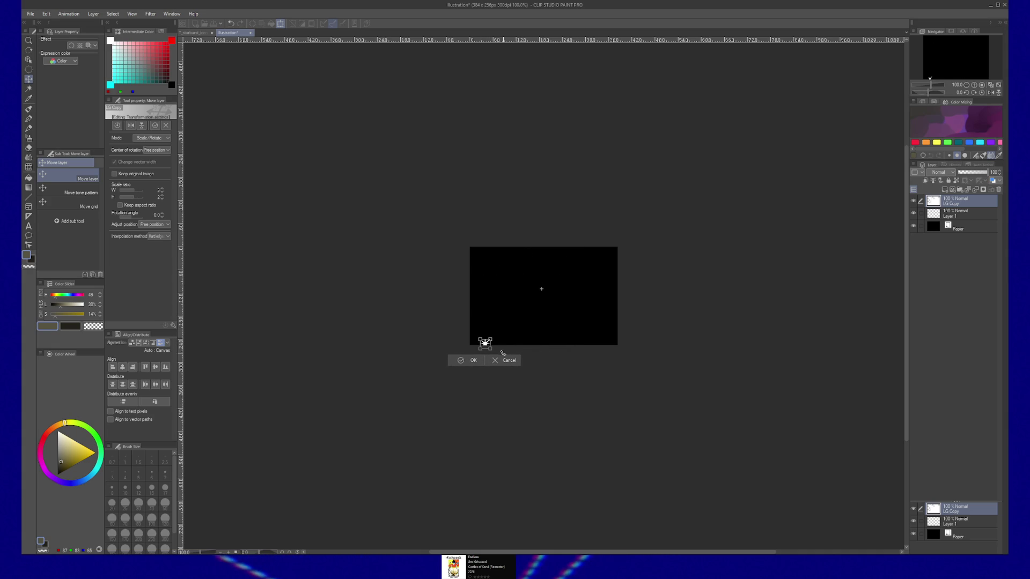
pyautogui.click(471, 365)
pyautogui.scroll(1, 509, 343)
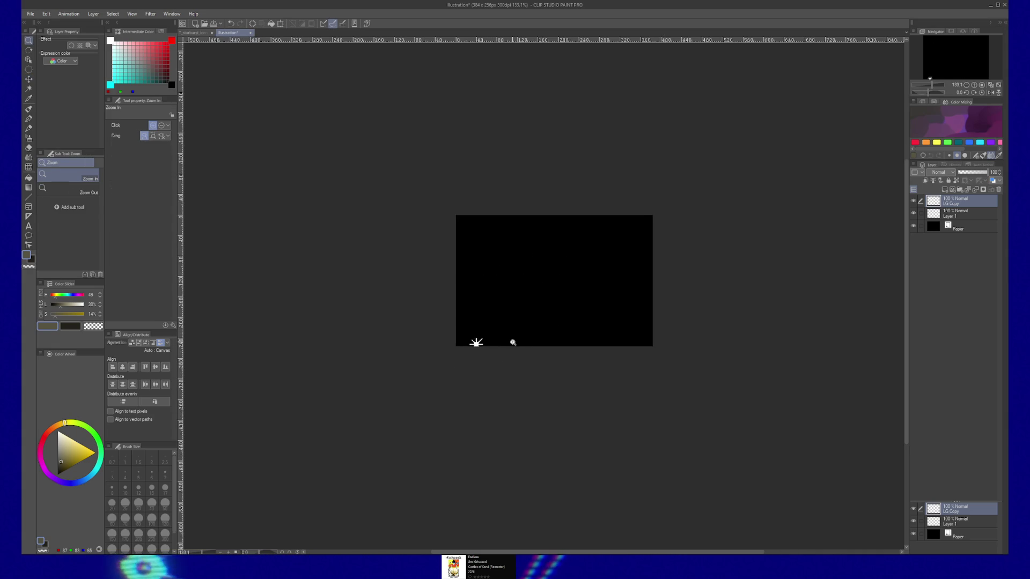
pyautogui.scroll(2, 507, 342)
pyautogui.scroll(2, 466, 343)
pyautogui.moveTo(466, 344)
pyautogui.mouseDown()
pyautogui.moveTo(598, 239)
pyautogui.moveTo(573, 241)
pyautogui.mouseUp()
pyautogui.hotkey('ctrl', 't')
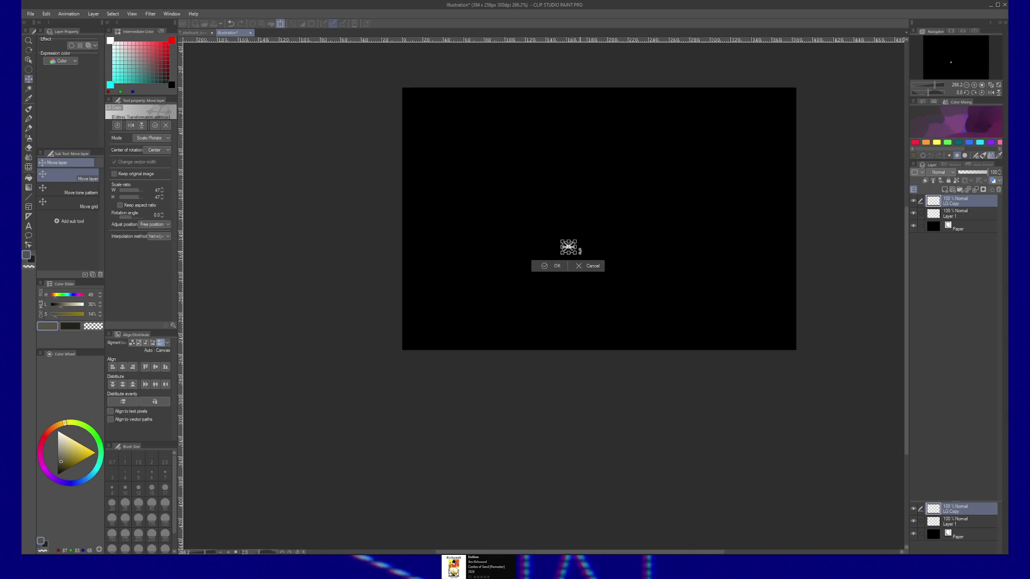
pyautogui.press('Return')
# Zoom in, shrink the star slightly more, then duplicate it and move the copy to a new spot
pyautogui.press('/')
pyautogui.click(616, 214)
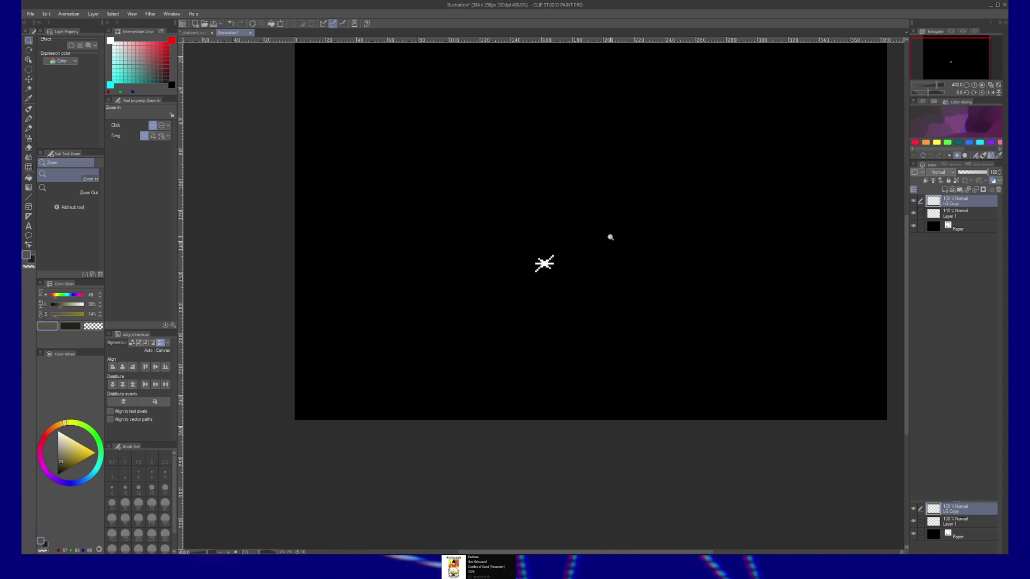
pyautogui.hotkey('ctrl', 't')
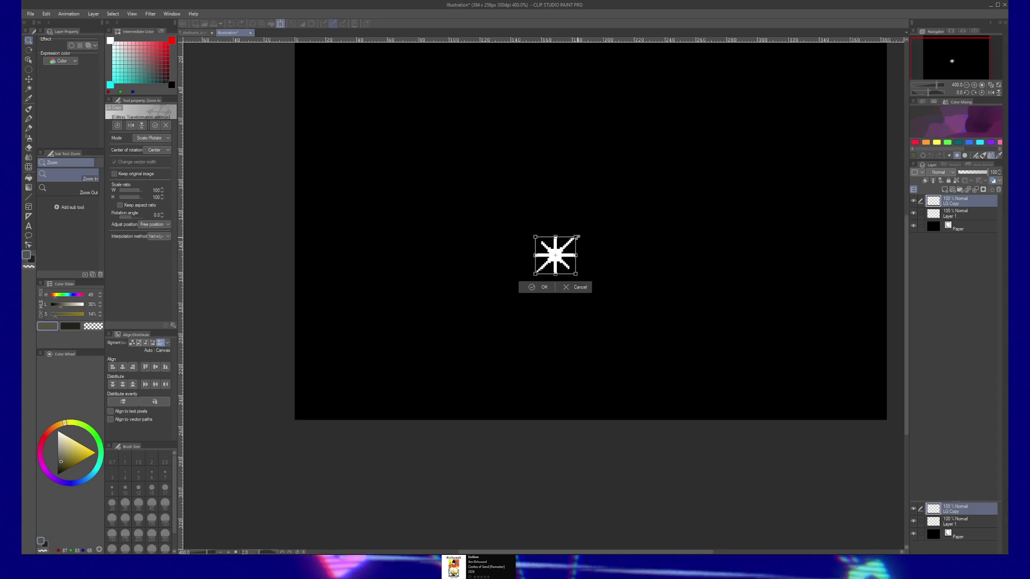
pyautogui.moveTo(576, 237)
pyautogui.mouseDown()
pyautogui.moveTo(560, 254)
pyautogui.moveTo(548, 216)
pyautogui.mouseUp()
pyautogui.press('Return')
pyautogui.press('k')
pyautogui.moveTo(547, 263)
pyautogui.mouseDown()
pyautogui.moveTo(618, 258)
pyautogui.moveTo(644, 187)
pyautogui.moveTo(667, 274)
pyautogui.moveTo(738, 211)
pyautogui.moveTo(666, 223)
pyautogui.moveTo(550, 129)
pyautogui.moveTo(603, 101)
pyautogui.moveTo(679, 134)
pyautogui.moveTo(649, 192)
pyautogui.moveTo(749, 156)
pyautogui.mouseUp()
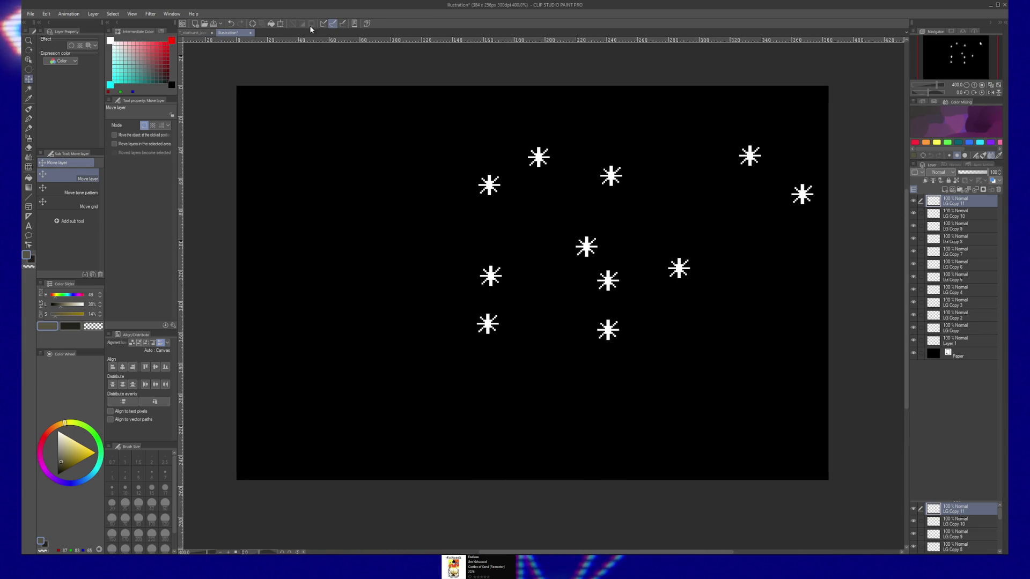
# Copy the MD starburst layer from the icon document and paste it into the star-field illustration
pyautogui.click(202, 33)
pyautogui.click(951, 232)
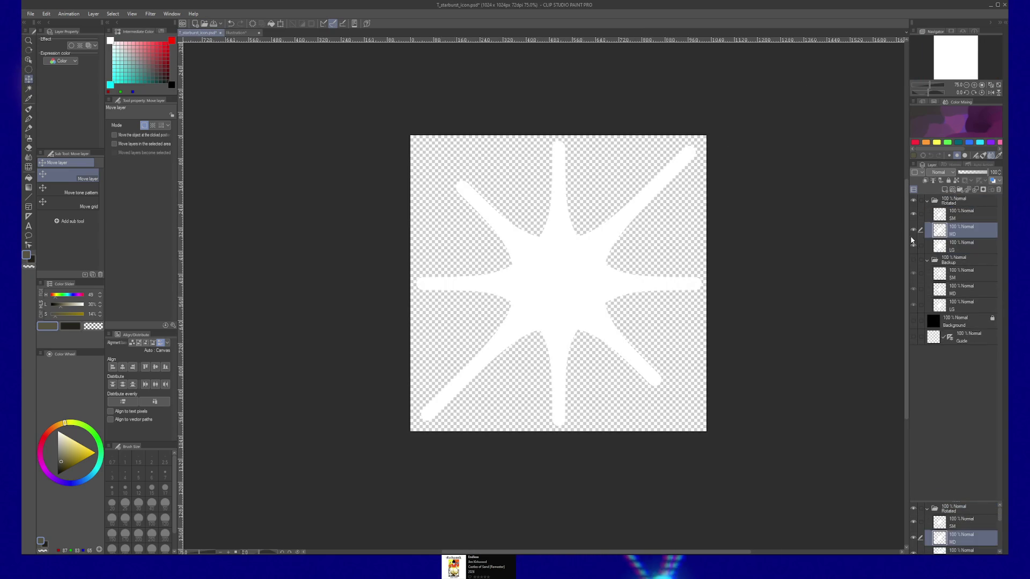
pyautogui.click(240, 35)
pyautogui.hotkey('ctrl', 'v')
# Transform the pasted MD starburst down to a tiny diagonal-cross star
pyautogui.hotkey('ctrl', 't')
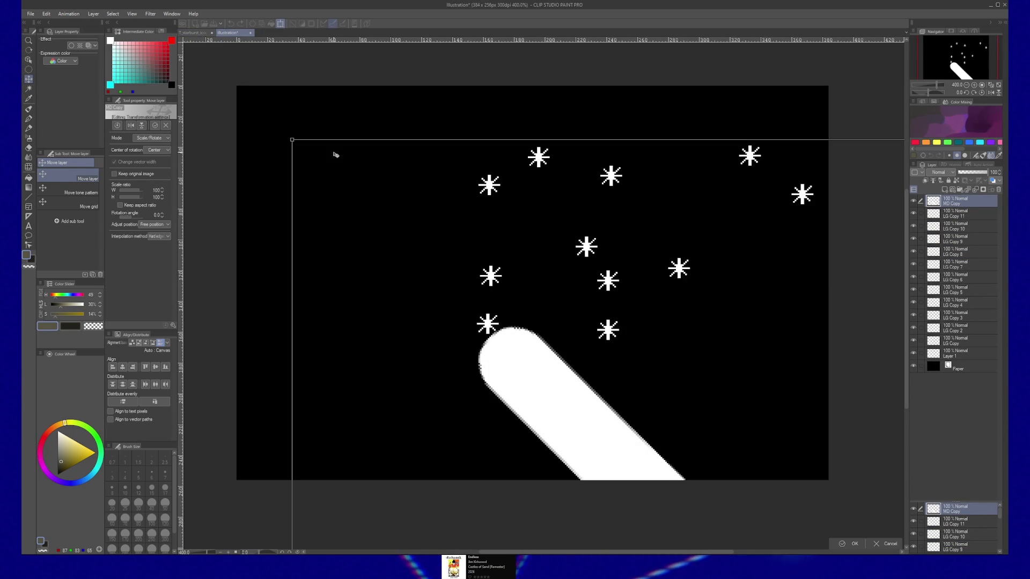
pyautogui.moveTo(544, 428); pyautogui.dragTo(528, 398)
pyautogui.moveTo(278, 110); pyautogui.dragTo(613, 424)
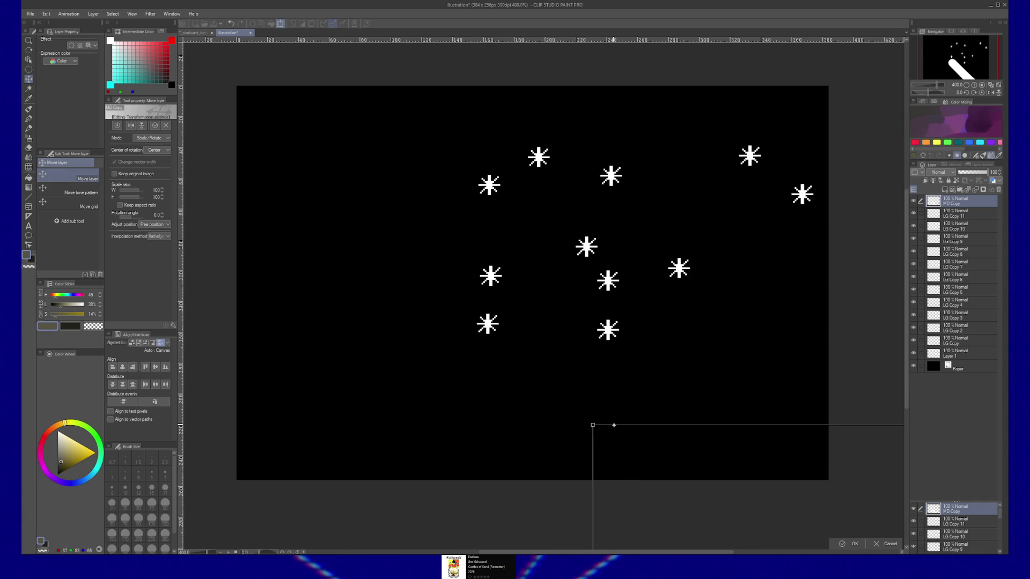
pyautogui.moveTo(612, 424)
pyautogui.mouseDown()
pyautogui.moveTo(263, 75)
pyautogui.moveTo(358, 123)
pyautogui.mouseUp()
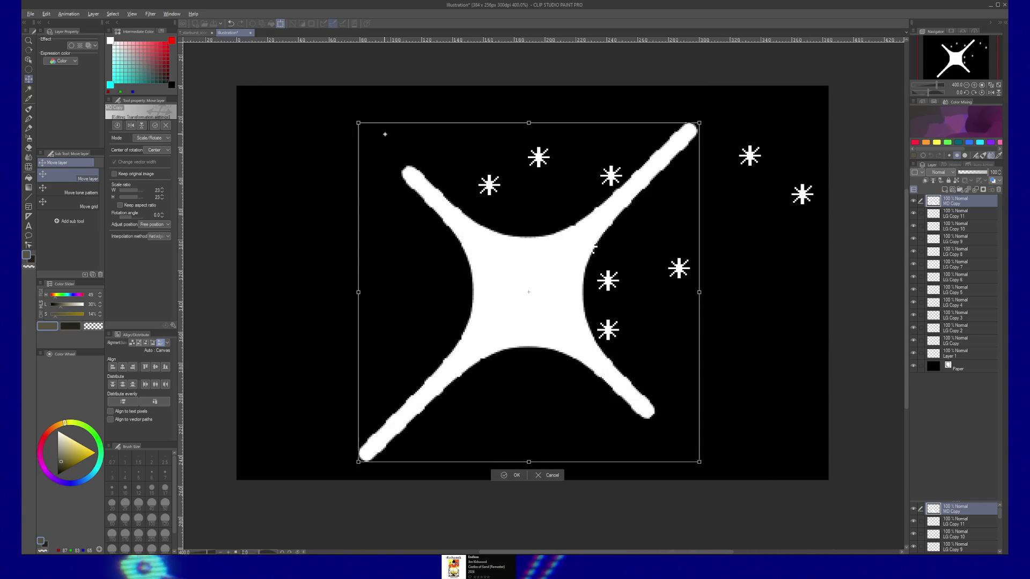
pyautogui.moveTo(699, 123); pyautogui.dragTo(542, 282)
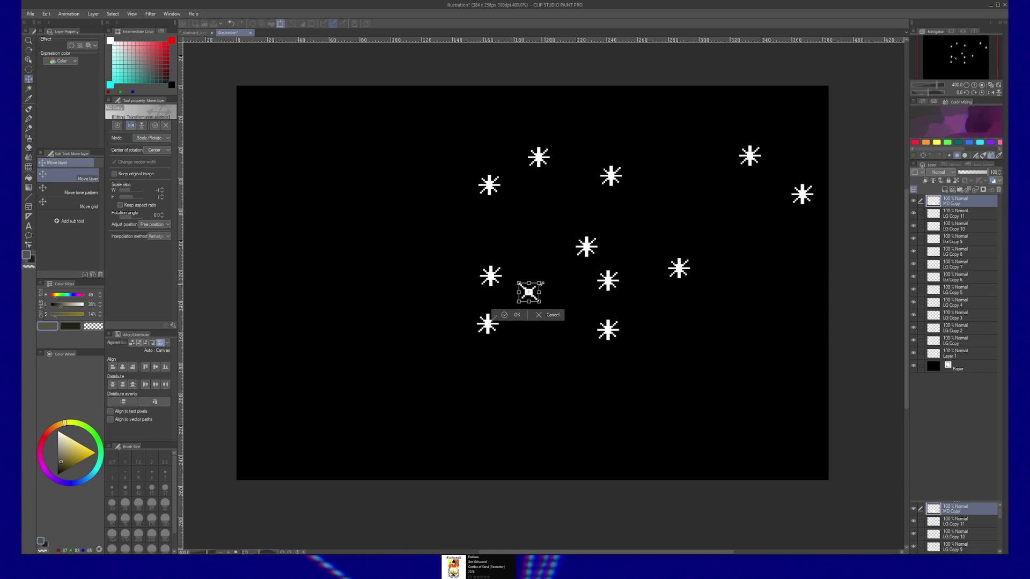
pyautogui.press('Return')
# Scatter duplicate tiny stars across the canvas — upper left, left, lower right, lower left and top right
pyautogui.moveTo(522, 281)
pyautogui.mouseDown()
pyautogui.moveTo(461, 237)
pyautogui.moveTo(656, 134)
pyautogui.moveTo(588, 184)
pyautogui.moveTo(633, 239)
pyautogui.moveTo(635, 309)
pyautogui.moveTo(582, 303)
pyautogui.moveTo(570, 278)
pyautogui.mouseUp()
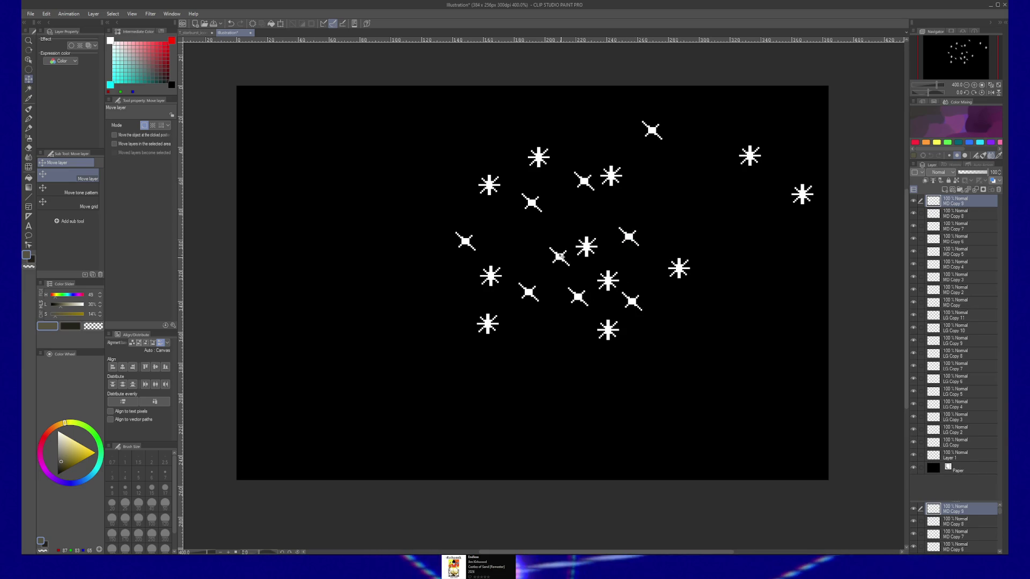
pyautogui.moveTo(423, 126)
pyautogui.mouseDown()
pyautogui.moveTo(344, 203)
pyautogui.moveTo(296, 127)
pyautogui.moveTo(327, 105)
pyautogui.moveTo(282, 178)
pyautogui.mouseUp()
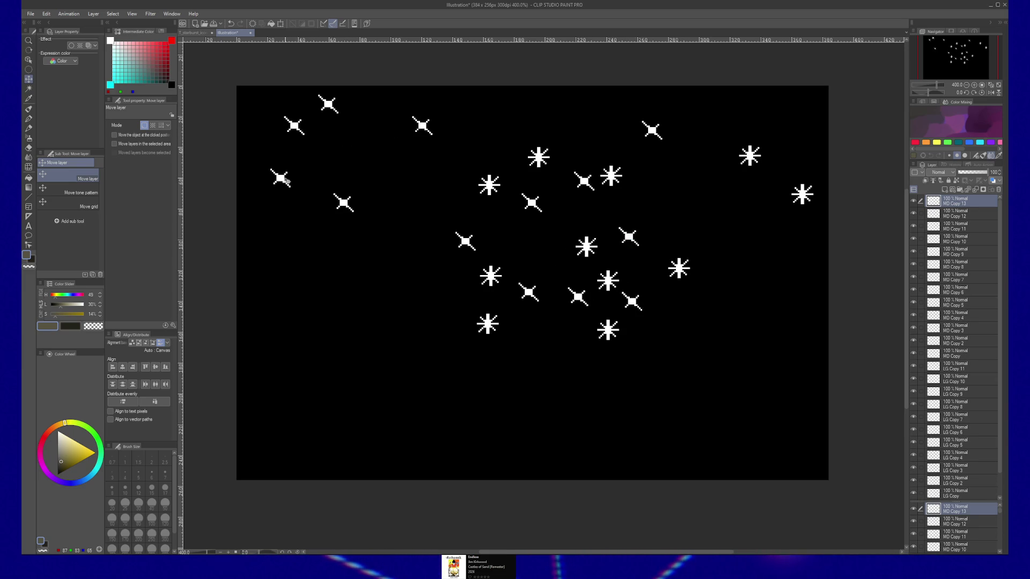
pyautogui.moveTo(255, 118)
pyautogui.mouseDown()
pyautogui.moveTo(271, 256)
pyautogui.moveTo(645, 385)
pyautogui.moveTo(720, 307)
pyautogui.moveTo(704, 267)
pyautogui.mouseUp()
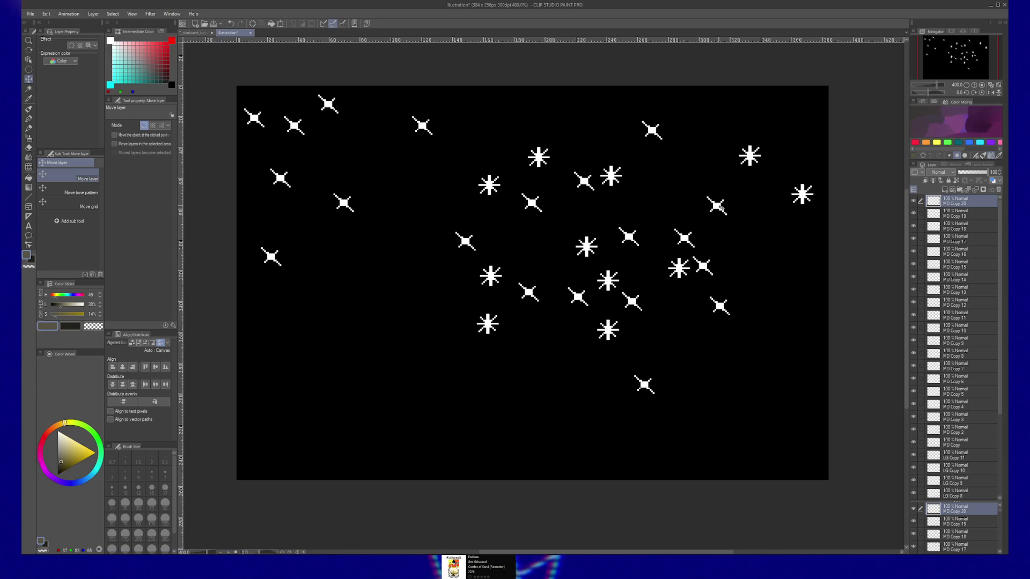
pyautogui.moveTo(609, 125)
pyautogui.mouseDown()
pyautogui.moveTo(603, 113)
pyautogui.moveTo(444, 304)
pyautogui.mouseUp()
pyautogui.moveTo(328, 435)
pyautogui.mouseDown()
pyautogui.moveTo(297, 405)
pyautogui.moveTo(313, 467)
pyautogui.moveTo(270, 467)
pyautogui.moveTo(260, 395)
pyautogui.moveTo(276, 375)
pyautogui.mouseUp()
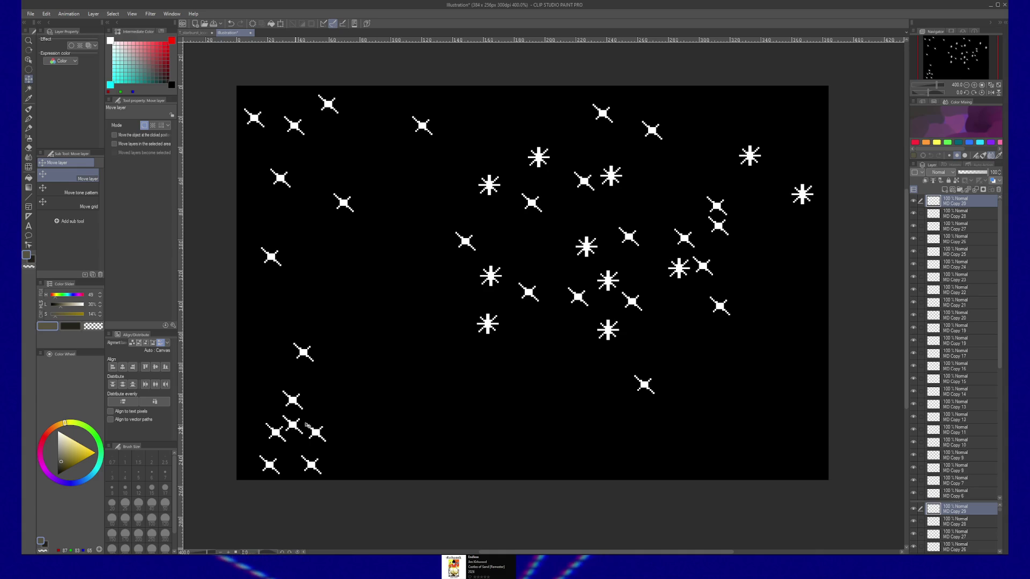
pyautogui.moveTo(349, 248)
pyautogui.mouseDown()
pyautogui.moveTo(304, 194)
pyautogui.moveTo(634, 138)
pyautogui.moveTo(575, 164)
pyautogui.moveTo(631, 187)
pyautogui.mouseUp()
pyautogui.hotkey('ctrl', 'j')
pyautogui.hotkey('ctrl', 'j')
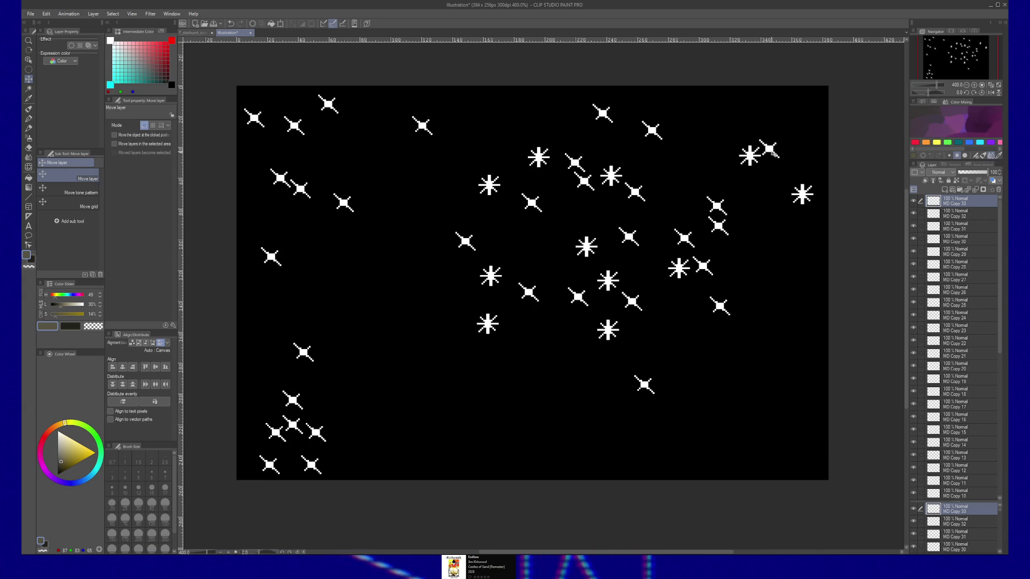
pyautogui.hotkey('ctrl', 'j')
pyautogui.moveTo(772, 153); pyautogui.dragTo(758, 127)
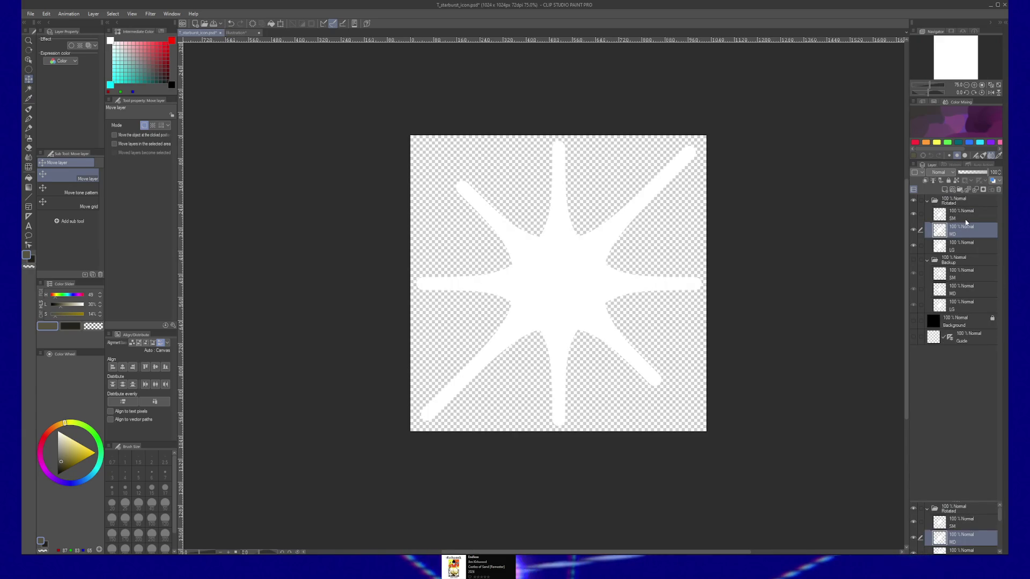
# Bring the SM starburst into the illustration and shrink it to a tiny white cross star
pyautogui.click(965, 217)
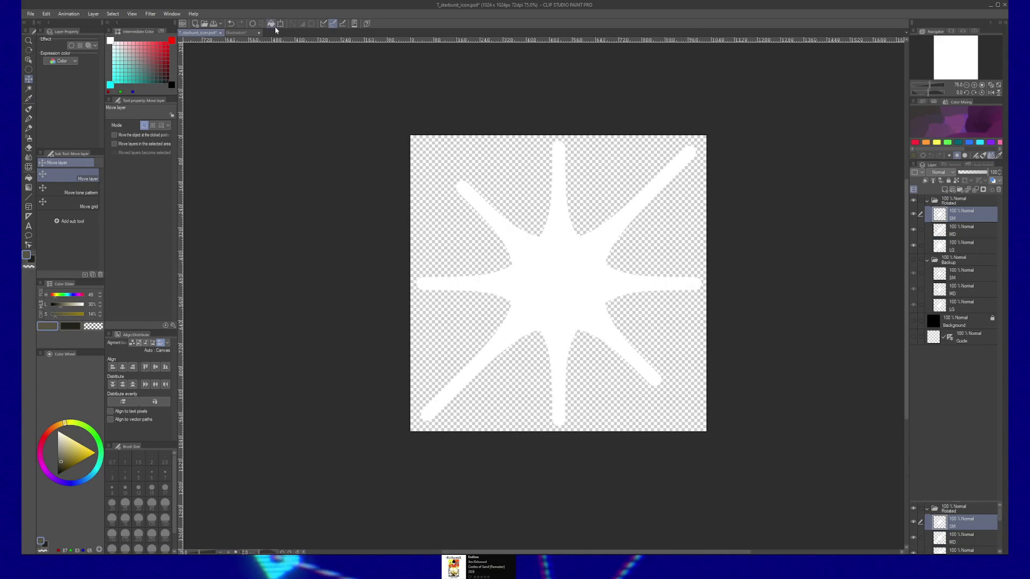
pyautogui.hotkey('ctrl', 'Tab')
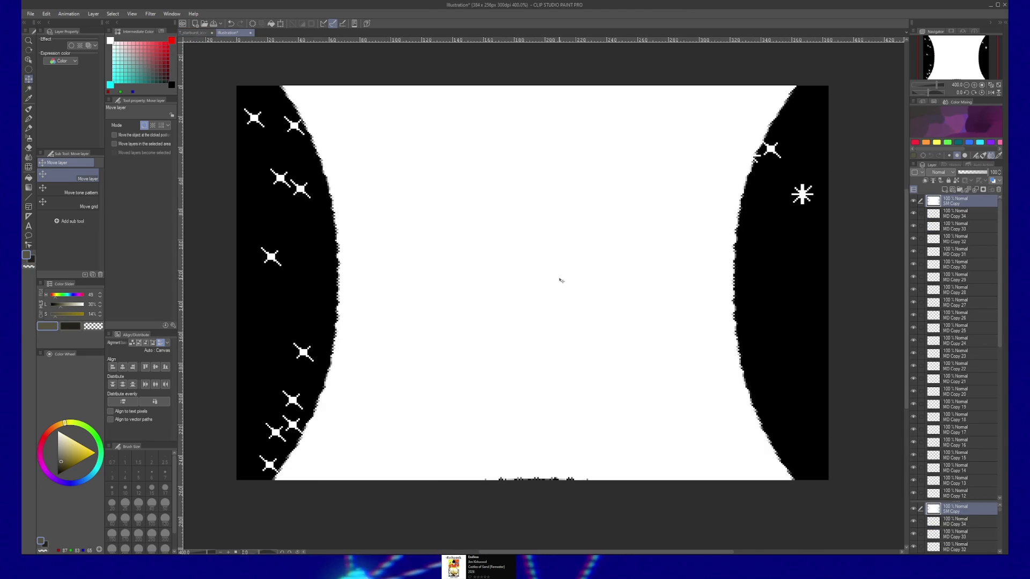
pyautogui.hotkey('ctrl', 't')
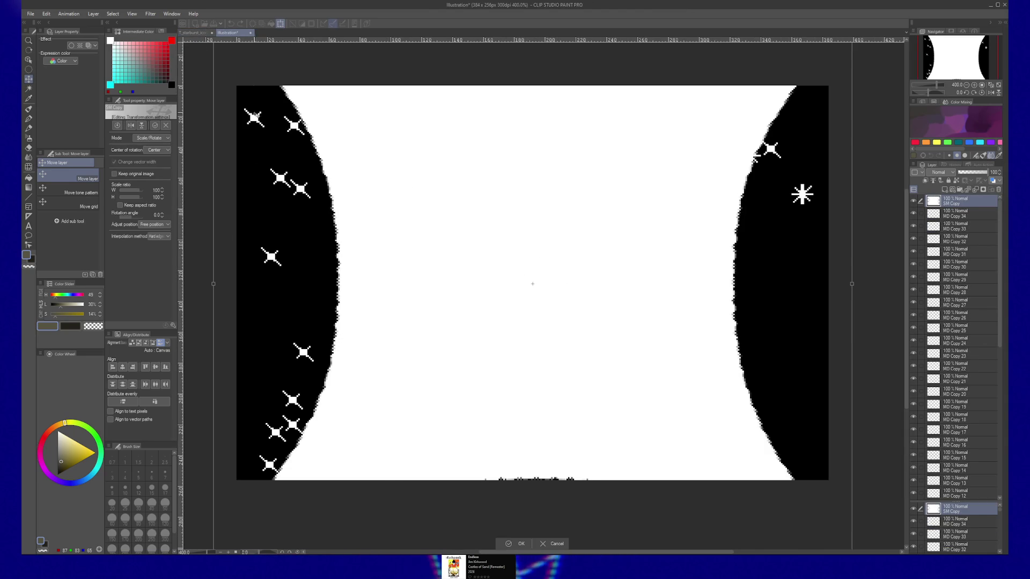
pyautogui.moveTo(396, 328); pyautogui.dragTo(466, 276)
pyautogui.moveTo(335, 454)
pyautogui.mouseDown()
pyautogui.moveTo(590, 196)
pyautogui.moveTo(371, 428)
pyautogui.moveTo(522, 267)
pyautogui.mouseUp()
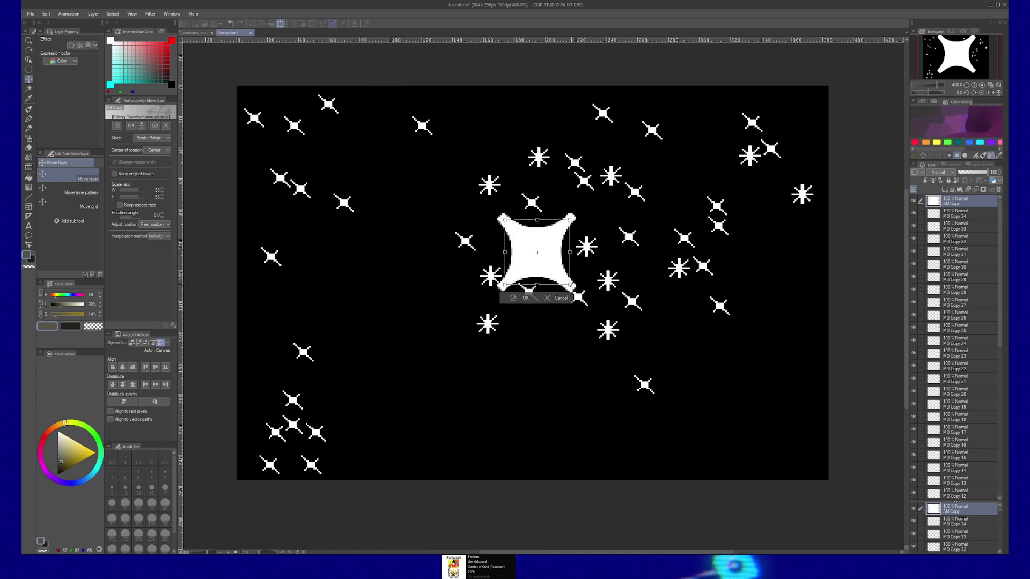
pyautogui.moveTo(603, 269); pyautogui.dragTo(637, 258)
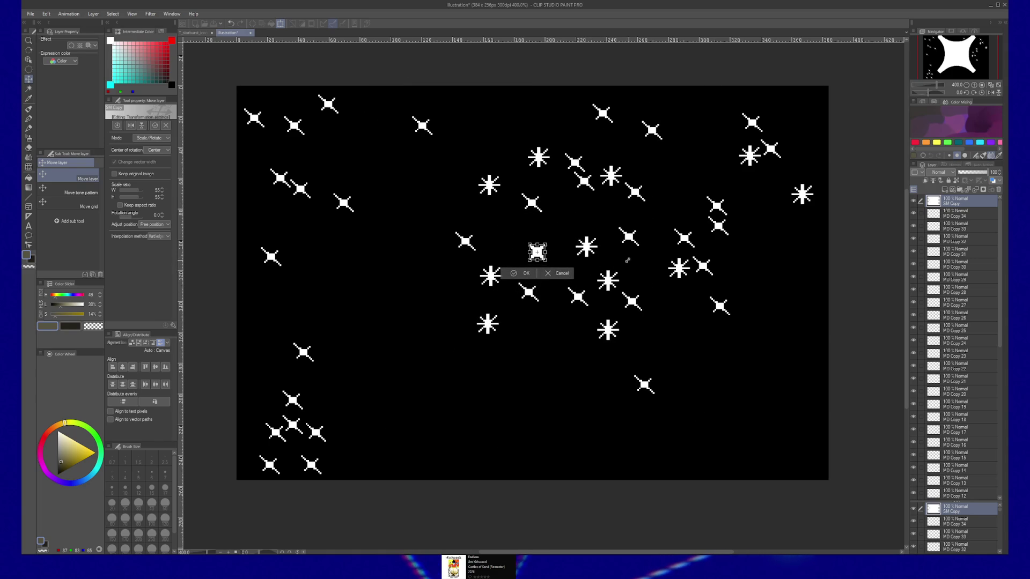
pyautogui.press('Return')
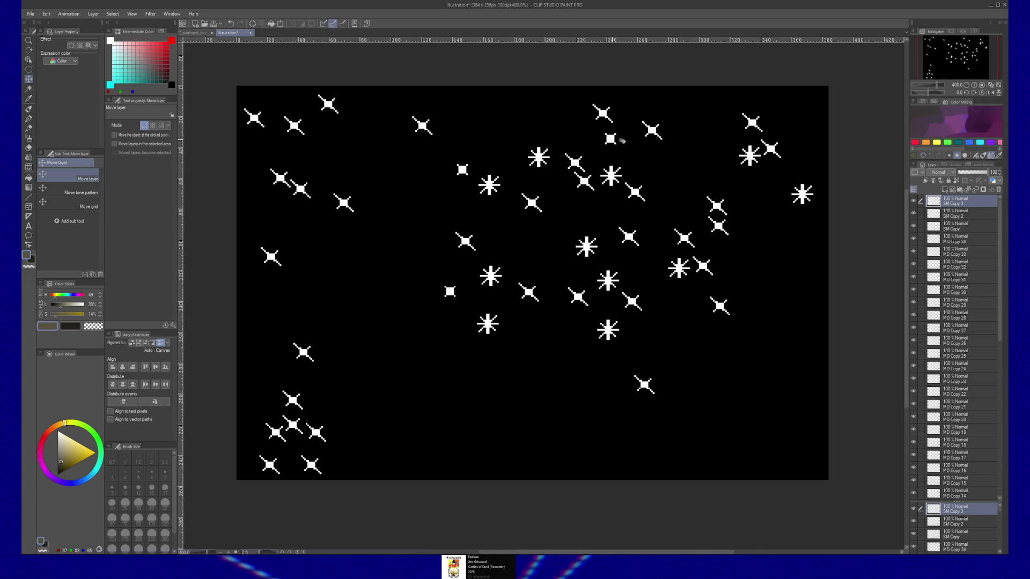
# Duplicate the small star repeatedly, placing copies near the top, lower right, left side and upper left
pyautogui.hotkey('ctrl', 'j')
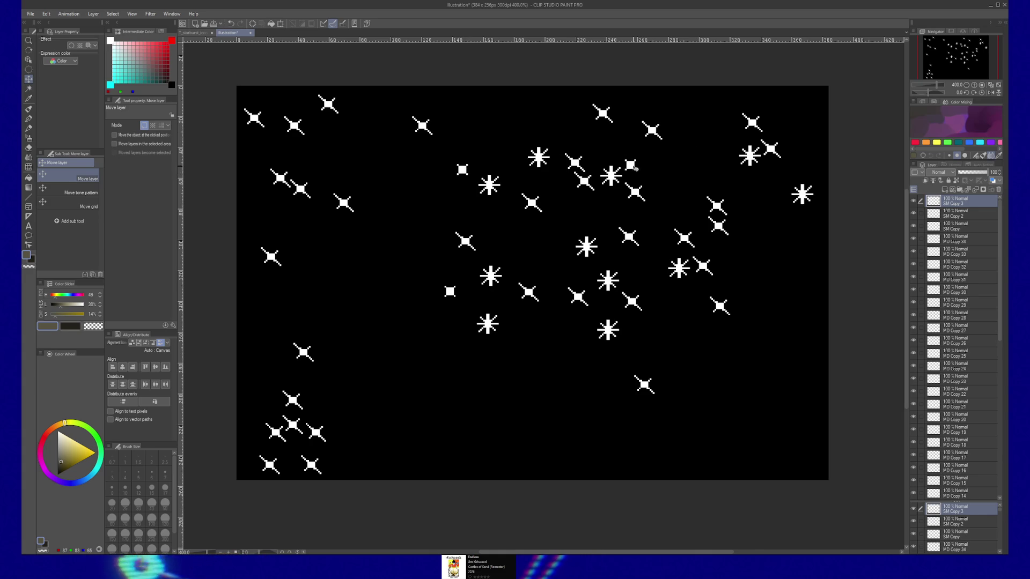
pyautogui.moveTo(632, 165)
pyautogui.mouseDown()
pyautogui.moveTo(645, 109)
pyautogui.moveTo(800, 116)
pyautogui.moveTo(710, 177)
pyautogui.moveTo(755, 295)
pyautogui.mouseUp()
pyautogui.hotkey('ctrl', 'j')
pyautogui.hotkey('ctrl', 'j')
pyautogui.hotkey('ctrl', 'j')
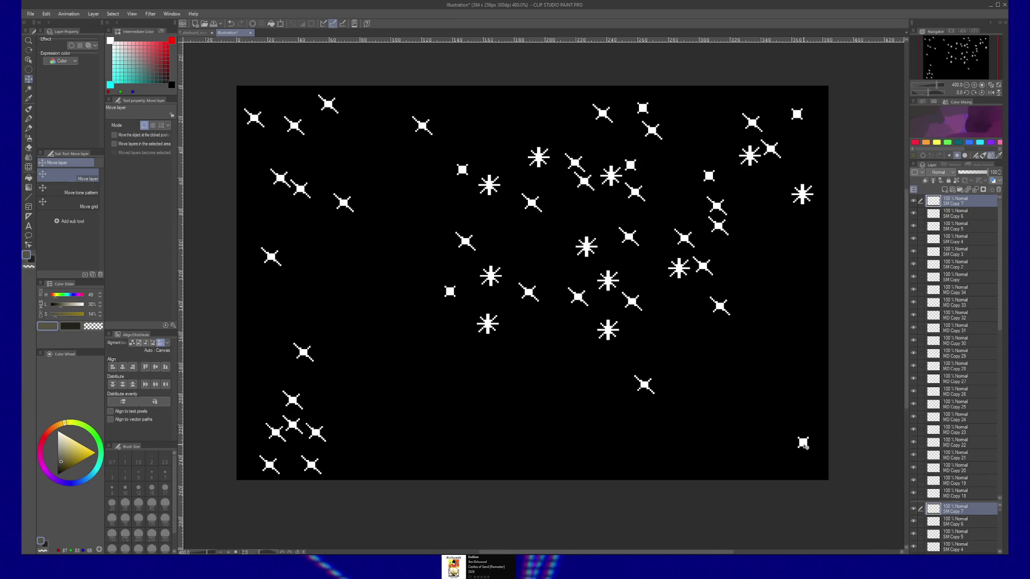
pyautogui.moveTo(774, 402)
pyautogui.mouseDown()
pyautogui.moveTo(736, 402)
pyautogui.moveTo(692, 330)
pyautogui.moveTo(530, 454)
pyautogui.moveTo(323, 450)
pyautogui.moveTo(354, 443)
pyautogui.moveTo(343, 374)
pyautogui.moveTo(266, 377)
pyautogui.mouseUp()
pyautogui.hotkey('ctrl', 'j')
pyautogui.hotkey('ctrl', 'j')
pyautogui.hotkey('ctrl', 'j')
pyautogui.hotkey('ctrl', 'j')
pyautogui.hotkey('ctrl', 'j')
pyautogui.hotkey('ctrl', 'j')
pyautogui.hotkey('ctrl', 'j')
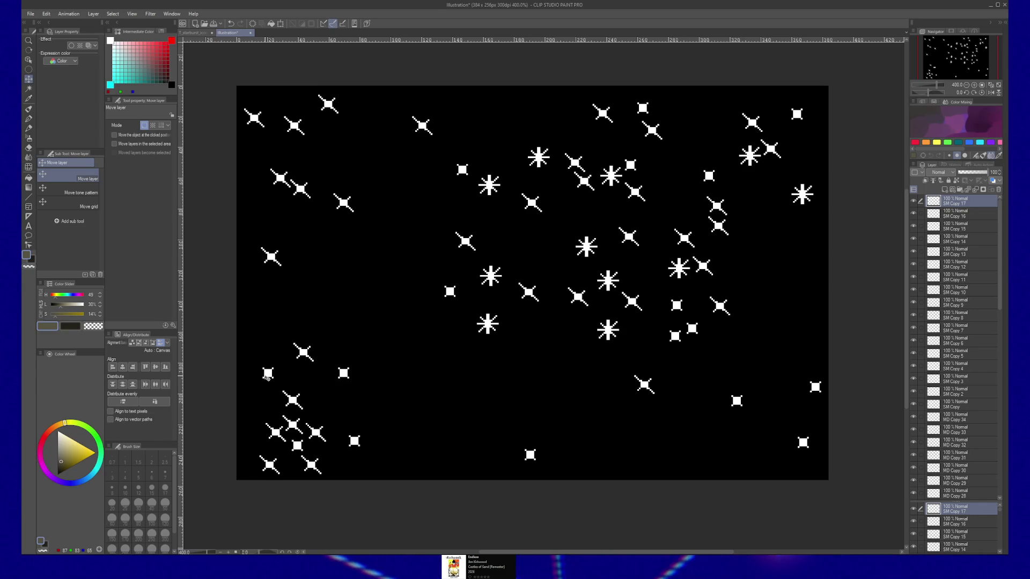
pyautogui.hotkey('ctrl', 'j')
pyautogui.moveTo(295, 304); pyautogui.dragTo(253, 277)
pyautogui.hotkey('ctrl', 'j')
pyautogui.moveTo(316, 281); pyautogui.dragTo(421, 320)
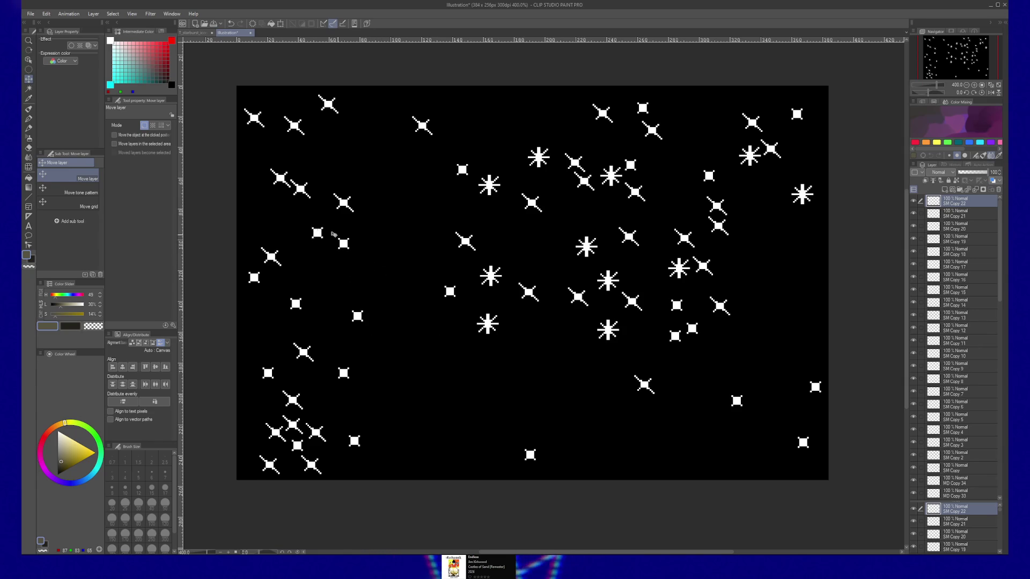
pyautogui.moveTo(386, 143)
pyautogui.mouseDown()
pyautogui.moveTo(394, 111)
pyautogui.moveTo(360, 145)
pyautogui.moveTo(381, 175)
pyautogui.moveTo(369, 146)
pyautogui.moveTo(334, 159)
pyautogui.moveTo(546, 121)
pyautogui.moveTo(708, 265)
pyautogui.mouseUp()
pyautogui.hotkey('ctrl', 'j')
pyautogui.hotkey('ctrl', 'j')
pyautogui.hotkey('ctrl', 'j')
pyautogui.hotkey('ctrl', 'j')
pyautogui.hotkey('ctrl', 'j')
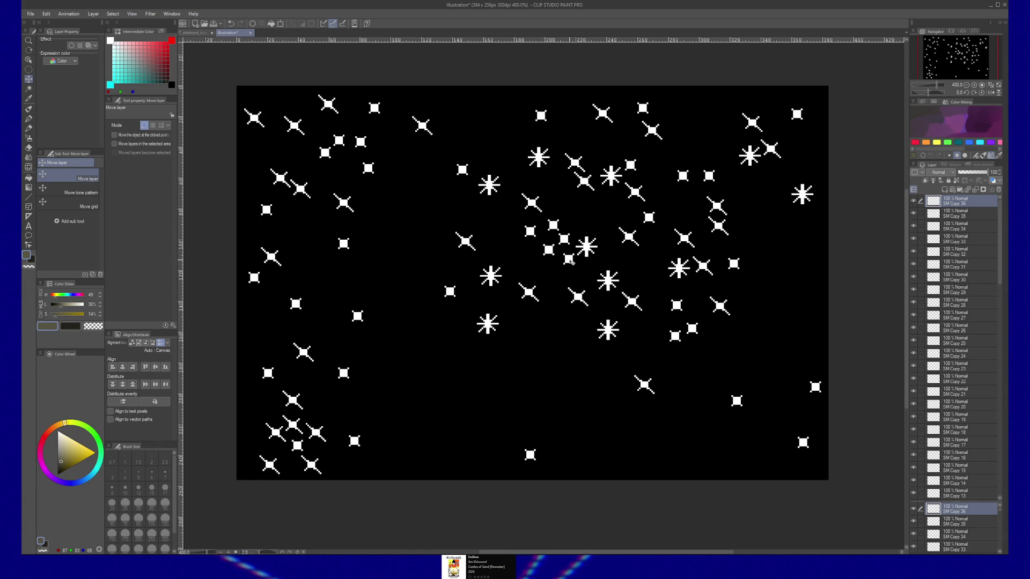
# Add more star copies around the centre, bottom edge, upper left and top middle
pyautogui.hotkey('ctrl', 'j')
pyautogui.moveTo(539, 311); pyautogui.dragTo(526, 319)
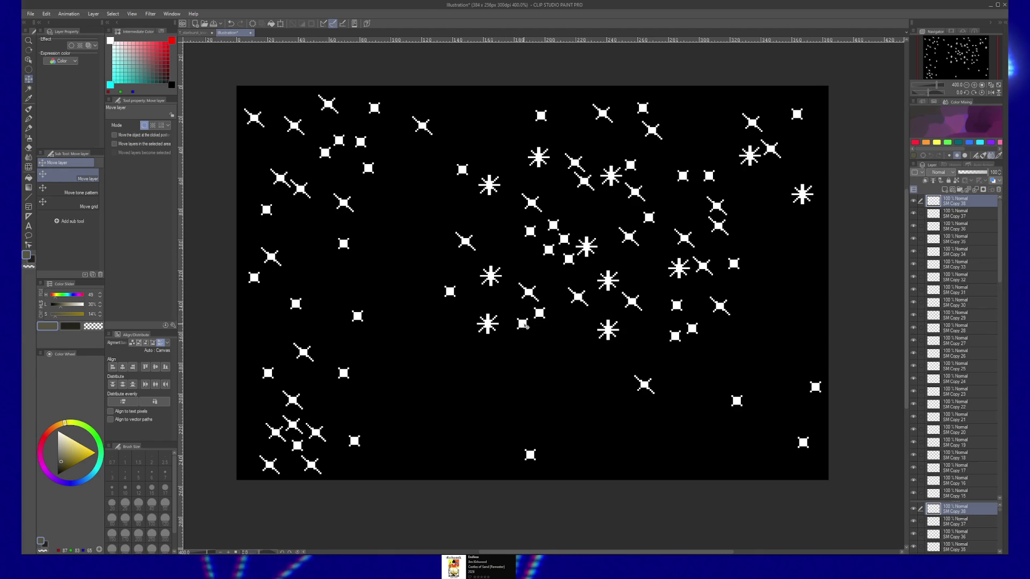
pyautogui.hotkey('ctrl', 'j')
pyautogui.moveTo(524, 318); pyautogui.dragTo(487, 352)
pyautogui.hotkey('ctrl', 'j')
pyautogui.moveTo(486, 350); pyautogui.dragTo(464, 341)
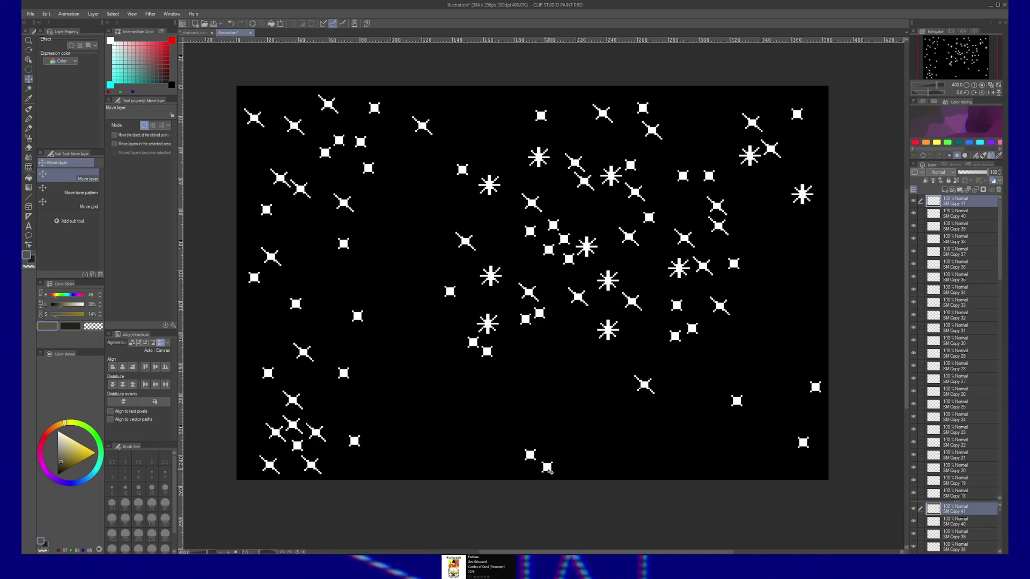
pyautogui.hotkey('ctrl', 'j')
pyautogui.moveTo(547, 465)
pyautogui.mouseDown()
pyautogui.moveTo(492, 437)
pyautogui.moveTo(593, 415)
pyautogui.moveTo(711, 466)
pyautogui.moveTo(723, 396)
pyautogui.moveTo(801, 346)
pyautogui.moveTo(814, 236)
pyautogui.moveTo(640, 228)
pyautogui.moveTo(508, 311)
pyautogui.mouseUp()
pyautogui.hotkey('ctrl', 'j')
pyautogui.hotkey('ctrl', 'j')
pyautogui.hotkey('ctrl', 'j')
pyautogui.hotkey('ctrl', 'j')
pyautogui.hotkey('ctrl', 'j')
pyautogui.hotkey('ctrl', 'j')
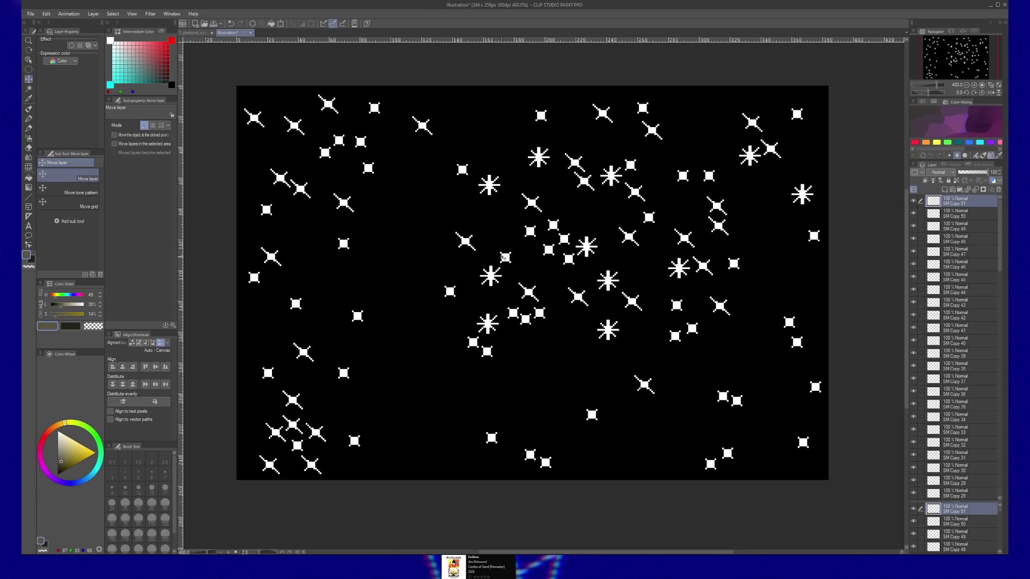
pyautogui.hotkey('ctrl', 'j')
pyautogui.moveTo(355, 160); pyautogui.dragTo(293, 203)
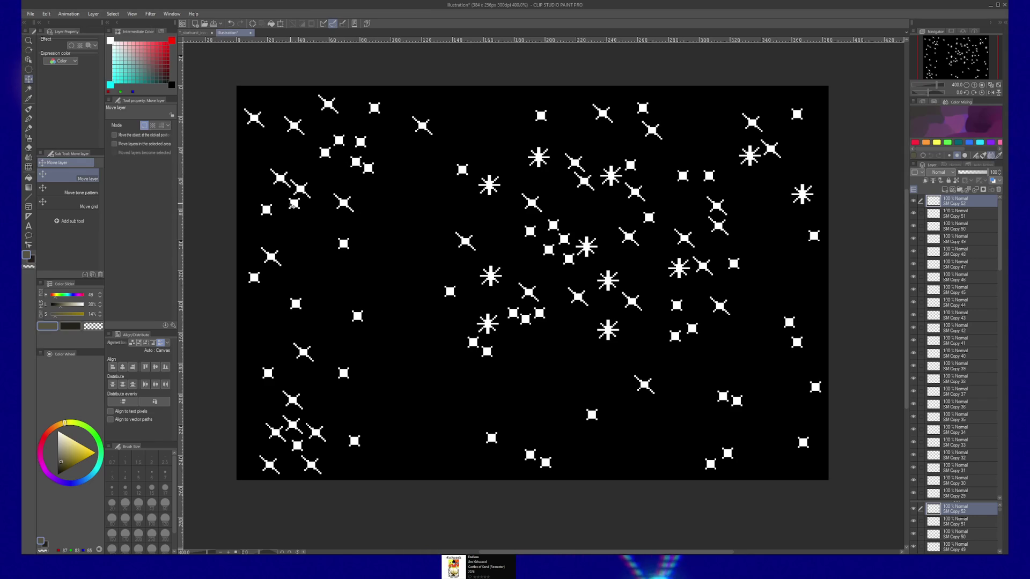
pyautogui.moveTo(276, 118)
pyautogui.mouseDown()
pyautogui.moveTo(439, 102)
pyautogui.moveTo(416, 100)
pyautogui.mouseUp()
pyautogui.hotkey('ctrl', 'j')
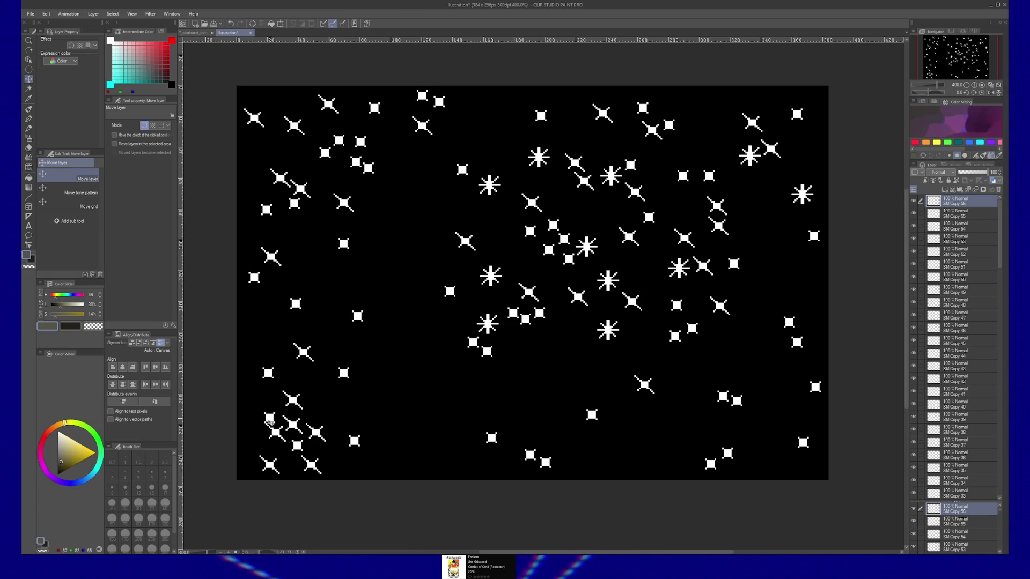
# Place further duplicated stars at the lower left and along the left side
pyautogui.hotkey('ctrl', 'j')
pyautogui.moveTo(260, 444)
pyautogui.mouseDown()
pyautogui.moveTo(247, 407)
pyautogui.moveTo(343, 439)
pyautogui.mouseUp()
pyautogui.hotkey('ctrl', 'j')
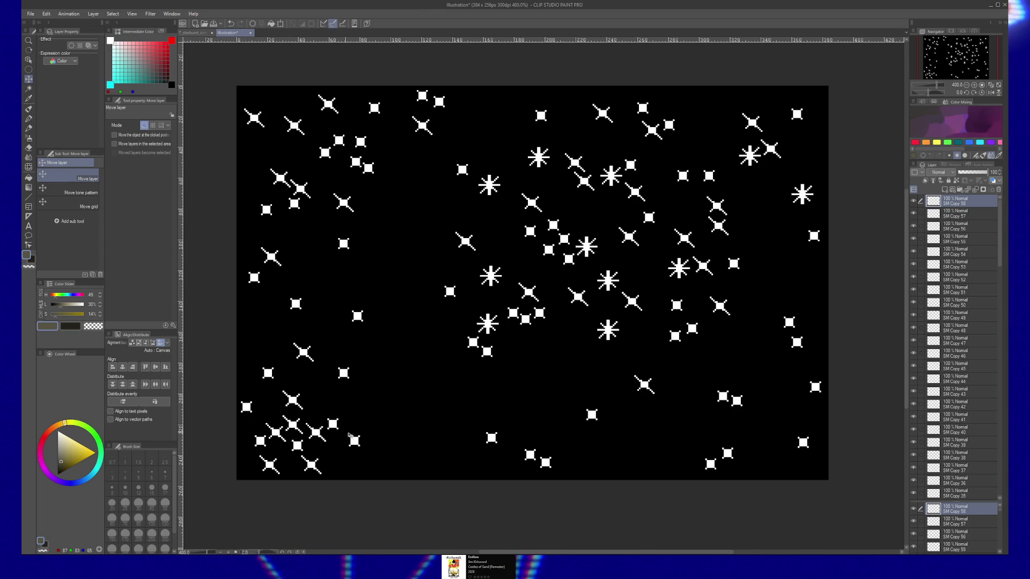
pyautogui.moveTo(343, 439); pyautogui.dragTo(332, 425)
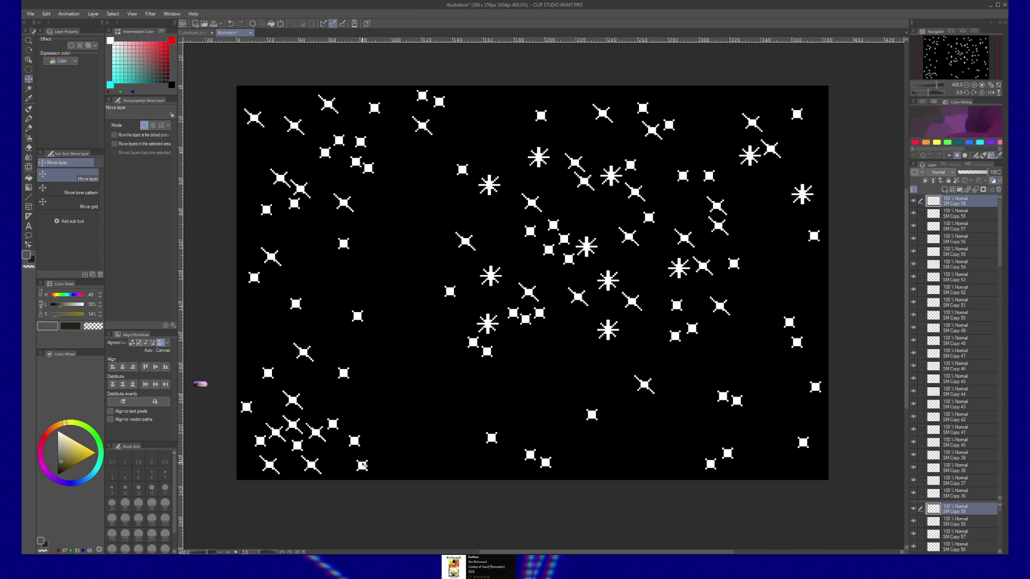
pyautogui.moveTo(312, 275); pyautogui.dragTo(251, 228)
pyautogui.hotkey('ctrl', 'j')
# Spread new star copies along the right edge, upper right and below centre
pyautogui.moveTo(696, 229); pyautogui.dragTo(816, 248)
pyautogui.hotkey('ctrl', 'j')
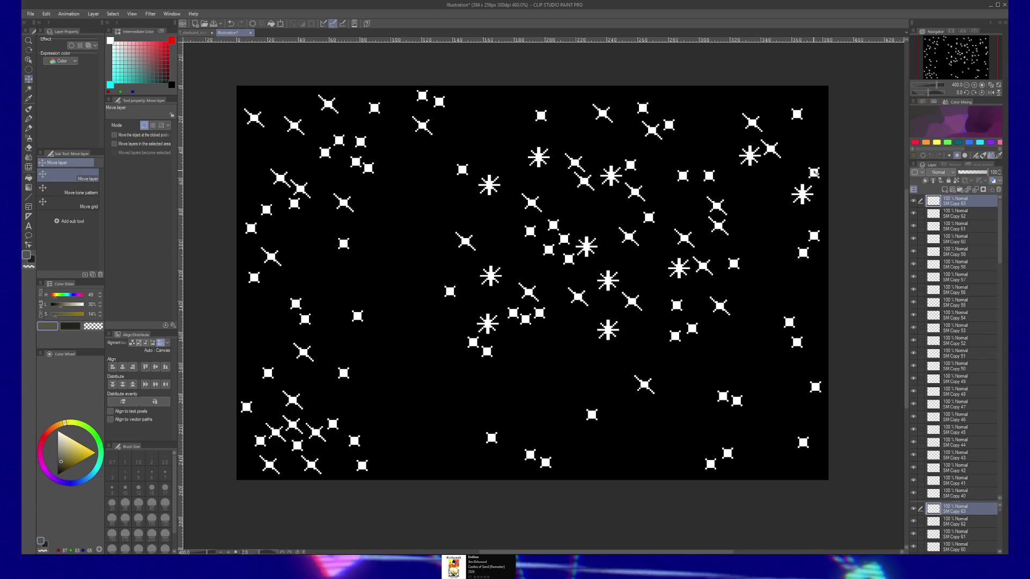
pyautogui.hotkey('ctrl', 'j')
pyautogui.moveTo(812, 176); pyautogui.dragTo(781, 185)
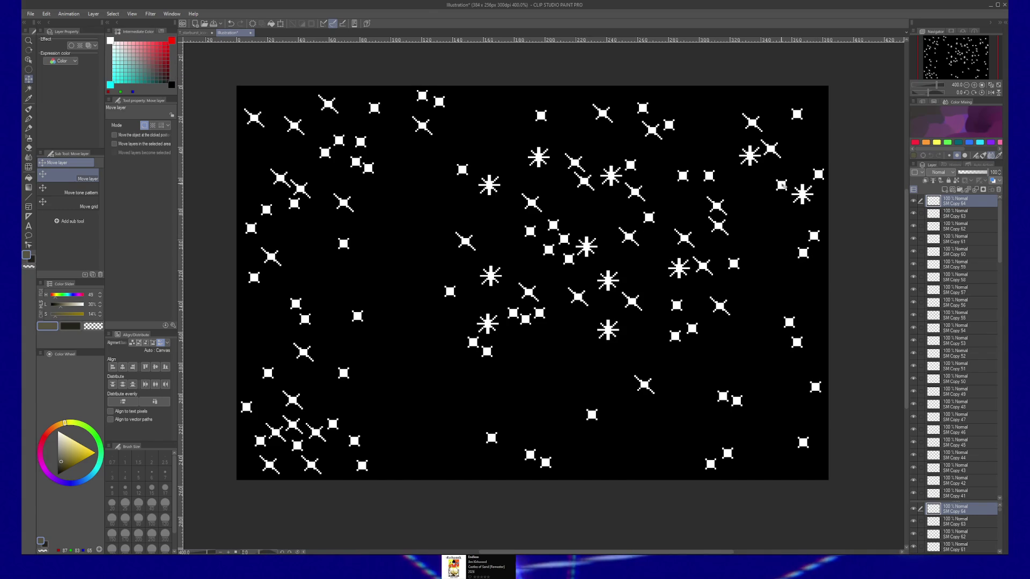
pyautogui.moveTo(771, 118); pyautogui.dragTo(750, 94)
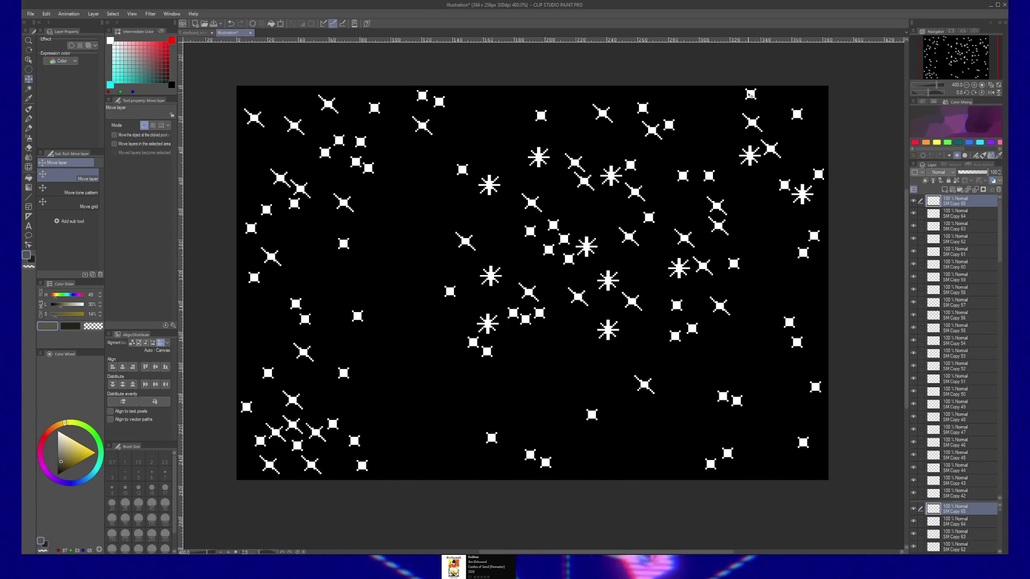
pyautogui.moveTo(640, 181)
pyautogui.mouseDown()
pyautogui.moveTo(687, 163)
pyautogui.moveTo(649, 246)
pyautogui.mouseUp()
pyautogui.hotkey('ctrl', 'j')
pyautogui.hotkey('ctrl', 'j')
pyautogui.hotkey('ctrl', 'j')
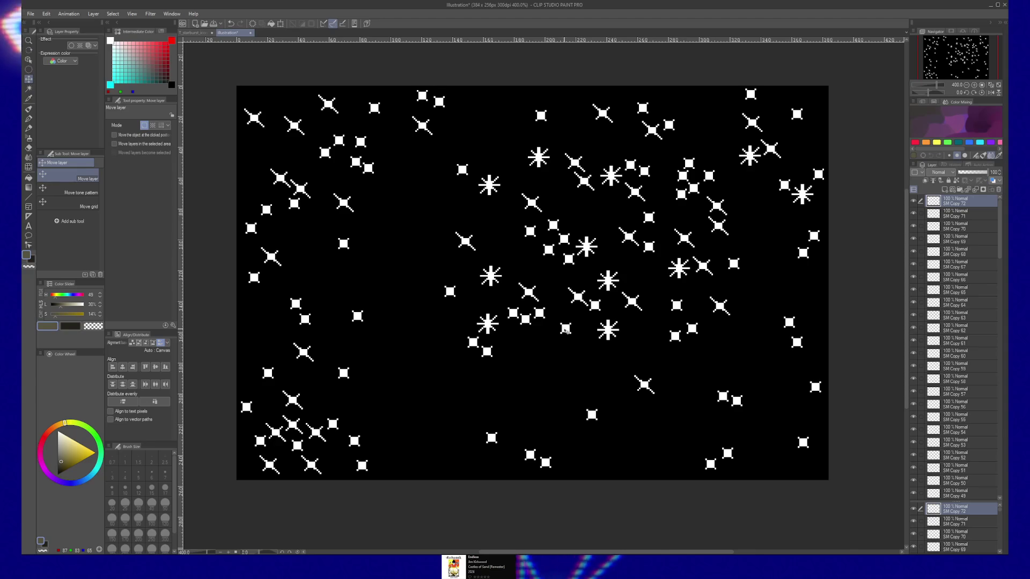
pyautogui.hotkey('ctrl', 'j')
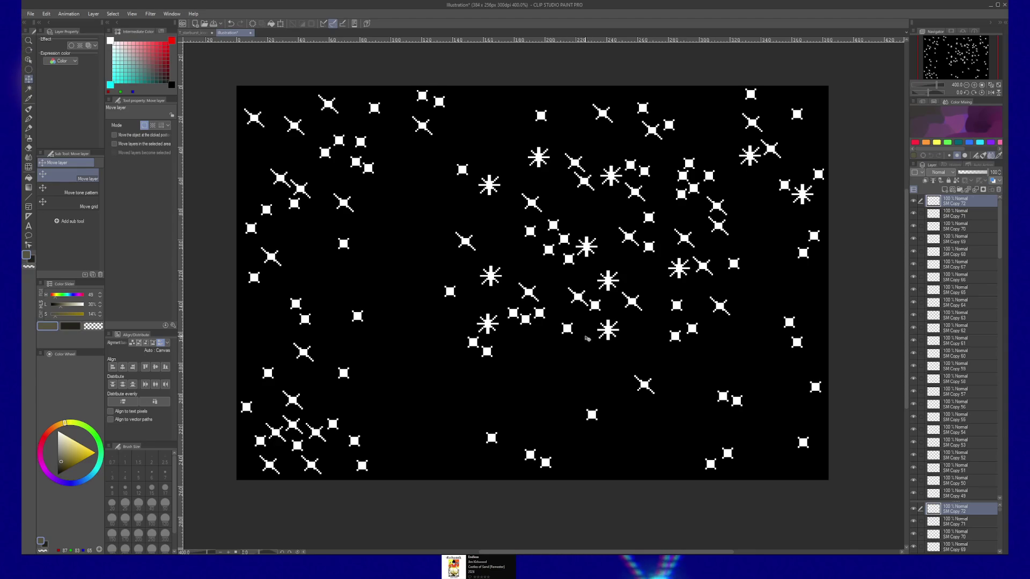
pyautogui.moveTo(590, 406); pyautogui.dragTo(603, 350)
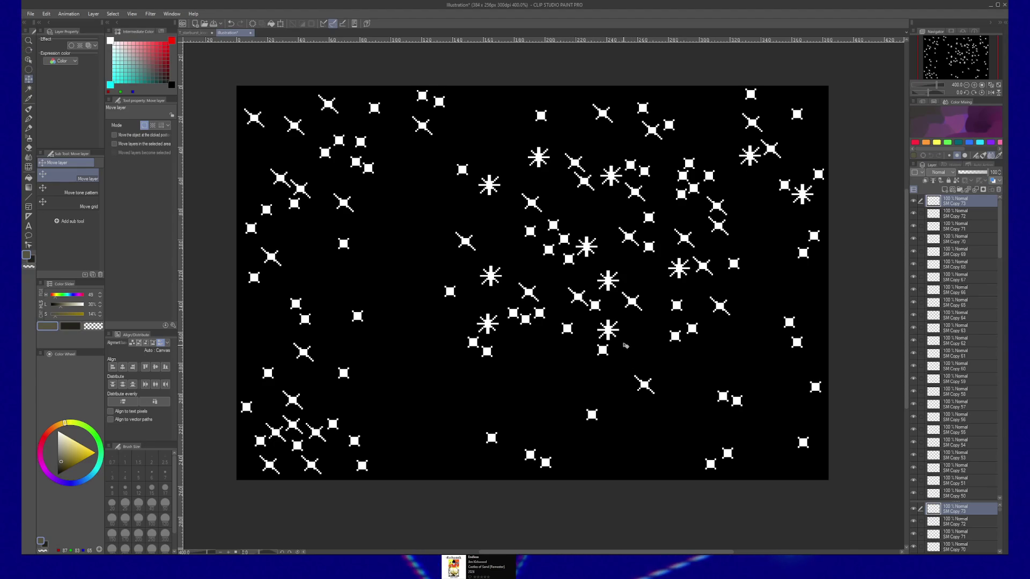
pyautogui.hotkey('ctrl', 't')
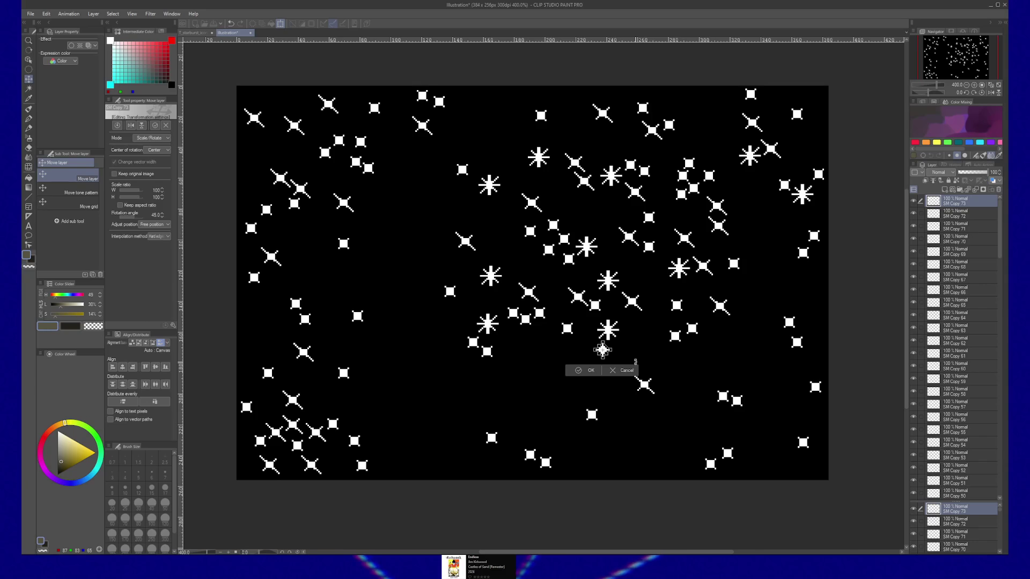
# Rotate the two newest stars 45° into upright crosses, then group the older layers from SM Copy 71 into a new folder
pyautogui.press('Return')
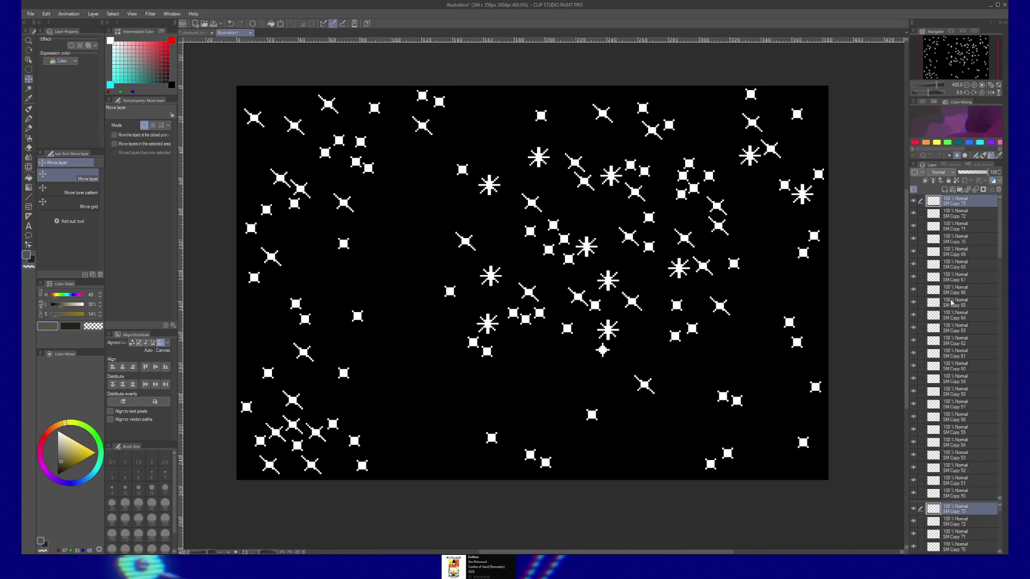
pyautogui.click(965, 213)
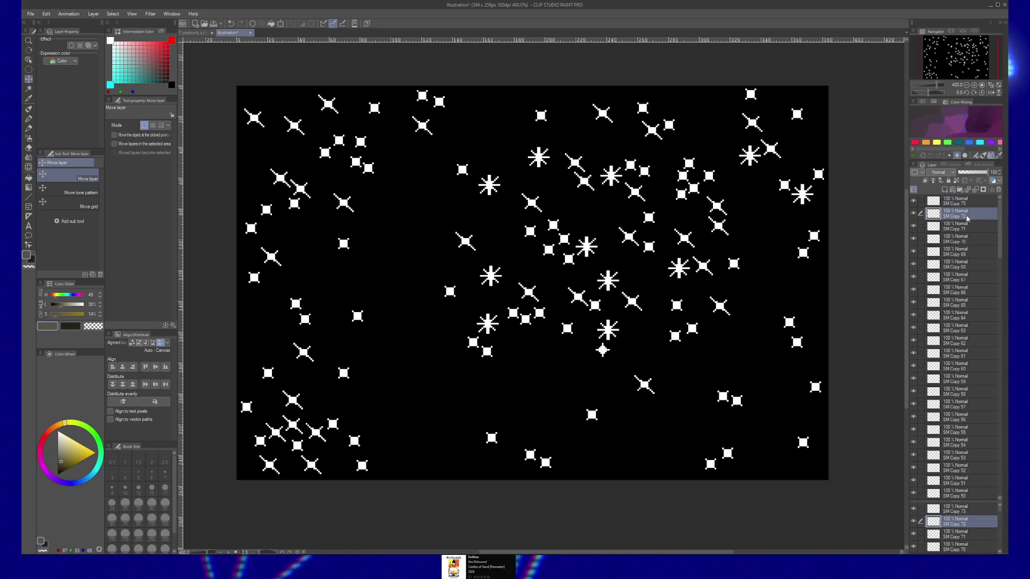
pyautogui.hotkey('ctrl', 't')
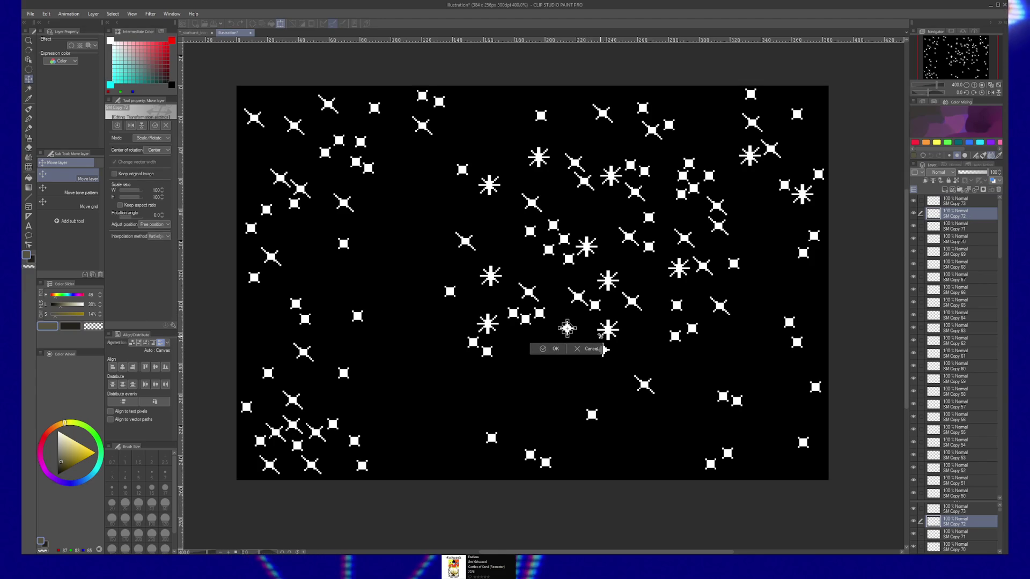
pyautogui.click(600, 348)
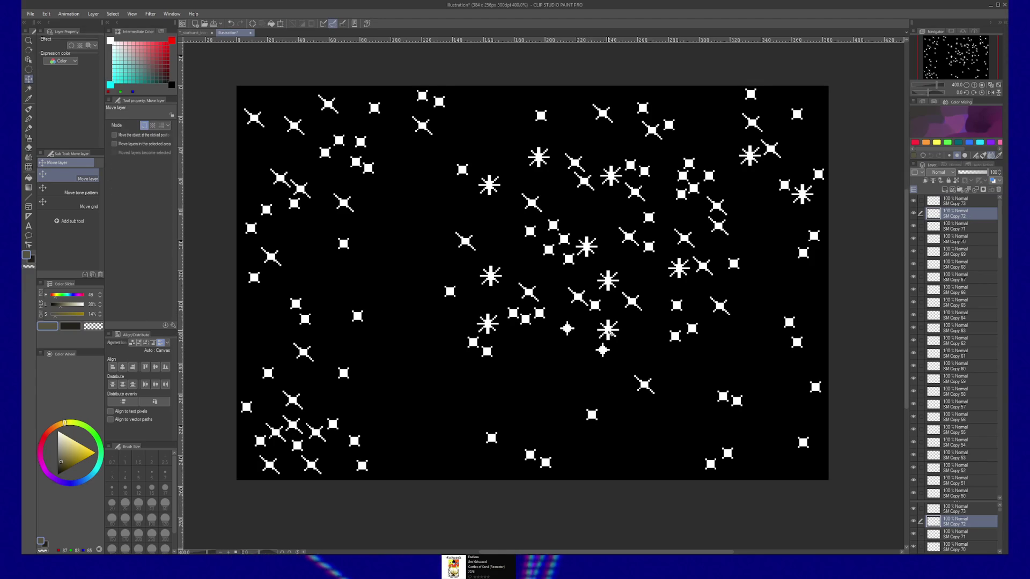
pyautogui.click(978, 228)
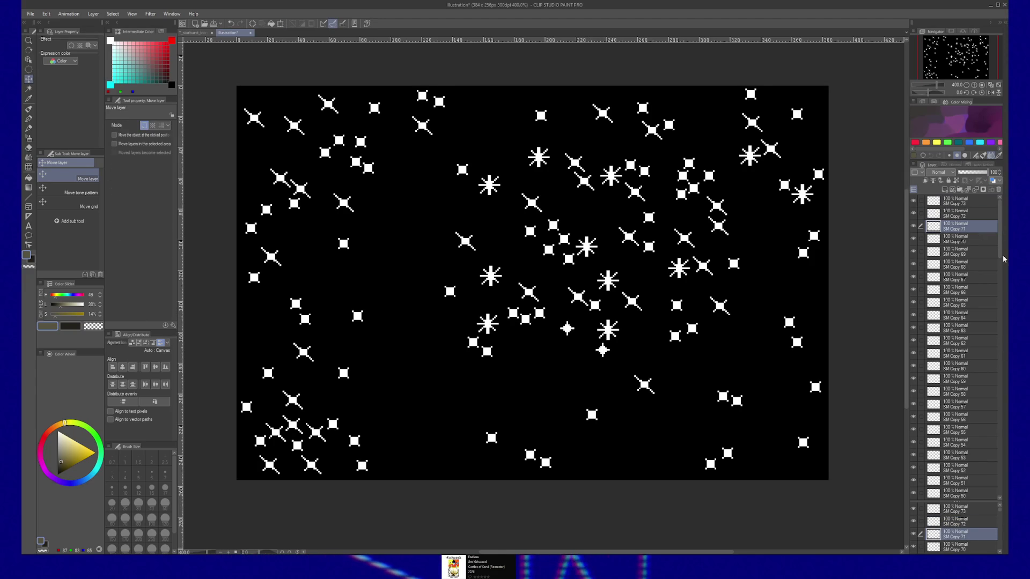
pyautogui.moveTo(1003, 260); pyautogui.dragTo(966, 480)
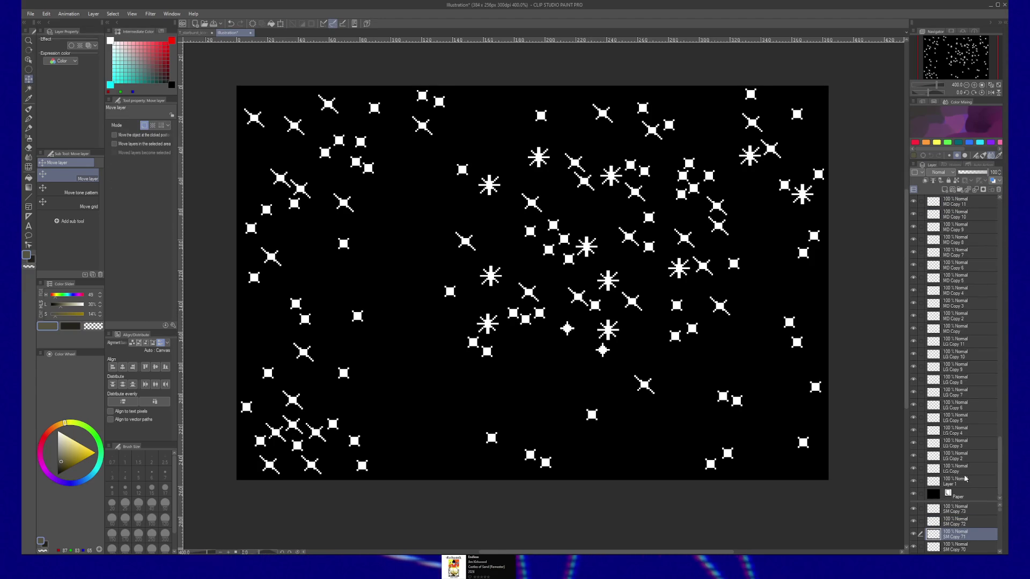
pyautogui.click(976, 181)
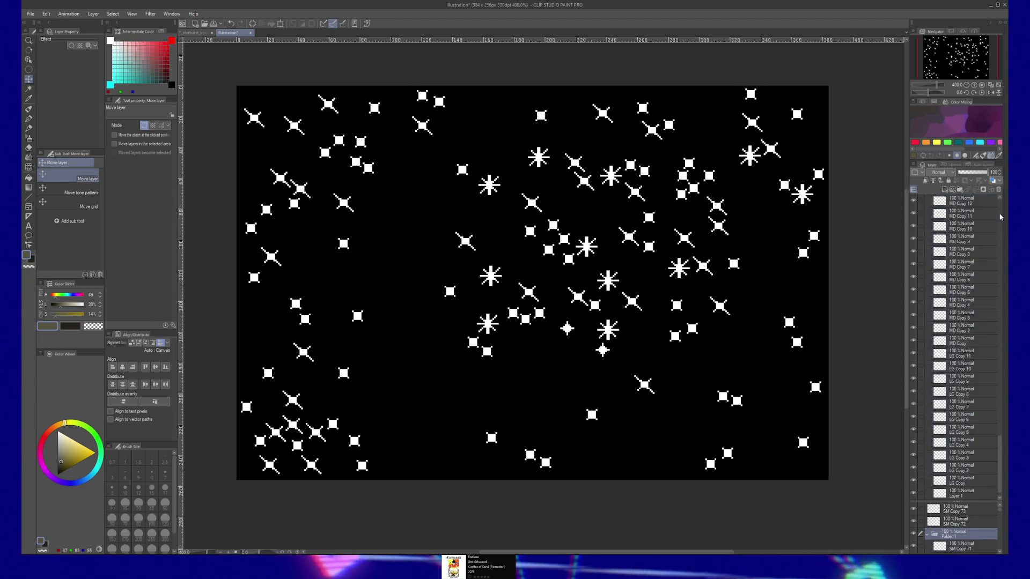
# Lower Folder 1's opacity to 31% so grouped stars turn grey, then select SM Copy 72
pyautogui.moveTo(975, 174); pyautogui.dragTo(969, 173)
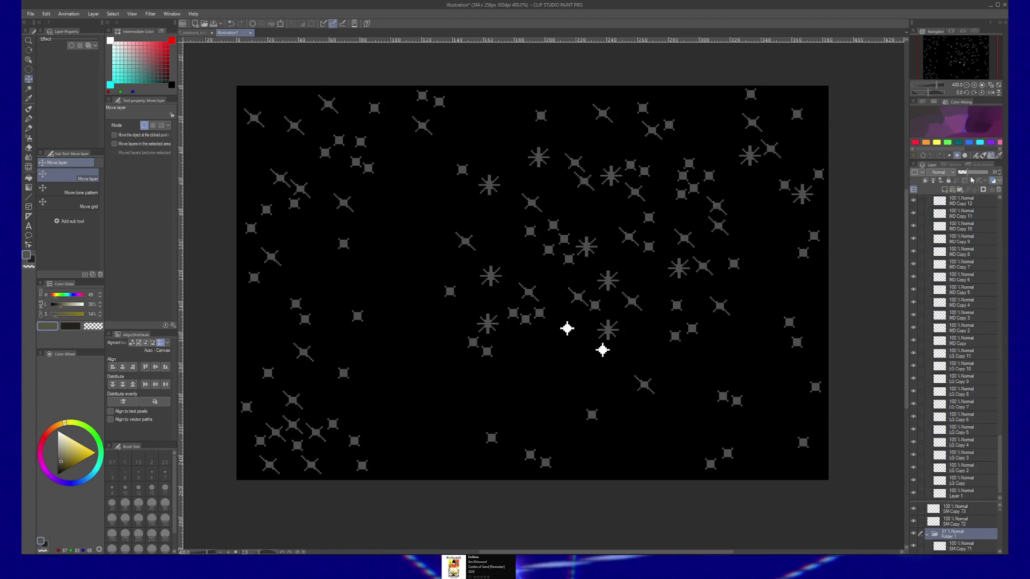
pyautogui.moveTo(998, 449); pyautogui.dragTo(969, 219)
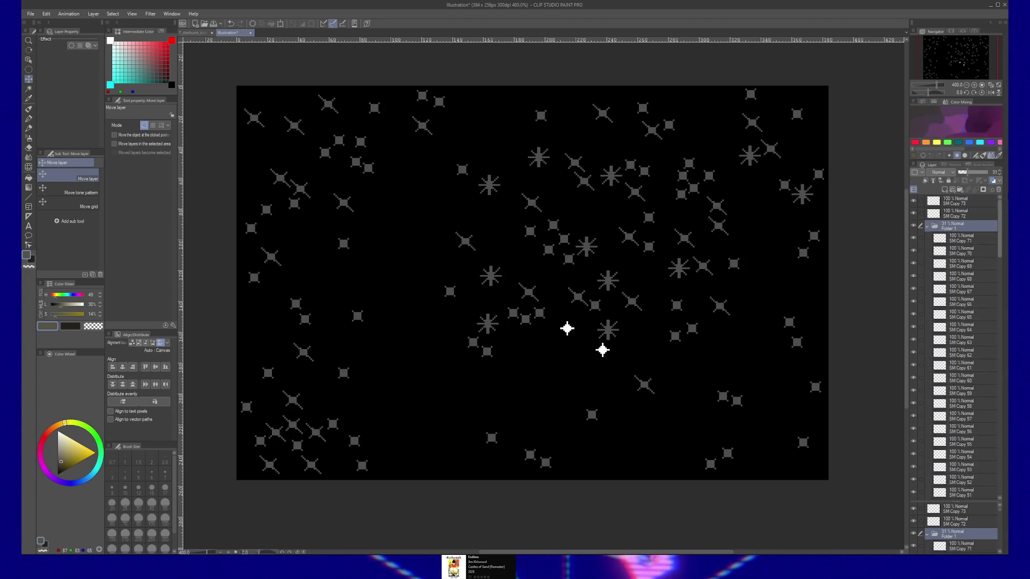
pyautogui.click(969, 215)
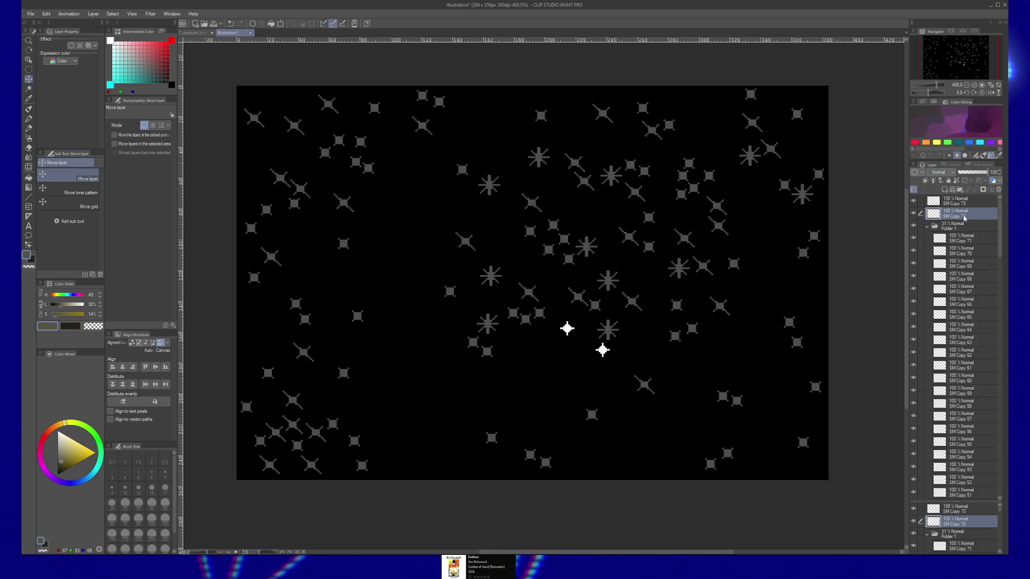
pyautogui.press('/')
pyautogui.click(592, 346)
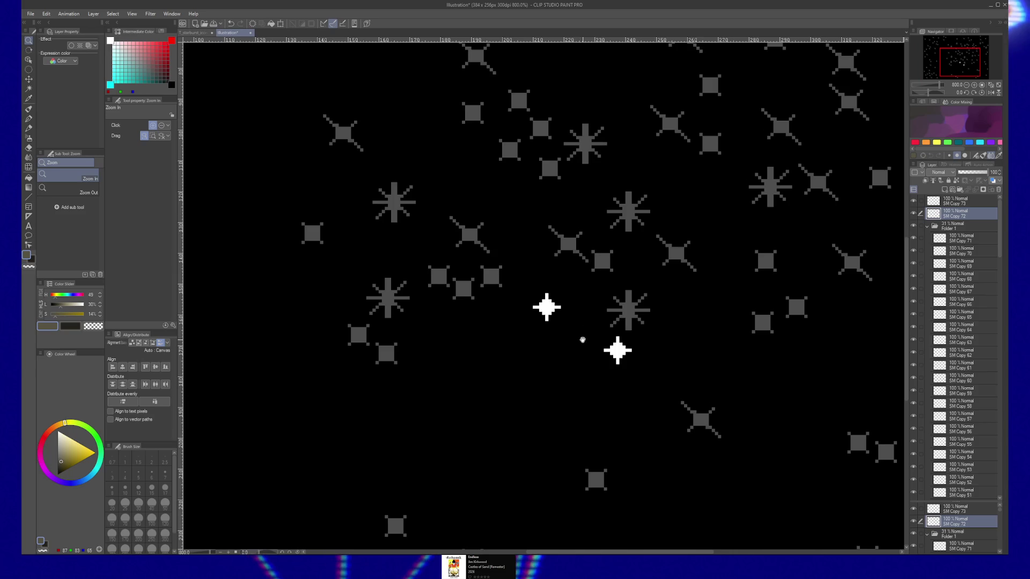
# Duplicate the bright cross star and place white copies over grey stars in the lower-right field
pyautogui.press('k')
pyautogui.moveTo(610, 328)
pyautogui.mouseDown()
pyautogui.moveTo(582, 246)
pyautogui.moveTo(459, 278)
pyautogui.moveTo(435, 266)
pyautogui.moveTo(384, 342)
pyautogui.moveTo(355, 324)
pyautogui.moveTo(392, 515)
pyautogui.moveTo(593, 469)
pyautogui.mouseUp()
pyautogui.moveTo(593, 469); pyautogui.dragTo(760, 312)
pyautogui.moveTo(760, 312)
pyautogui.mouseDown()
pyautogui.moveTo(794, 296)
pyautogui.moveTo(765, 249)
pyautogui.moveTo(740, 244)
pyautogui.moveTo(740, 184)
pyautogui.moveTo(881, 167)
pyautogui.moveTo(855, 432)
pyautogui.moveTo(890, 444)
pyautogui.mouseUp()
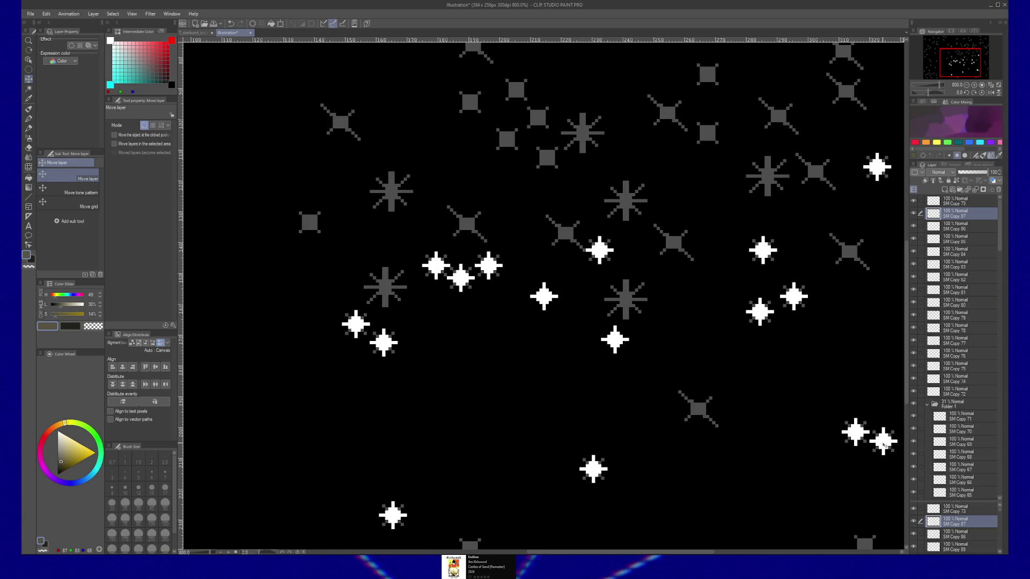
pyautogui.moveTo(814, 492); pyautogui.dragTo(738, 373)
pyautogui.moveTo(812, 324); pyautogui.dragTo(813, 365)
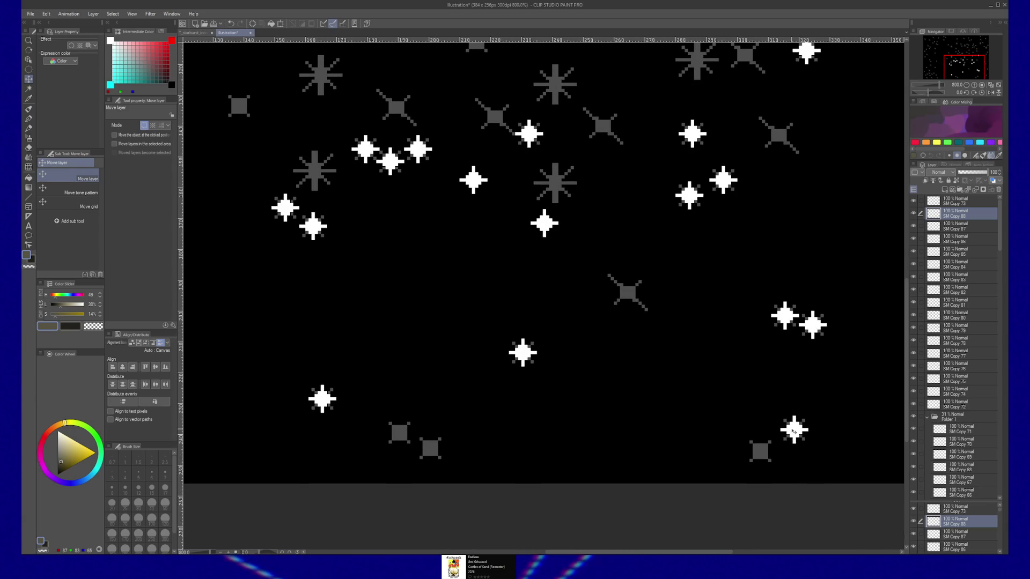
pyautogui.moveTo(787, 439)
pyautogui.mouseDown()
pyautogui.moveTo(754, 459)
pyautogui.moveTo(429, 451)
pyautogui.moveTo(398, 434)
pyautogui.moveTo(779, 456)
pyautogui.moveTo(445, 478)
pyautogui.mouseUp()
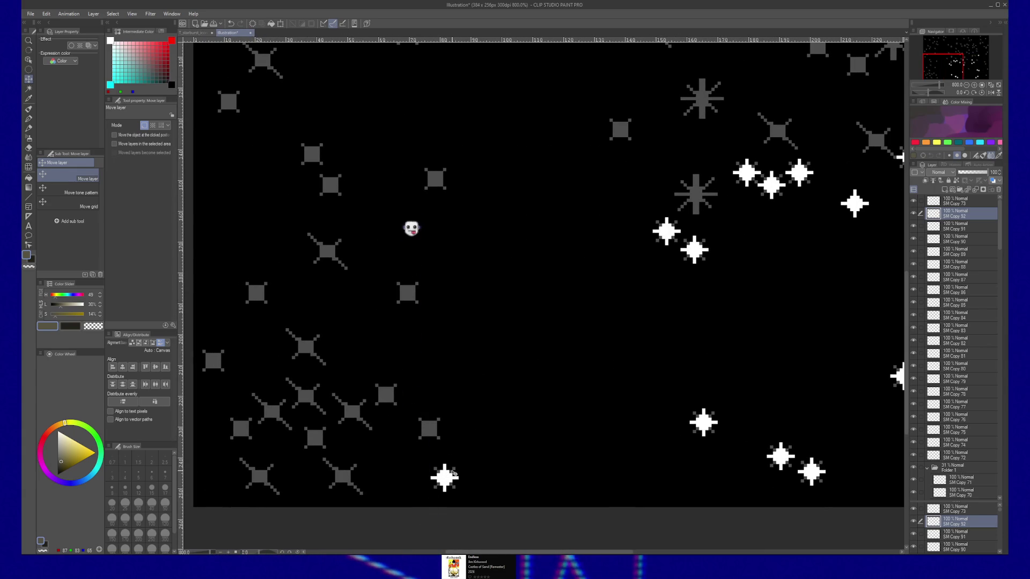
# Place further white cross copies near the top, upper left and lower left of the field
pyautogui.moveTo(454, 474)
pyautogui.mouseDown()
pyautogui.moveTo(432, 433)
pyautogui.moveTo(386, 394)
pyautogui.moveTo(402, 287)
pyautogui.moveTo(407, 293)
pyautogui.mouseUp()
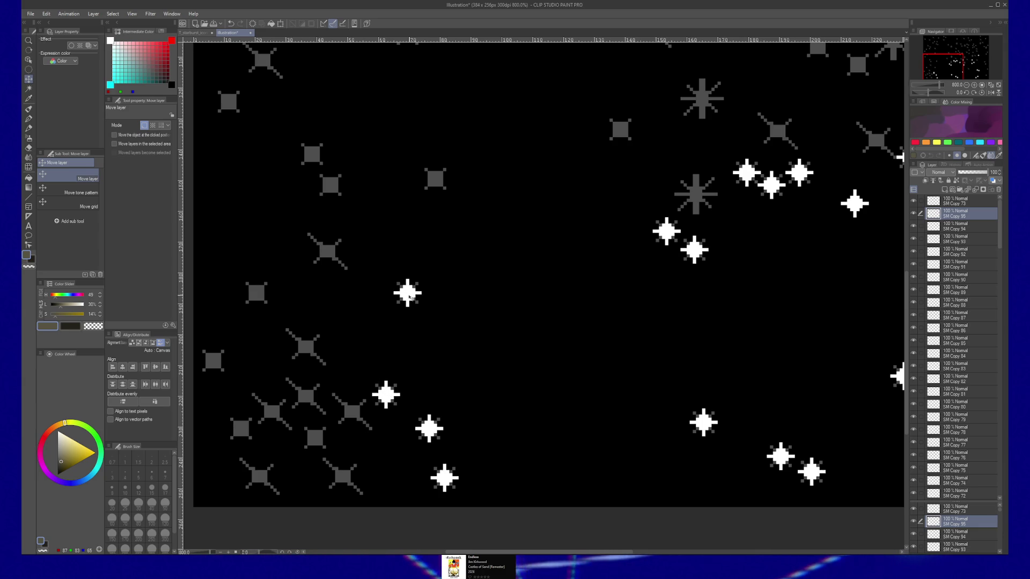
pyautogui.moveTo(425, 208); pyautogui.dragTo(436, 180)
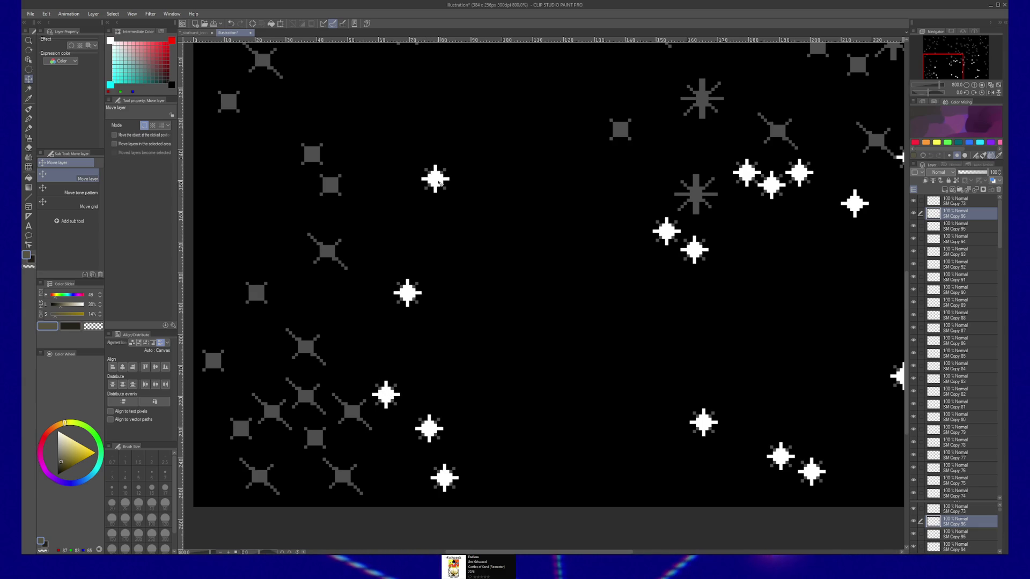
pyautogui.moveTo(436, 181)
pyautogui.mouseDown()
pyautogui.moveTo(857, 65)
pyautogui.moveTo(331, 177)
pyautogui.mouseUp()
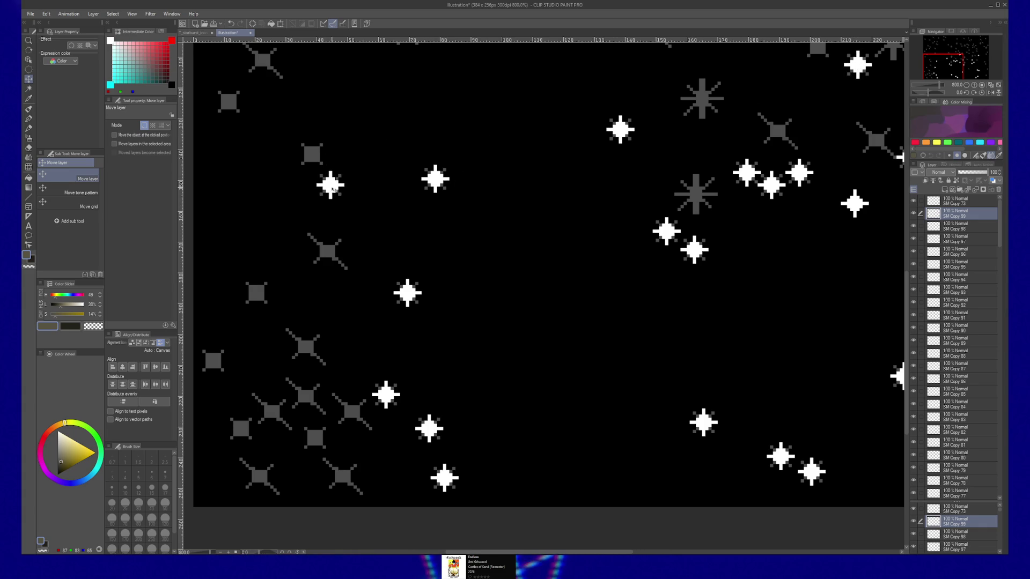
pyautogui.moveTo(310, 153); pyautogui.dragTo(228, 101)
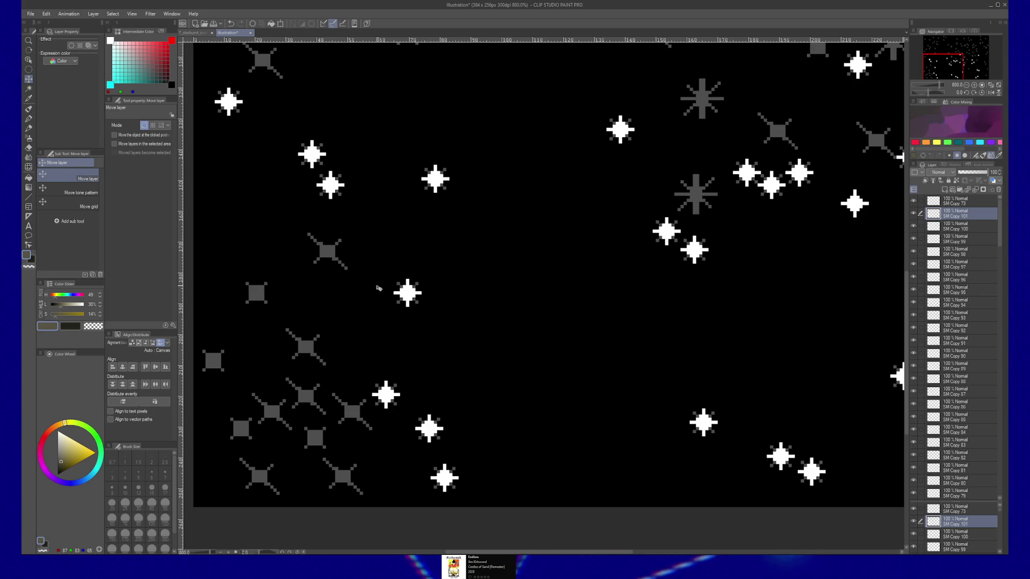
pyautogui.moveTo(432, 287); pyautogui.dragTo(523, 301)
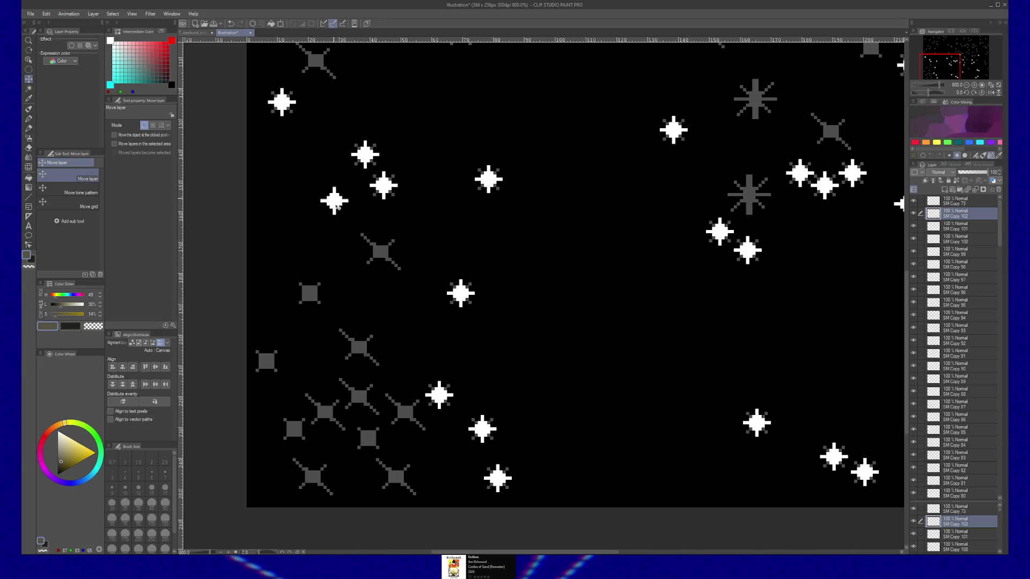
pyautogui.moveTo(308, 293)
pyautogui.mouseDown()
pyautogui.moveTo(266, 360)
pyautogui.moveTo(350, 351)
pyautogui.moveTo(294, 427)
pyautogui.moveTo(367, 437)
pyautogui.mouseUp()
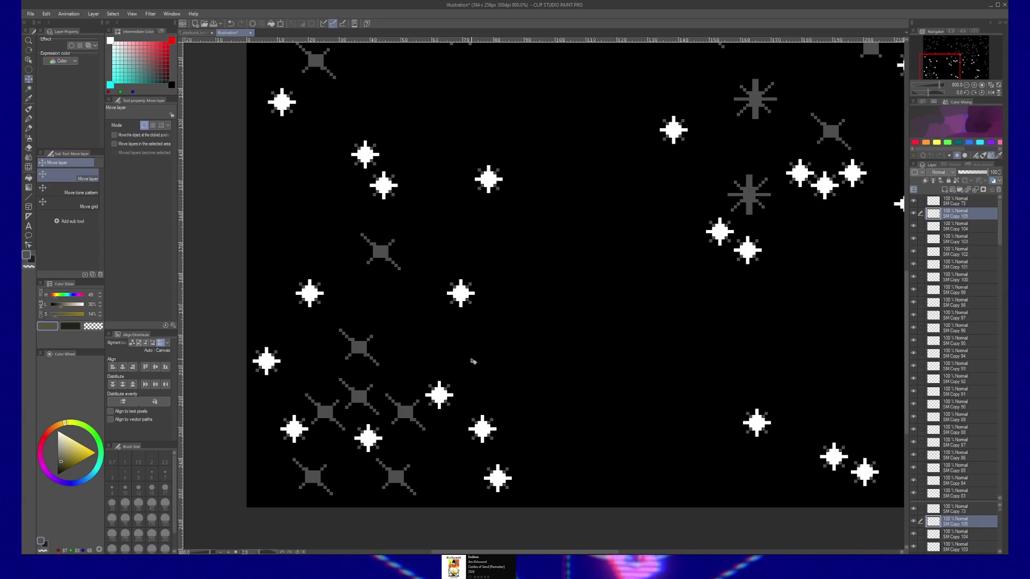
pyautogui.moveTo(513, 320); pyautogui.dragTo(469, 386)
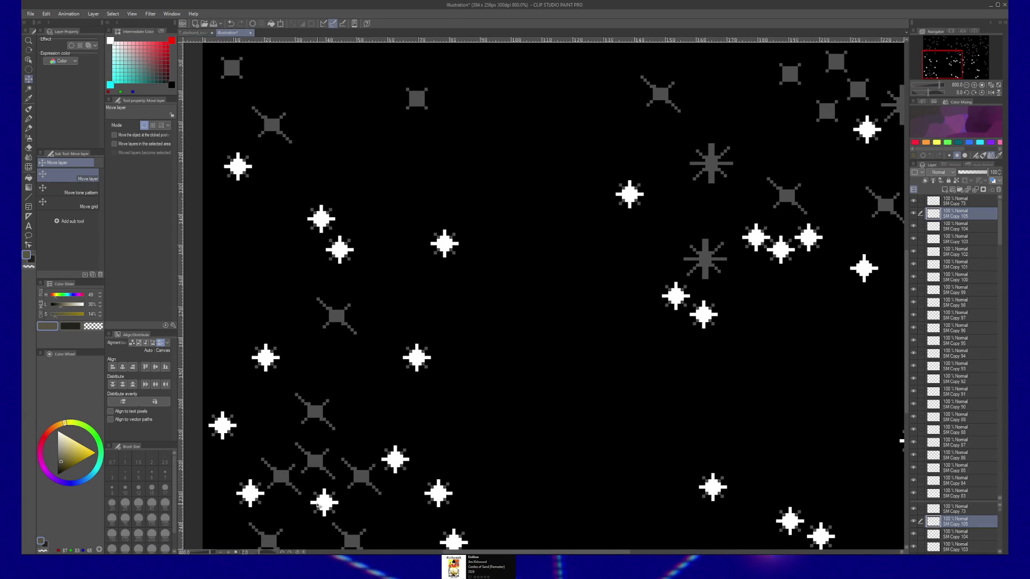
# Duplicate the white cross (Ctrl+C, Ctrl+V) several times and place copies around the upper left
pyautogui.moveTo(391, 142); pyautogui.dragTo(413, 98)
pyautogui.scroll(3, 413, 99)
pyautogui.moveTo(420, 257)
pyautogui.mouseDown()
pyautogui.moveTo(271, 224)
pyautogui.moveTo(234, 227)
pyautogui.mouseUp()
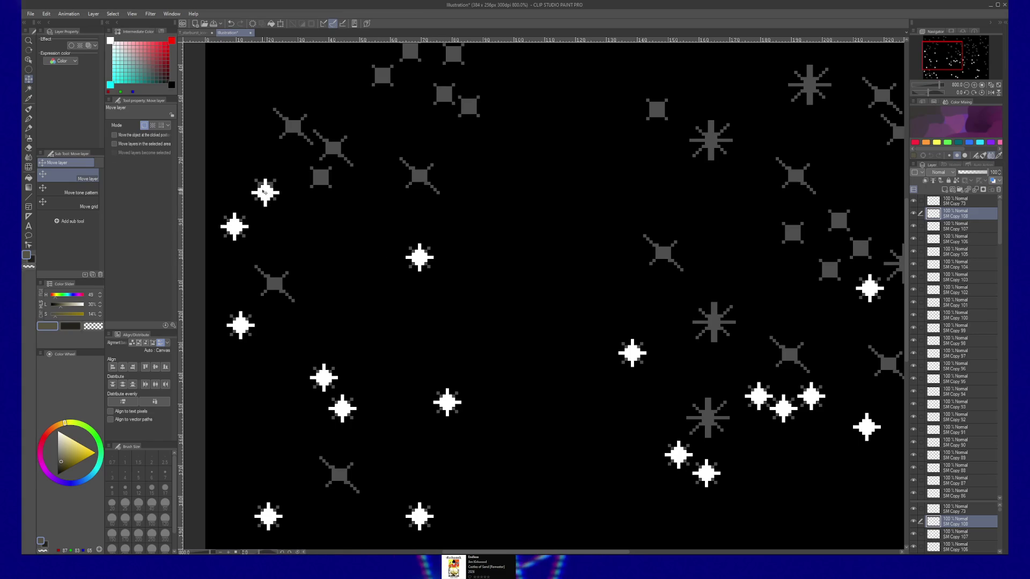
pyautogui.hotkey('ctrl', 'c')
pyautogui.hotkey('ctrl', 'v')
pyautogui.moveTo(266, 191)
pyautogui.mouseDown()
pyautogui.moveTo(319, 174)
pyautogui.moveTo(345, 287)
pyautogui.moveTo(358, 172)
pyautogui.moveTo(389, 147)
pyautogui.moveTo(429, 148)
pyautogui.mouseUp()
pyautogui.hotkey('ctrl', 'c')
pyautogui.hotkey('ctrl', 'v')
pyautogui.hotkey('ctrl', 'c')
pyautogui.hotkey('ctrl', 'v')
pyautogui.hotkey('ctrl', 'c')
pyautogui.hotkey('ctrl', 'v')
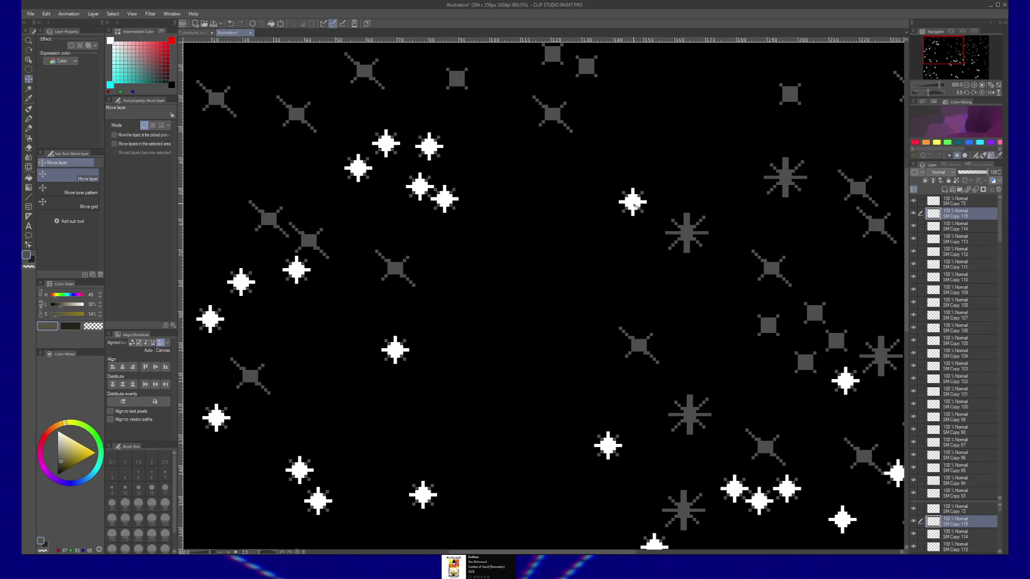
# Duplicate more white crosses onto the right side of the star field
pyautogui.hotkey('ctrl', 'c')
pyautogui.hotkey('ctrl', 'v')
pyautogui.moveTo(770, 327)
pyautogui.mouseDown()
pyautogui.moveTo(806, 365)
pyautogui.moveTo(837, 341)
pyautogui.moveTo(814, 312)
pyautogui.mouseUp()
pyautogui.hotkey('ctrl', 'c')
pyautogui.hotkey('ctrl', 'v')
pyautogui.hotkey('ctrl', 'c')
pyautogui.hotkey('ctrl', 'v')
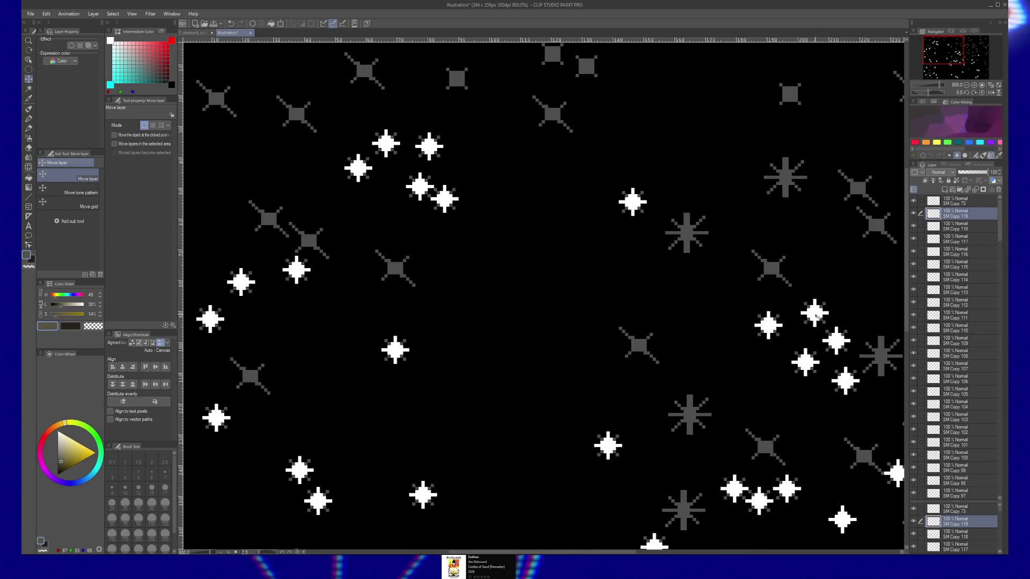
pyautogui.moveTo(844, 278); pyautogui.dragTo(776, 352)
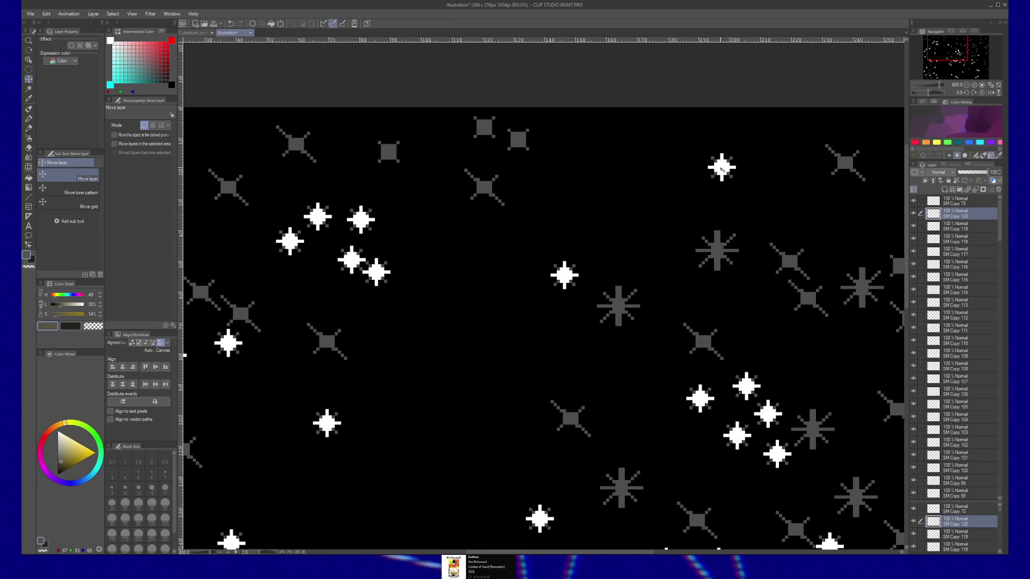
# Add further white cross duplicates near the top of the canvas, reaching SM Copy 125
pyautogui.hotkey('ctrl', 'c')
pyautogui.hotkey('ctrl', 'v')
pyautogui.moveTo(722, 166)
pyautogui.mouseDown()
pyautogui.moveTo(522, 137)
pyautogui.moveTo(389, 152)
pyautogui.moveTo(352, 198)
pyautogui.moveTo(665, 172)
pyautogui.moveTo(649, 115)
pyautogui.mouseUp()
pyautogui.hotkey('ctrl', 'c')
pyautogui.hotkey('ctrl', 'v')
pyautogui.hotkey('ctrl', 'c')
pyautogui.hotkey('ctrl', 'v')
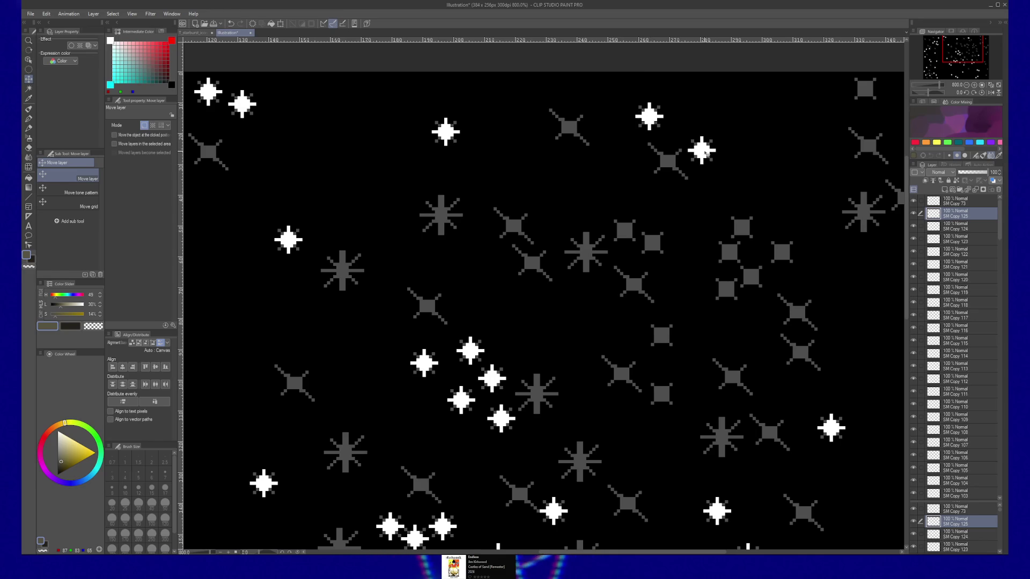
# Duplicate white crosses and place them toward the upper right of the field
pyautogui.moveTo(742, 212); pyautogui.dragTo(649, 201)
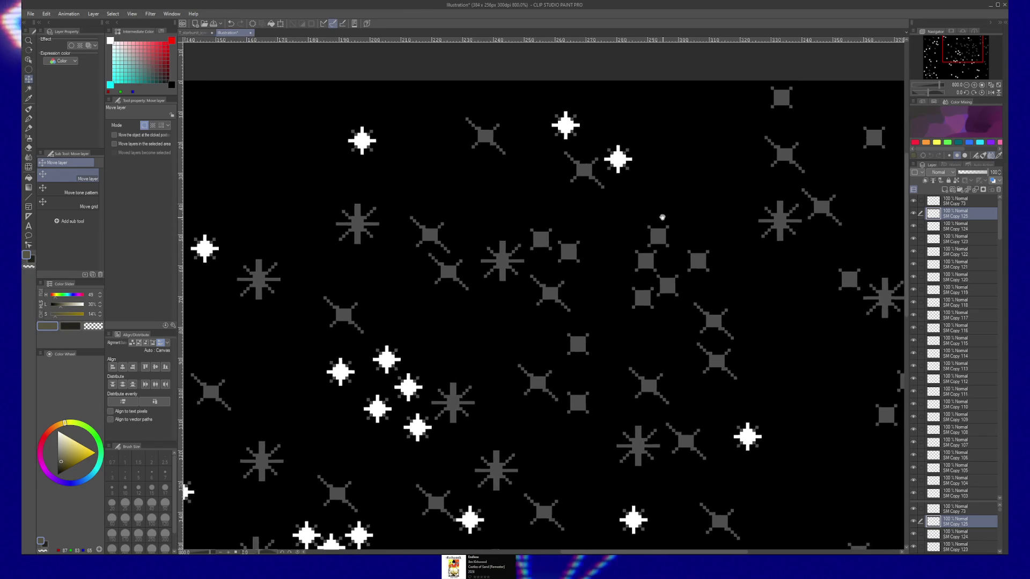
pyautogui.hotkey('ctrl', 'c')
pyautogui.hotkey('ctrl', 'v')
pyautogui.moveTo(552, 118); pyautogui.dragTo(769, 91)
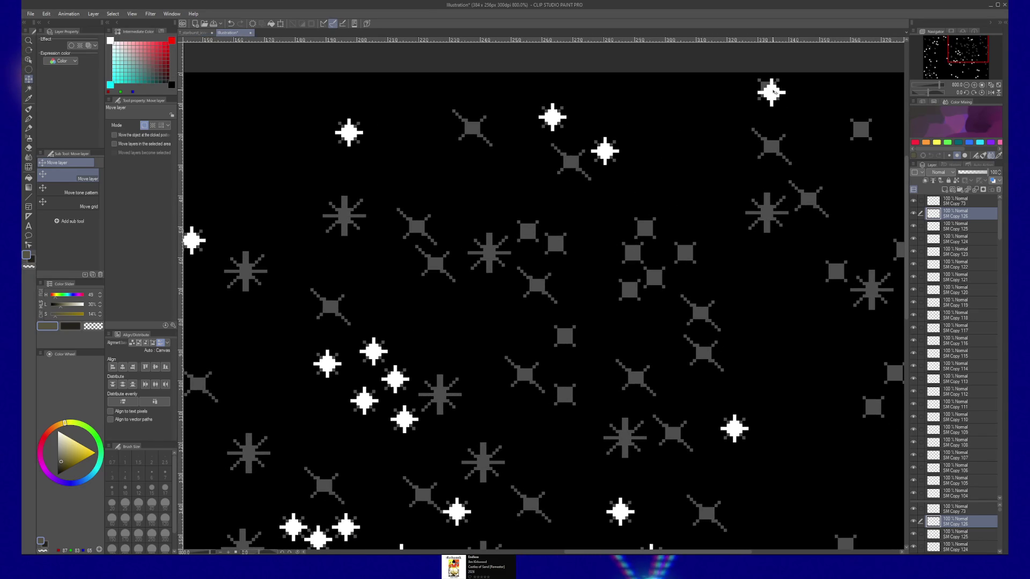
pyautogui.moveTo(768, 147); pyautogui.dragTo(716, 140)
pyautogui.hotkey('ctrl', 'c')
pyautogui.hotkey('ctrl', 'v')
pyautogui.moveTo(734, 104); pyautogui.dragTo(810, 123)
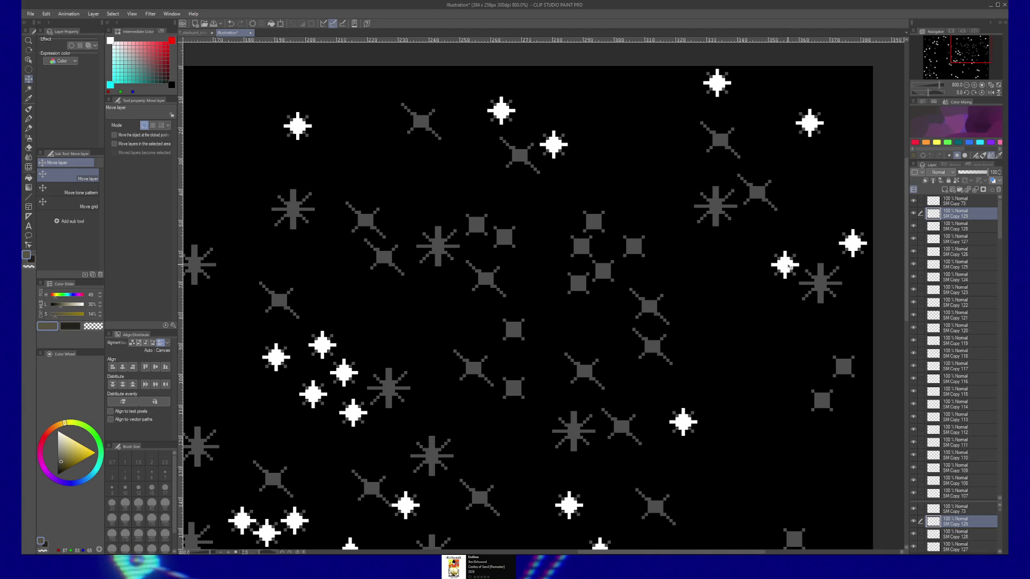
# Paste several more white cross copies into the central cluster
pyautogui.hotkey('ctrl', 'c')
pyautogui.hotkey('ctrl', 'v')
pyautogui.moveTo(785, 266)
pyautogui.mouseDown()
pyautogui.moveTo(633, 247)
pyautogui.moveTo(593, 223)
pyautogui.moveTo(582, 245)
pyautogui.moveTo(605, 270)
pyautogui.mouseUp()
pyautogui.hotkey('ctrl', 'c')
pyautogui.hotkey('ctrl', 'v')
pyautogui.hotkey('ctrl', 'c')
pyautogui.hotkey('ctrl', 'v')
pyautogui.hotkey('ctrl', 'c')
pyautogui.hotkey('ctrl', 'v')
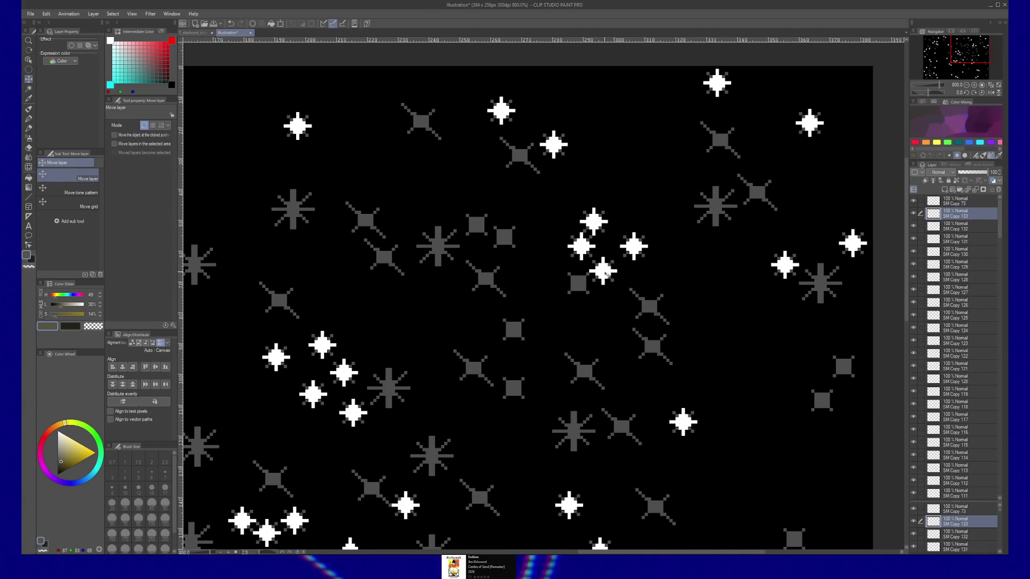
# Add further white cross copies beside the cluster
pyautogui.hotkey('ctrl', 'c')
pyautogui.hotkey('ctrl', 'v')
pyautogui.moveTo(578, 281); pyautogui.dragTo(504, 237)
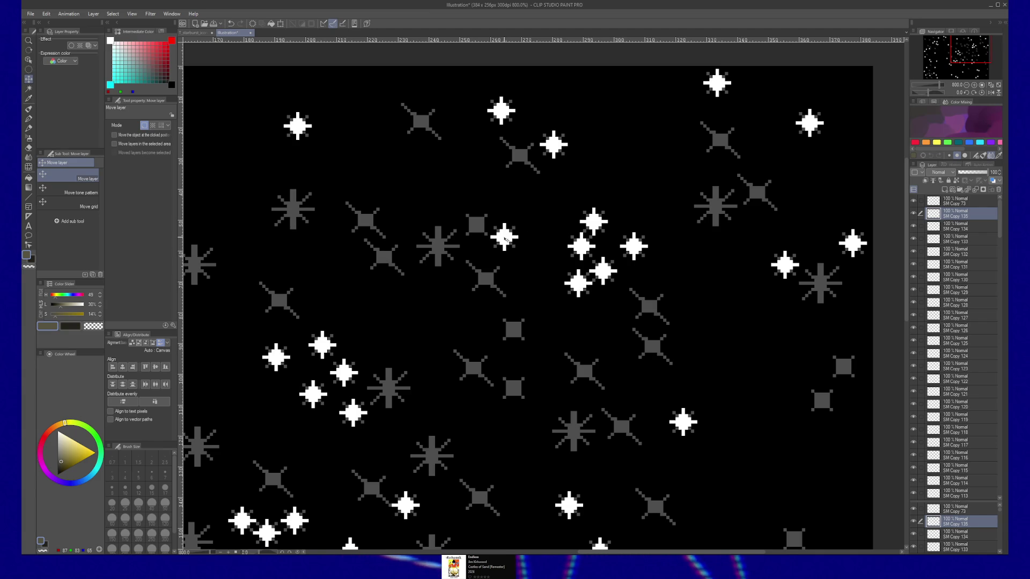
pyautogui.hotkey('ctrl', 'c')
pyautogui.hotkey('ctrl', 'v')
pyautogui.moveTo(508, 238)
pyautogui.mouseDown()
pyautogui.moveTo(480, 225)
pyautogui.moveTo(514, 328)
pyautogui.moveTo(518, 389)
pyautogui.mouseUp()
pyautogui.hotkey('ctrl', 'c')
pyautogui.hotkey('ctrl', 'v')
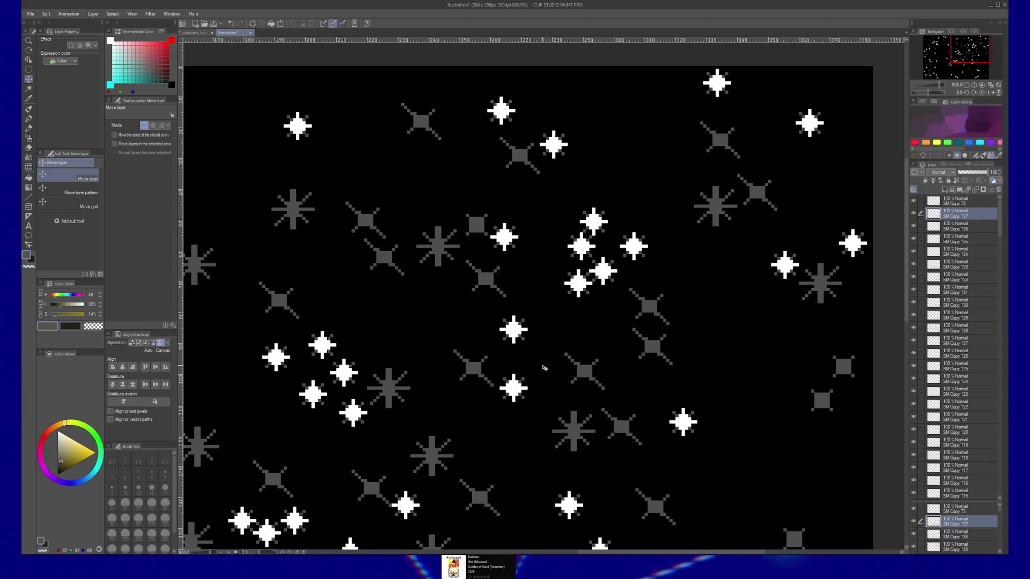
# Zoom out to 400% and place white crosses at the lower right and upper middle
pyautogui.moveTo(567, 365); pyautogui.dragTo(554, 380)
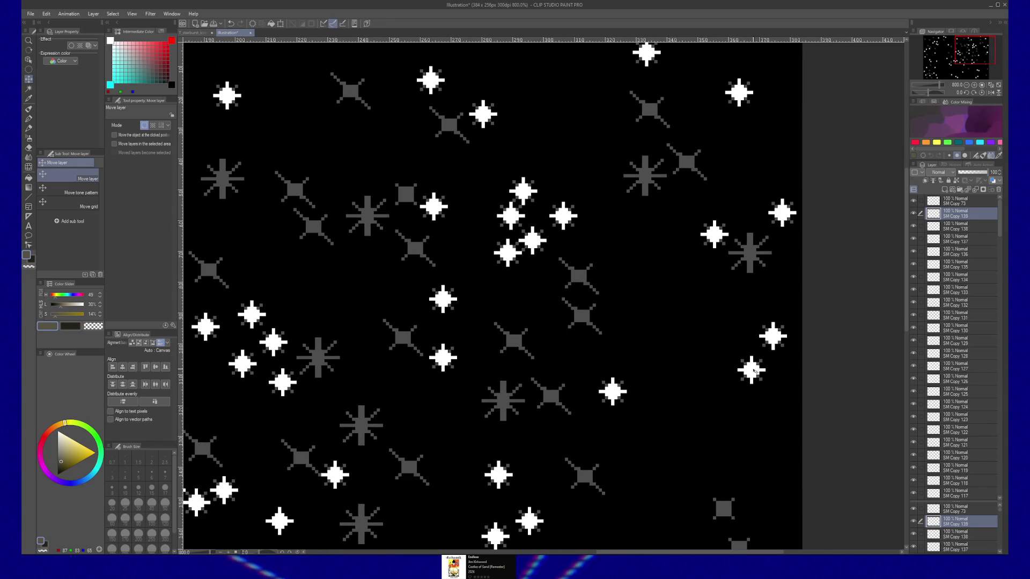
pyautogui.moveTo(755, 372)
pyautogui.mouseDown()
pyautogui.moveTo(790, 294)
pyautogui.moveTo(761, 433)
pyautogui.moveTo(822, 324)
pyautogui.moveTo(781, 366)
pyautogui.moveTo(816, 452)
pyautogui.mouseUp()
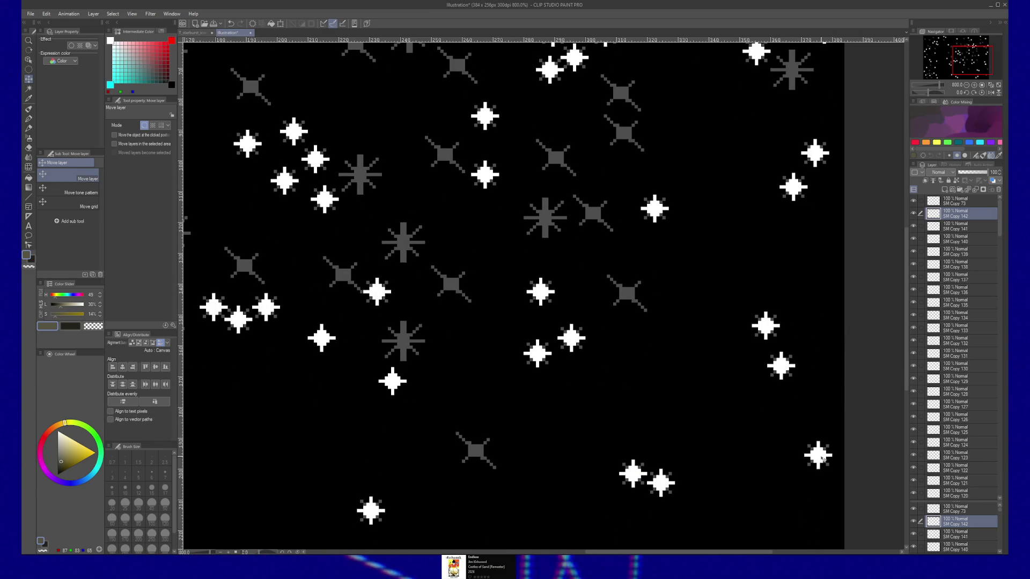
pyautogui.moveTo(642, 423); pyautogui.dragTo(676, 410)
pyautogui.keyDown('ctrl'); pyautogui.keyDown('alt'); pyautogui.click(687, 427); pyautogui.keyUp('alt'); pyautogui.keyUp('ctrl')
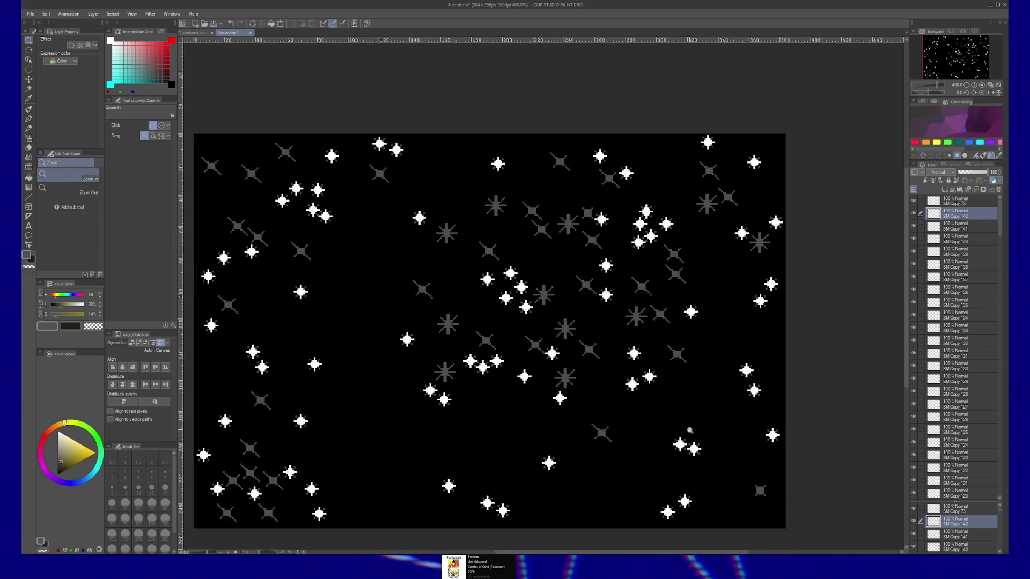
pyautogui.press('k')
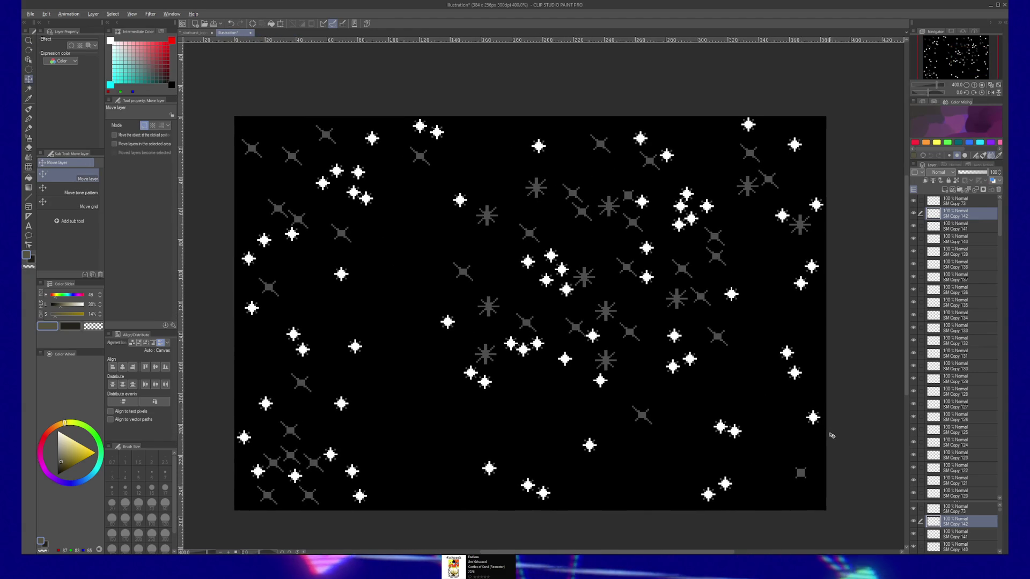
pyautogui.moveTo(814, 418); pyautogui.dragTo(799, 477)
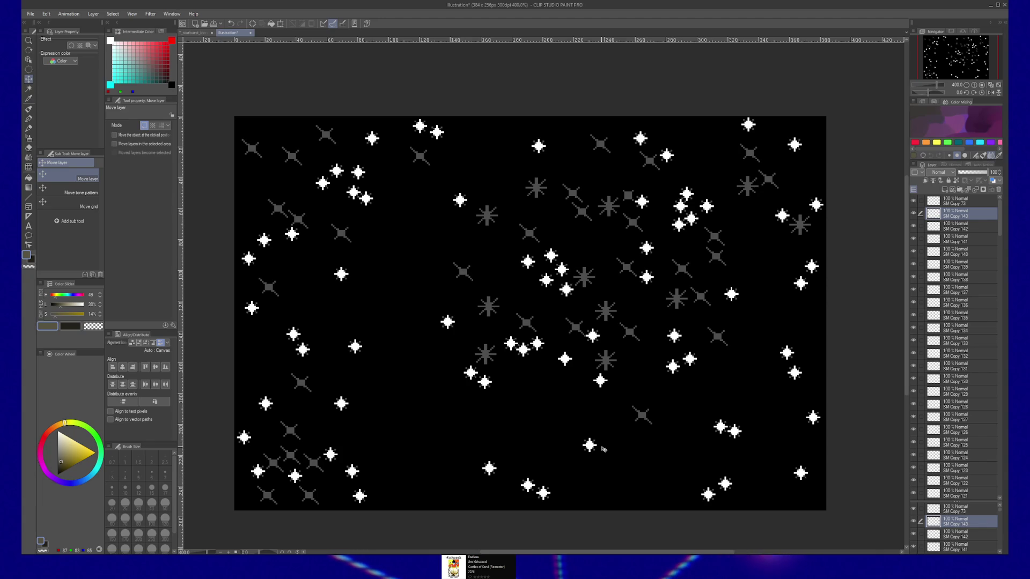
pyautogui.moveTo(691, 325); pyautogui.dragTo(620, 185)
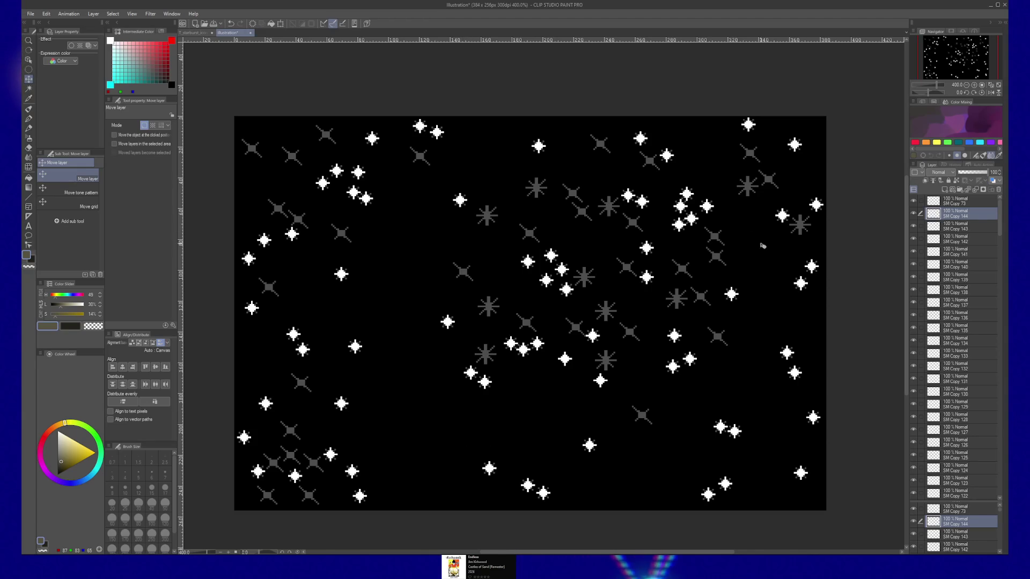
# Raise sparkle layer MD Copy 32 up the layer stack and start transforming it (Ctrl+T)
pyautogui.keyDown('ctrl'); pyautogui.keyDown('shift'); pyautogui.click(637, 226); pyautogui.keyUp('shift'); pyautogui.keyUp('ctrl')
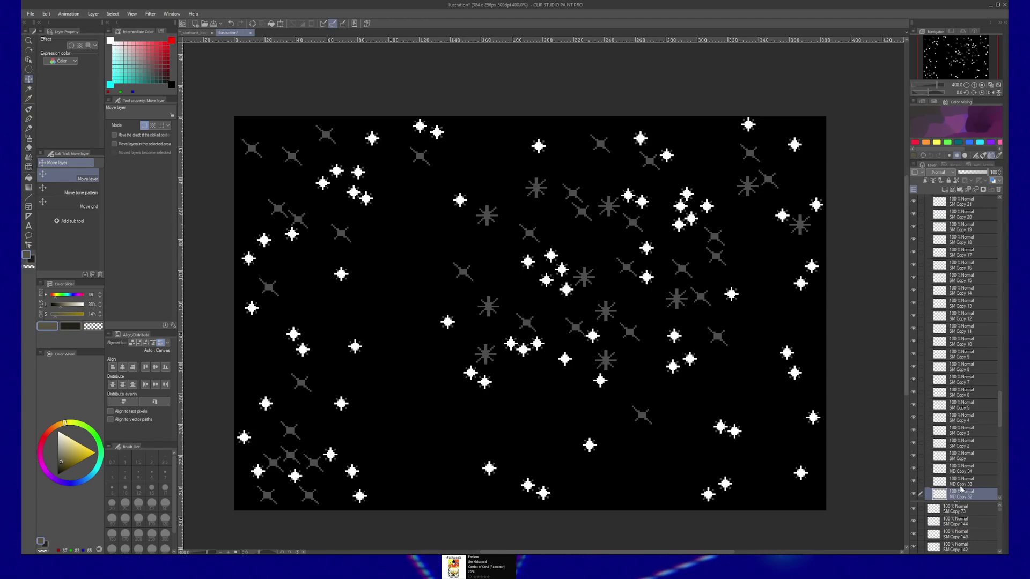
pyautogui.moveTo(964, 496)
pyautogui.mouseDown()
pyautogui.moveTo(959, 207)
pyautogui.moveTo(972, 200)
pyautogui.mouseUp()
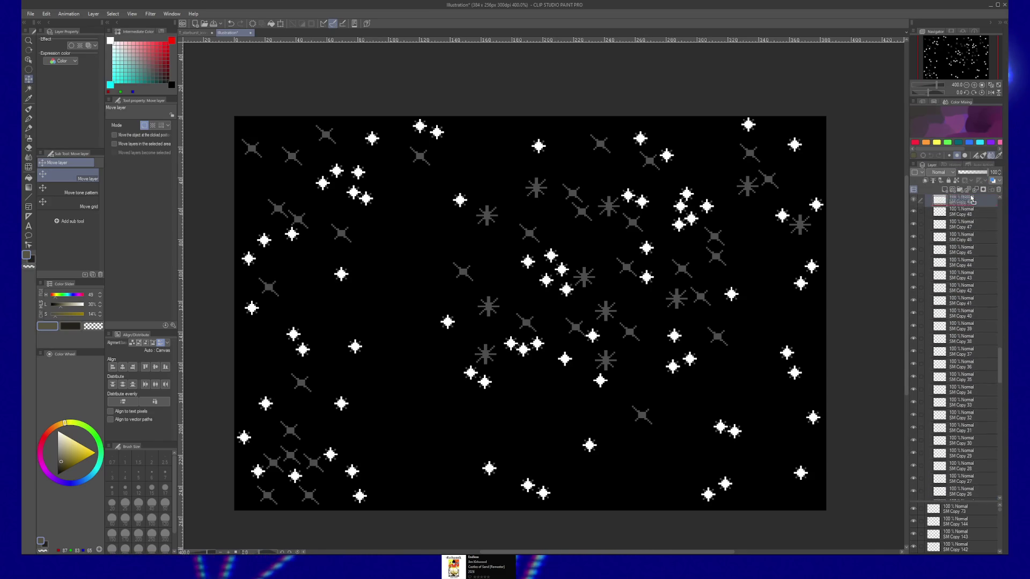
pyautogui.moveTo(973, 200); pyautogui.dragTo(972, 259)
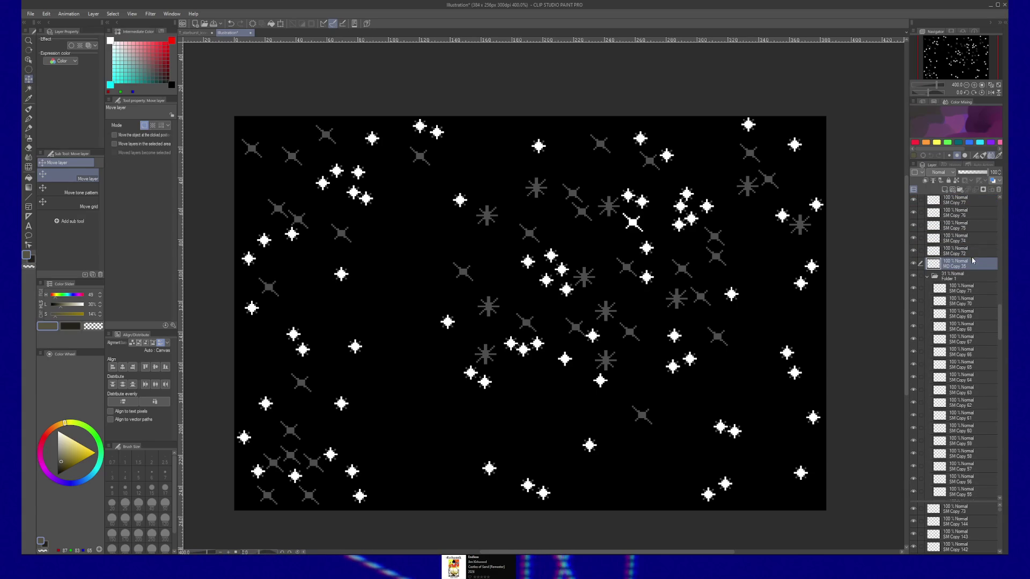
pyautogui.hotkey('ctrl', 't')
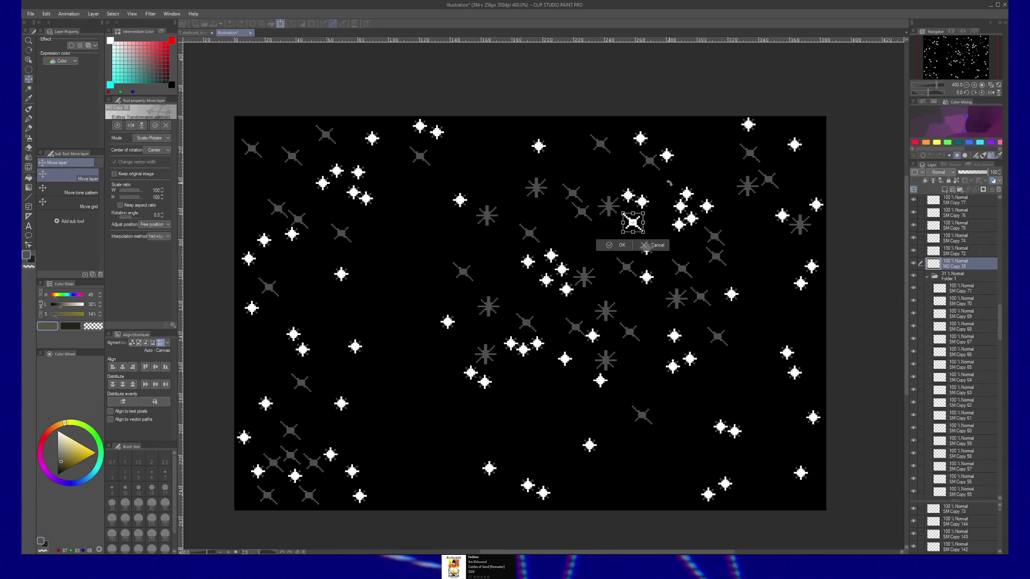
# Rotate the sparkle star 45 degrees, commit the transform and zoom in on it
pyautogui.moveTo(652, 211); pyautogui.dragTo(664, 229)
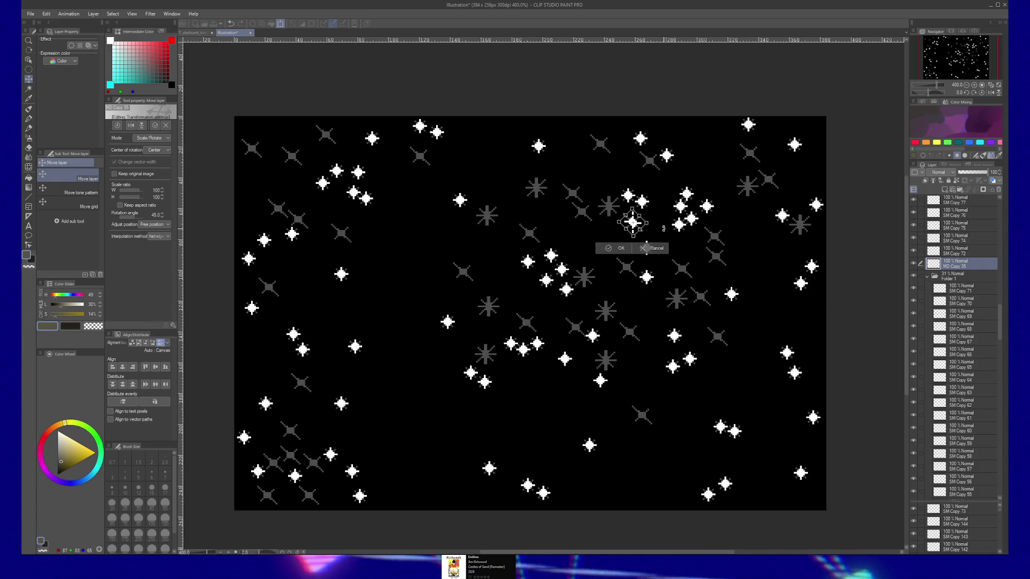
pyautogui.press('Return')
pyautogui.press('/')
pyautogui.click(637, 224)
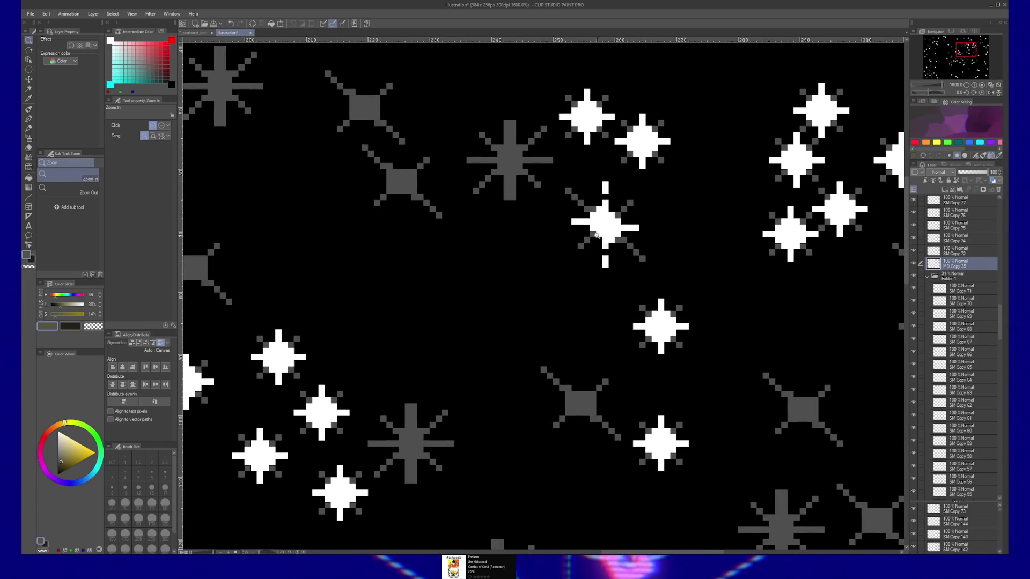
# Select a small area right of the star and nudge it up one pixel, then deselect
pyautogui.press('m')
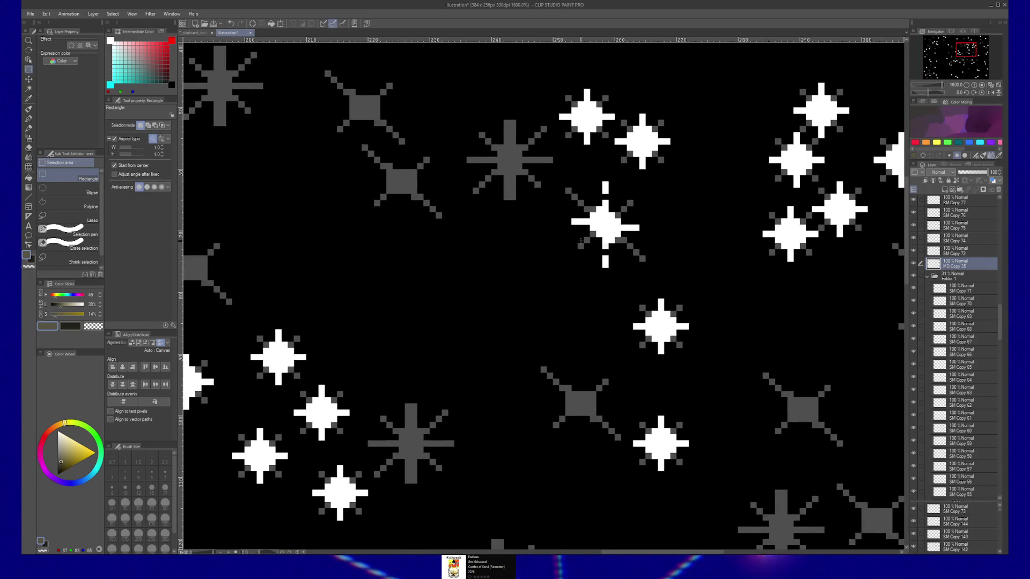
pyautogui.moveTo(609, 208); pyautogui.dragTo(632, 222)
pyautogui.click(609, 207)
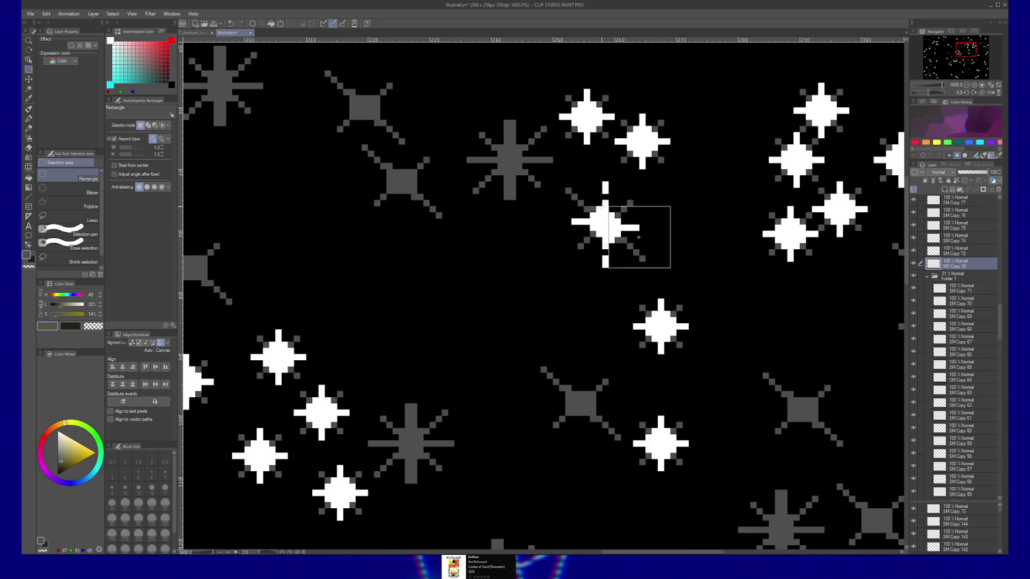
pyautogui.moveTo(638, 237); pyautogui.dragTo(636, 222)
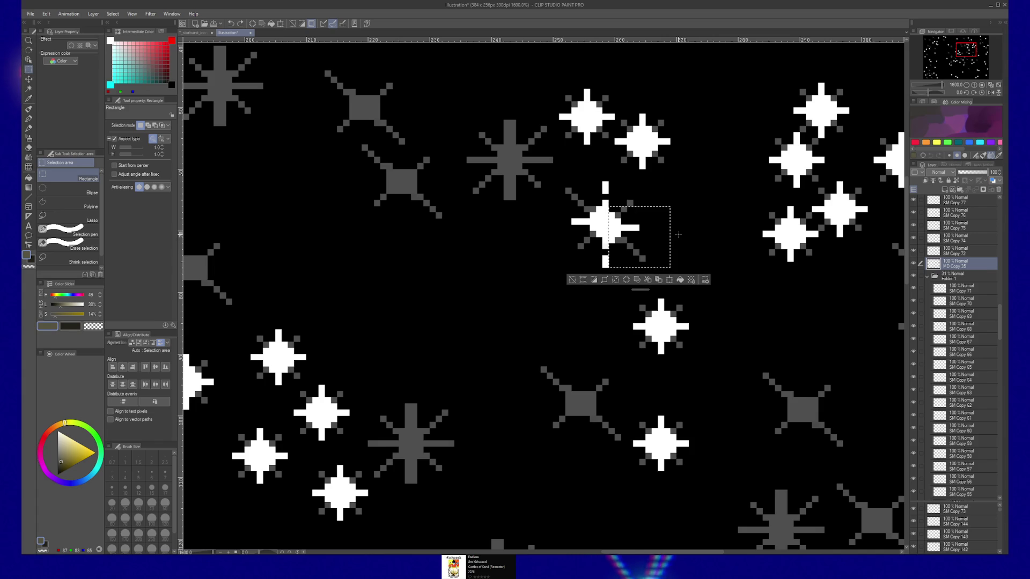
pyautogui.press('k')
pyautogui.press('Up')
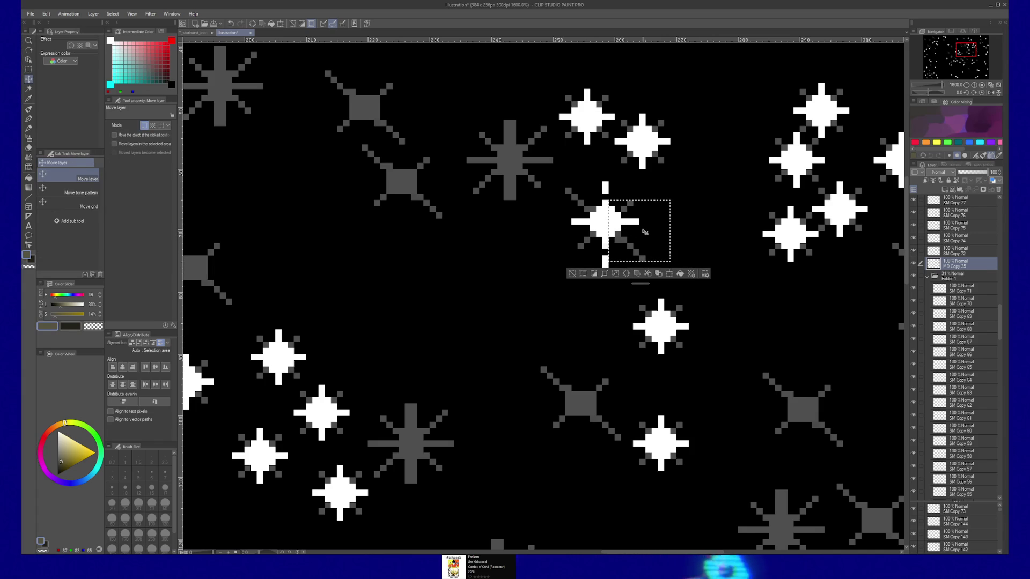
pyautogui.hotkey('ctrl', 'd')
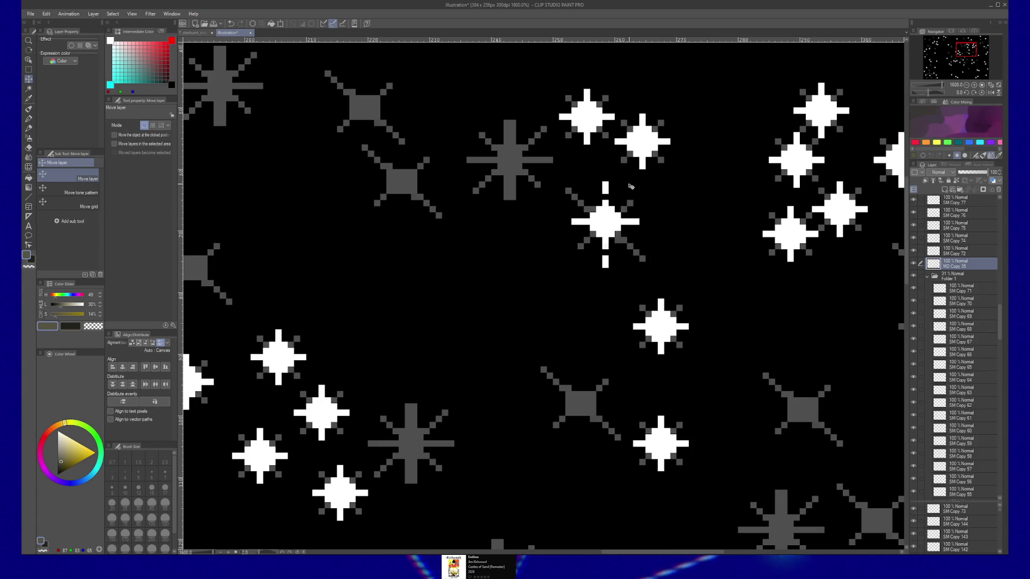
# Make and discard trial rectangle selections around the area above the star
pyautogui.press('m')
pyautogui.moveTo(590, 164)
pyautogui.mouseDown()
pyautogui.moveTo(621, 193)
pyautogui.moveTo(606, 181)
pyautogui.mouseUp()
pyautogui.press('k')
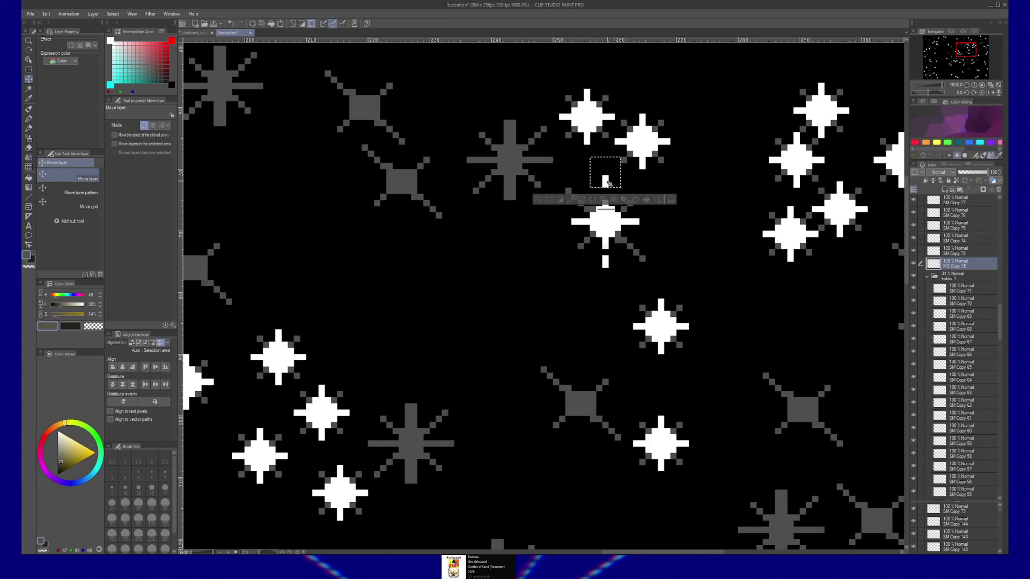
pyautogui.hotkey('ctrl', 'd')
pyautogui.press('b')
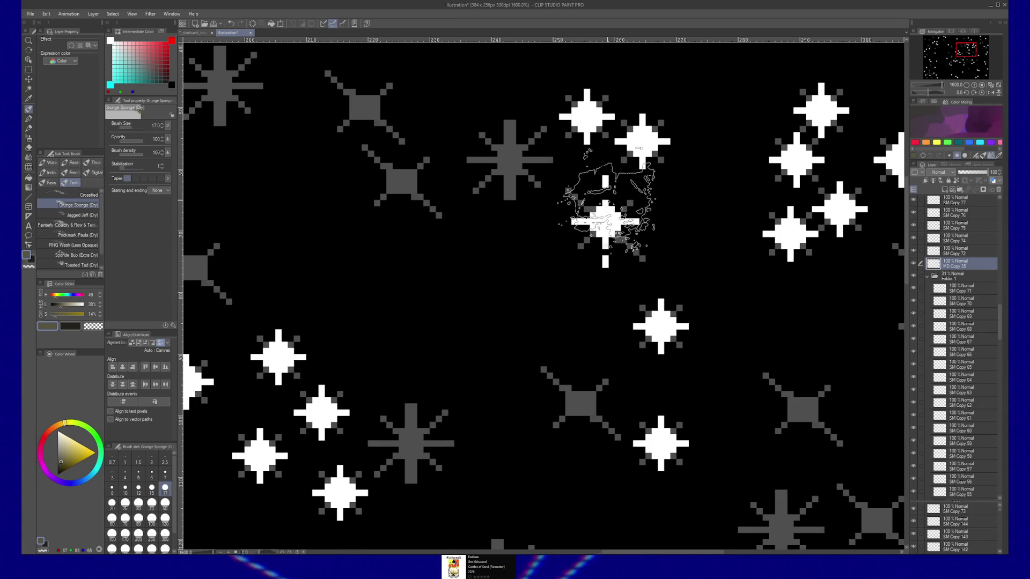
pyautogui.press('m')
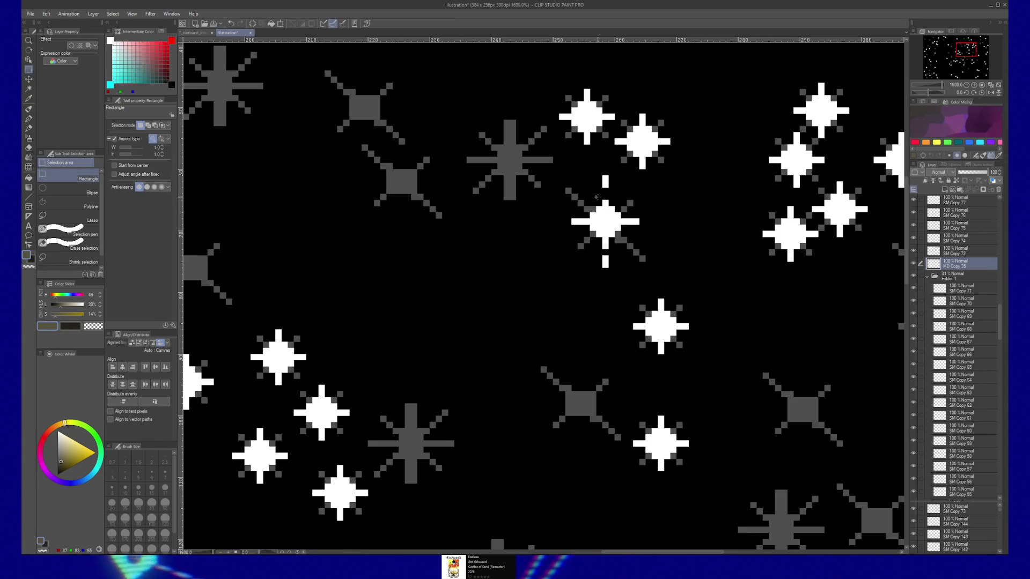
pyautogui.moveTo(600, 205); pyautogui.dragTo(593, 196)
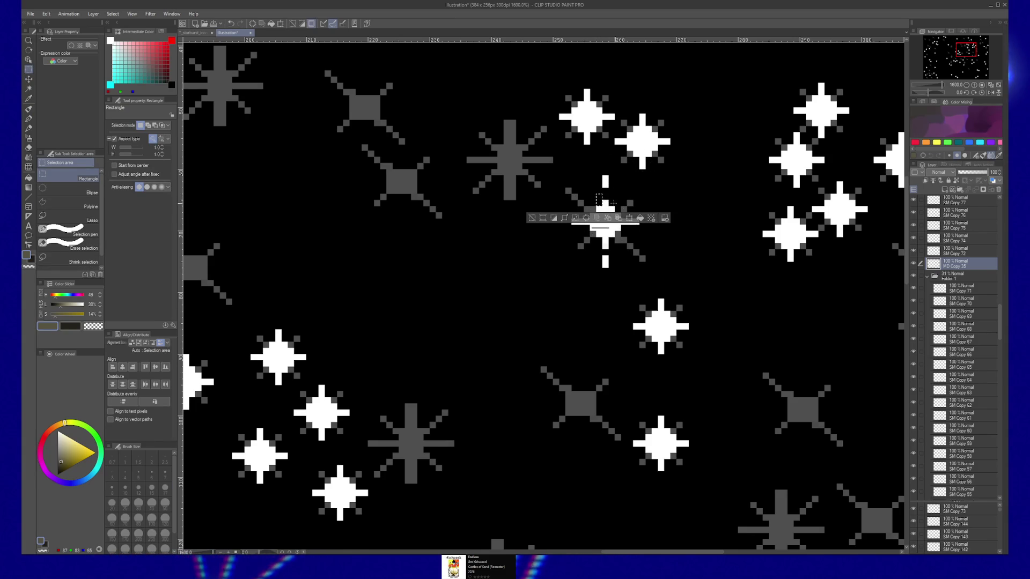
pyautogui.click(110, 139)
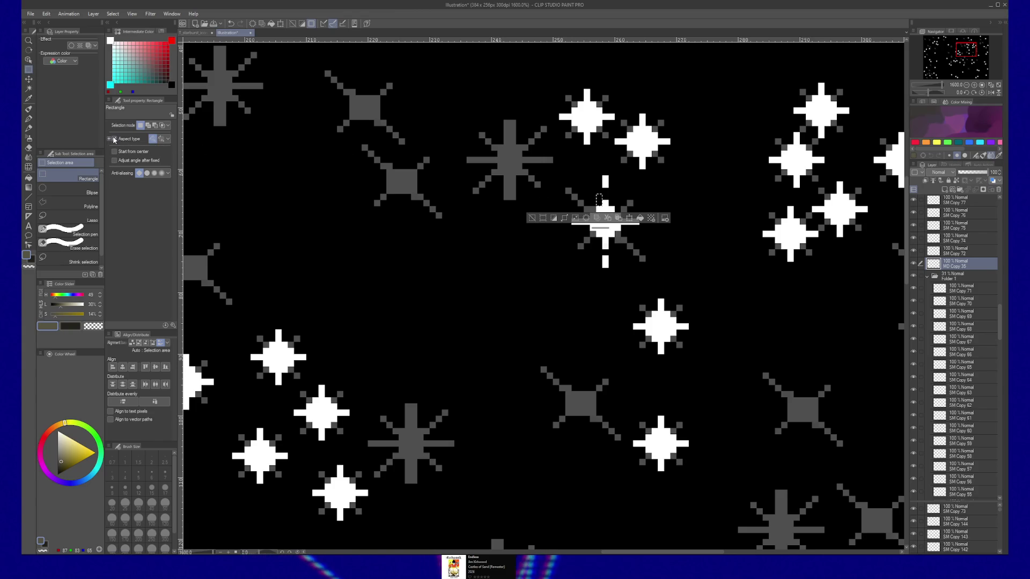
pyautogui.click(584, 197)
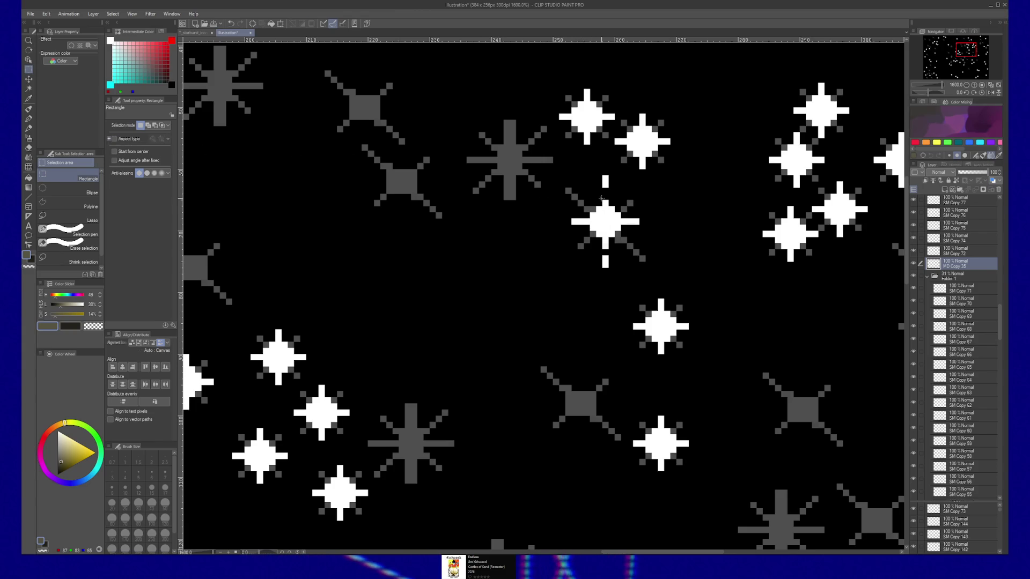
# Select the star's top ray and shift it up one pixel, then deselect
pyautogui.moveTo(600, 199); pyautogui.dragTo(617, 205)
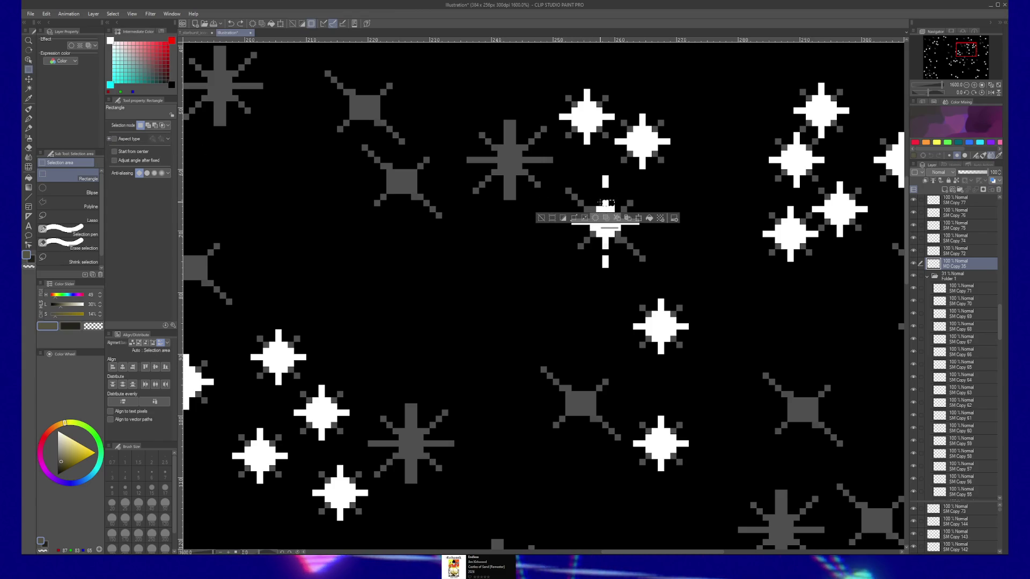
pyautogui.press('k')
pyautogui.press('Up')
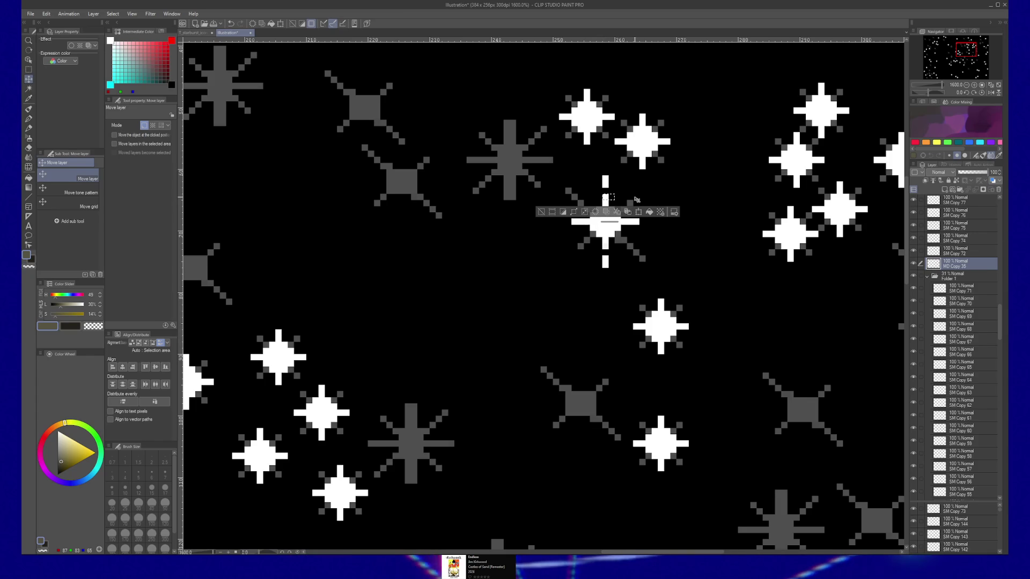
pyautogui.hotkey('ctrl', 'd')
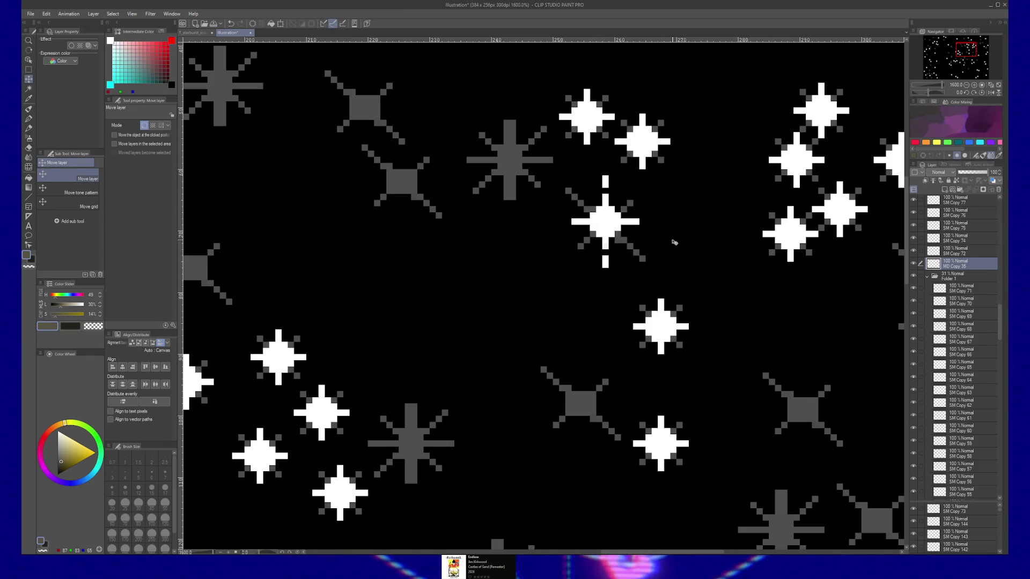
pyautogui.hotkey('ctrl', 'space')
pyautogui.scroll(-3, 656, 255)
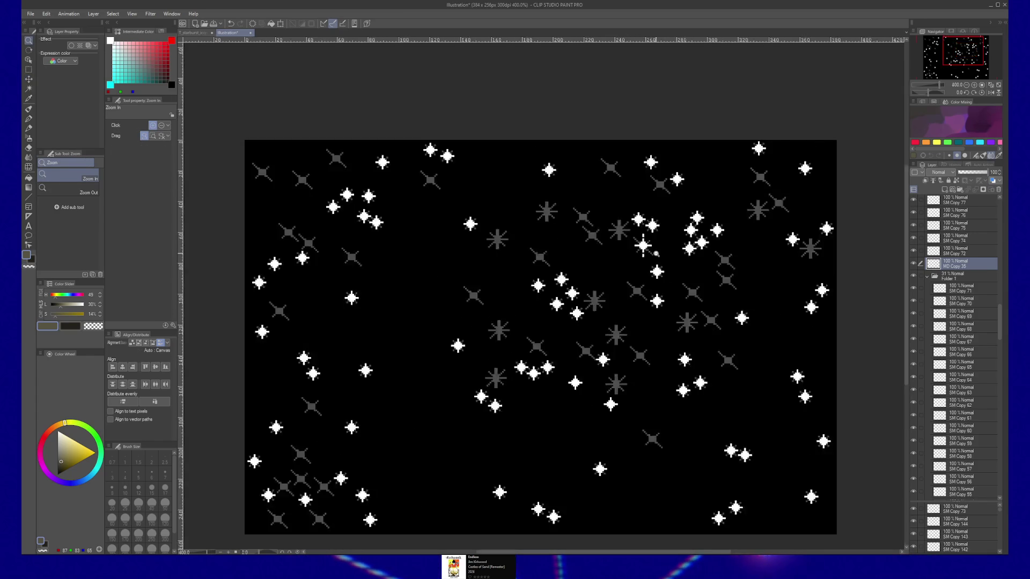
pyautogui.scroll(-2, 659, 251)
pyautogui.scroll(2, 661, 248)
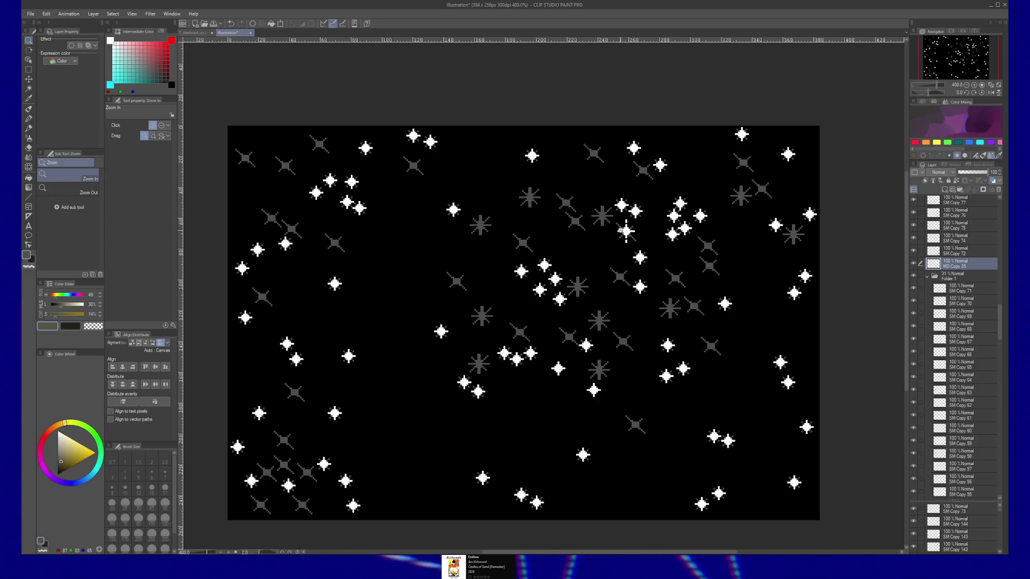
# Move the star's top ray up and its bottom ray down to lengthen the vertical rays
pyautogui.click(622, 228)
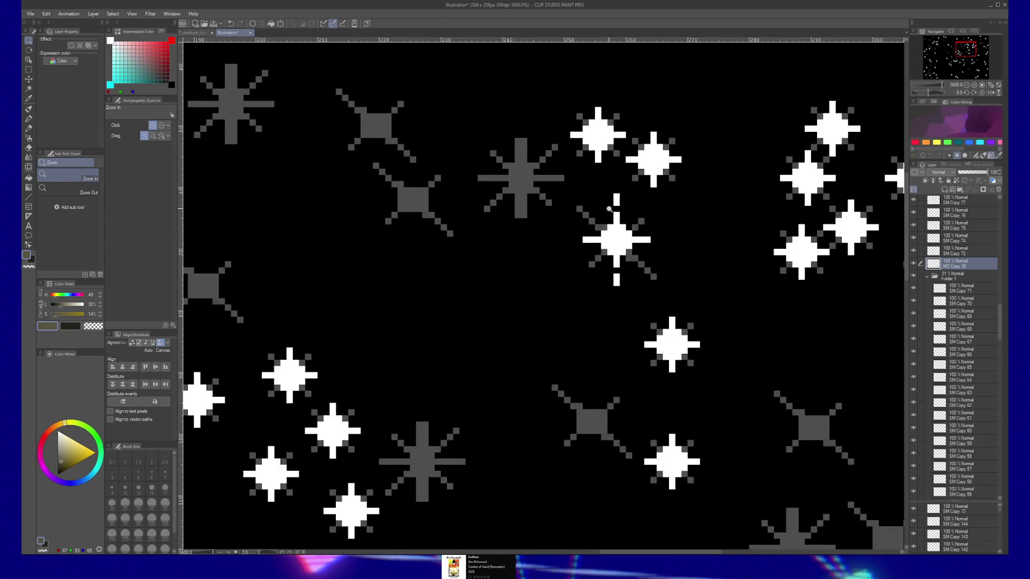
pyautogui.press('m')
pyautogui.moveTo(617, 218)
pyautogui.mouseDown()
pyautogui.moveTo(620, 228)
pyautogui.moveTo(620, 211)
pyautogui.mouseUp()
pyautogui.press('k')
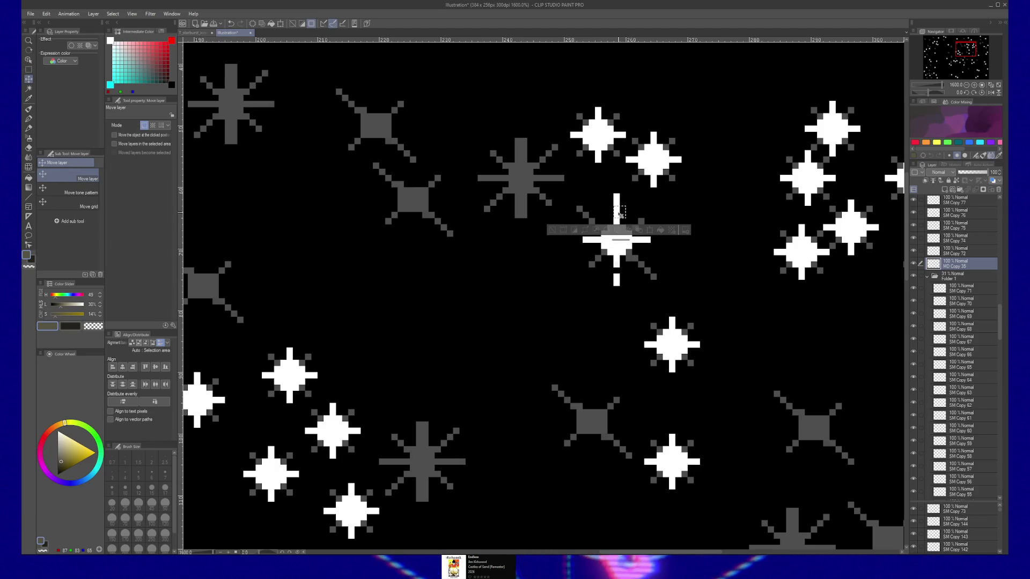
pyautogui.press('m')
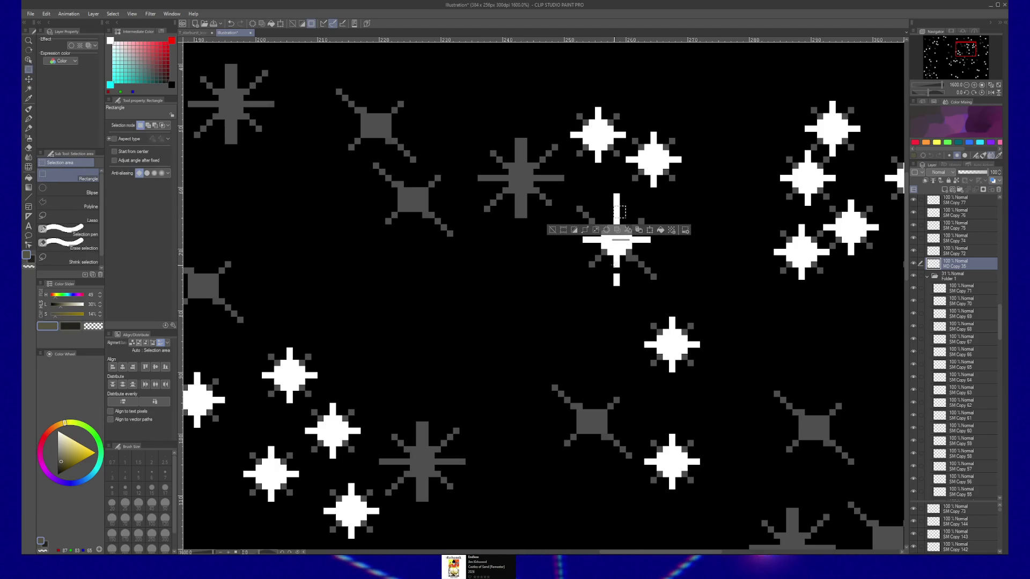
pyautogui.moveTo(611, 270)
pyautogui.mouseDown()
pyautogui.moveTo(623, 283)
pyautogui.moveTo(636, 274)
pyautogui.moveTo(622, 271)
pyautogui.mouseUp()
pyautogui.press('k')
pyautogui.hotkey('ctrl', 'd')
pyautogui.press('/')
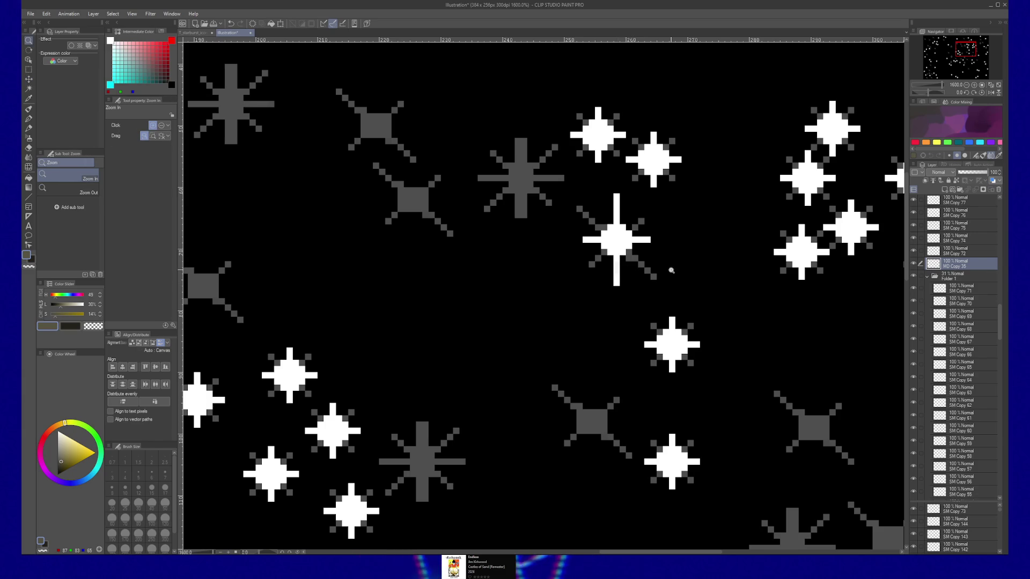
pyautogui.scroll(-1, 671, 271)
pyautogui.scroll(-1, 672, 271)
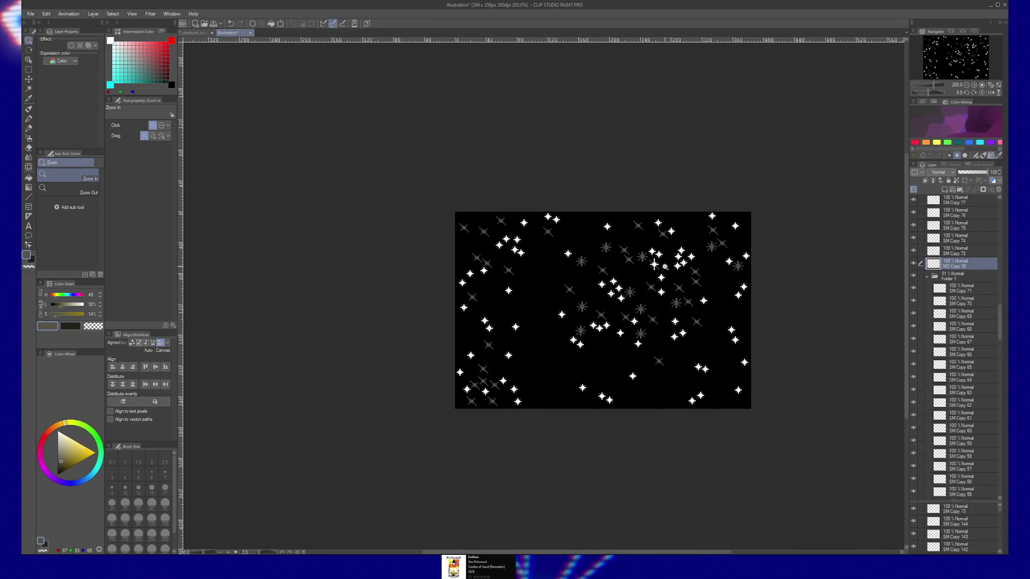
pyautogui.scroll(1, 665, 266)
pyautogui.scroll(1, 665, 266)
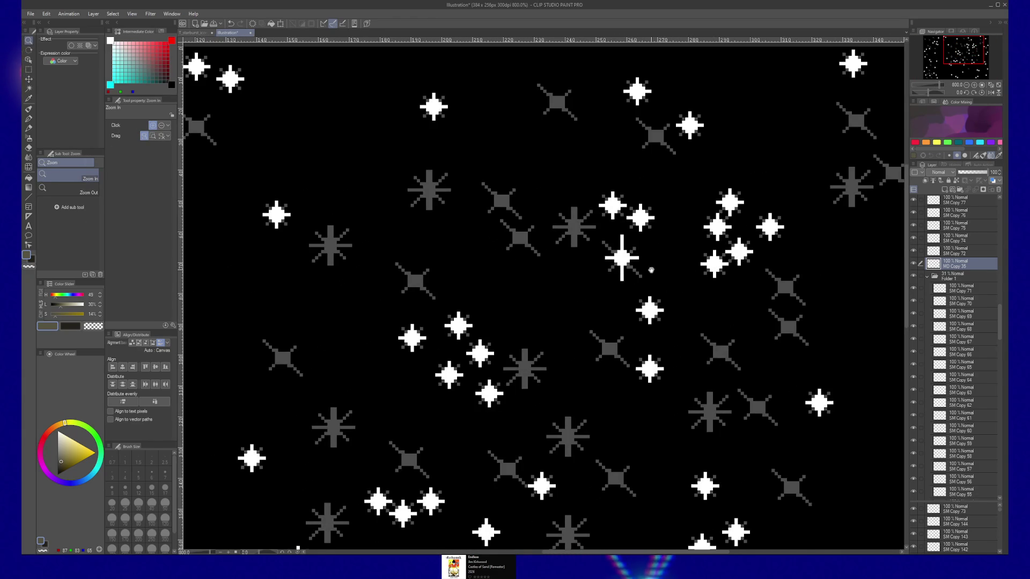
# Alt-drag sparkle star copies to the top and further right and lower right
pyautogui.press('k')
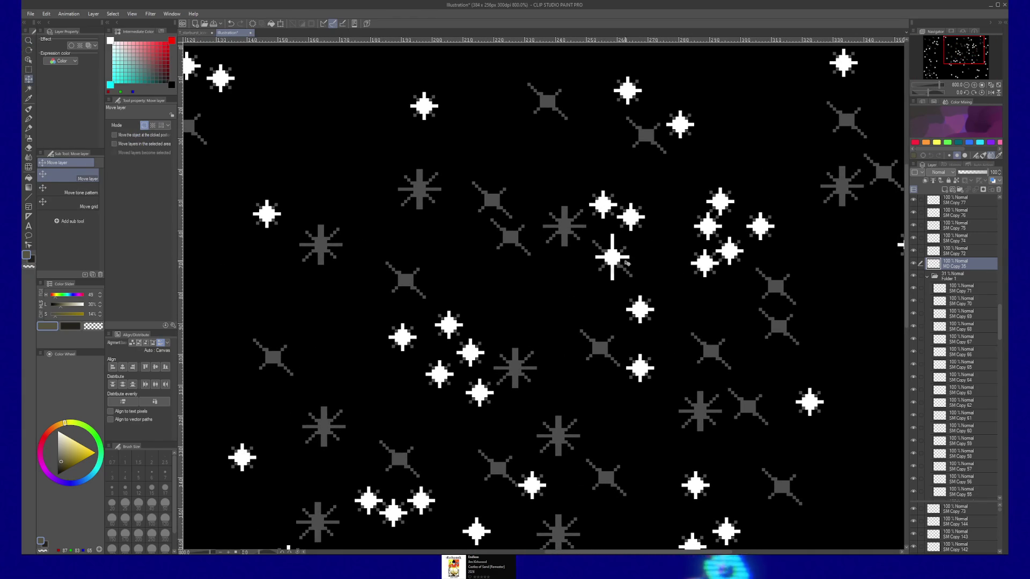
pyautogui.moveTo(611, 256)
pyautogui.mouseDown()
pyautogui.moveTo(511, 237)
pyautogui.moveTo(500, 216)
pyautogui.moveTo(578, 129)
pyautogui.mouseUp()
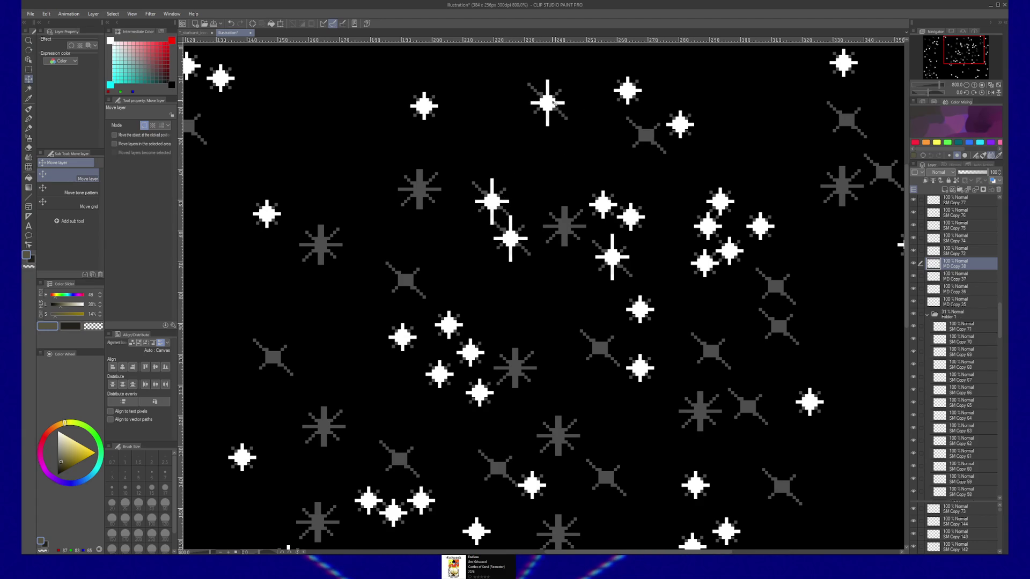
pyautogui.moveTo(558, 104); pyautogui.dragTo(571, 103)
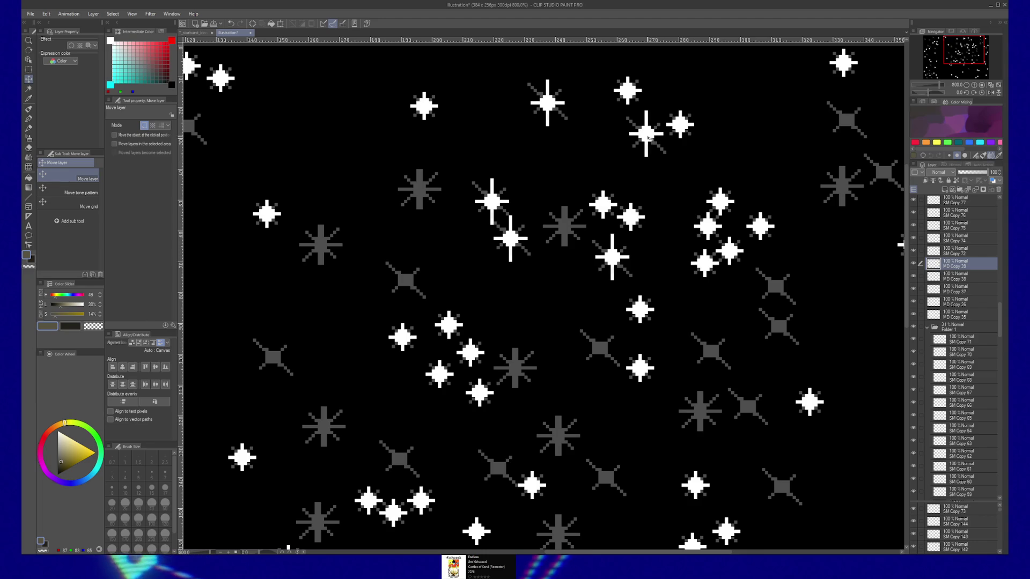
pyautogui.moveTo(649, 135)
pyautogui.mouseDown()
pyautogui.moveTo(778, 290)
pyautogui.moveTo(781, 329)
pyautogui.moveTo(712, 342)
pyautogui.mouseUp()
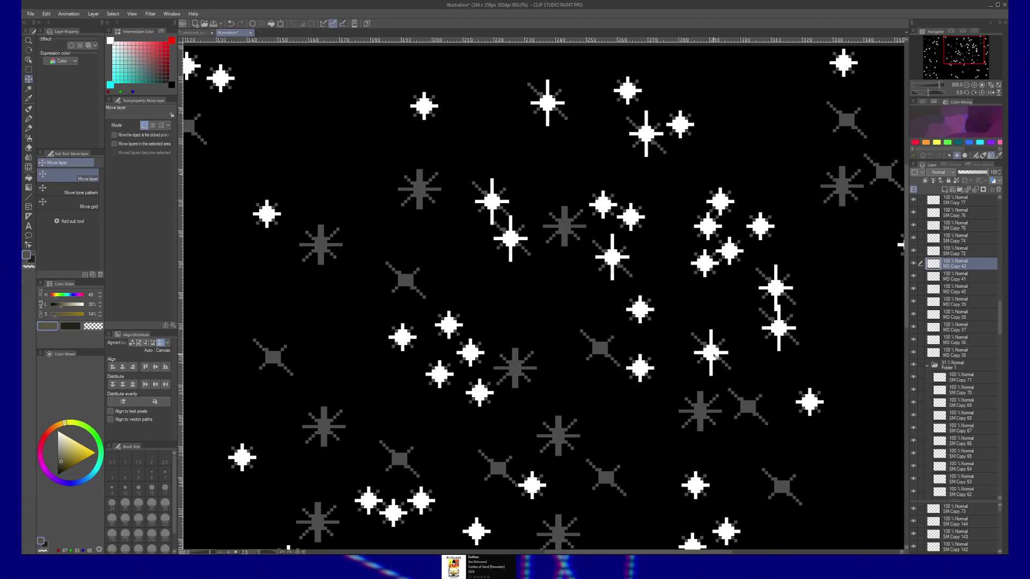
pyautogui.moveTo(679, 356)
pyautogui.mouseDown()
pyautogui.moveTo(603, 352)
pyautogui.moveTo(426, 265)
pyautogui.moveTo(273, 359)
pyautogui.moveTo(371, 322)
pyautogui.moveTo(286, 90)
pyautogui.moveTo(455, 433)
pyautogui.moveTo(633, 458)
pyautogui.moveTo(837, 464)
pyautogui.mouseUp()
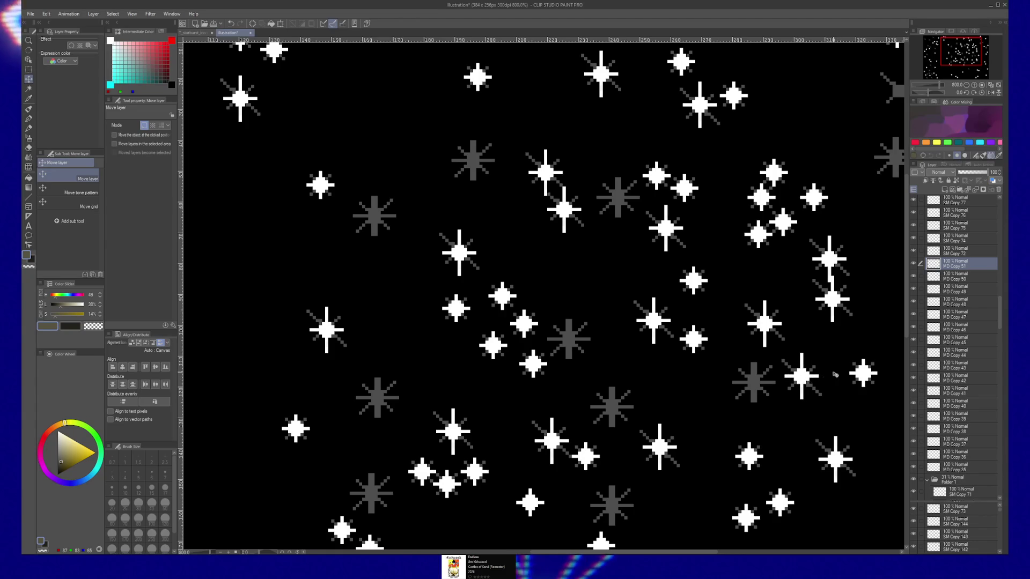
# Paste sparkle copies over dim stars on the right side and at the lower left
pyautogui.moveTo(824, 380); pyautogui.dragTo(597, 413)
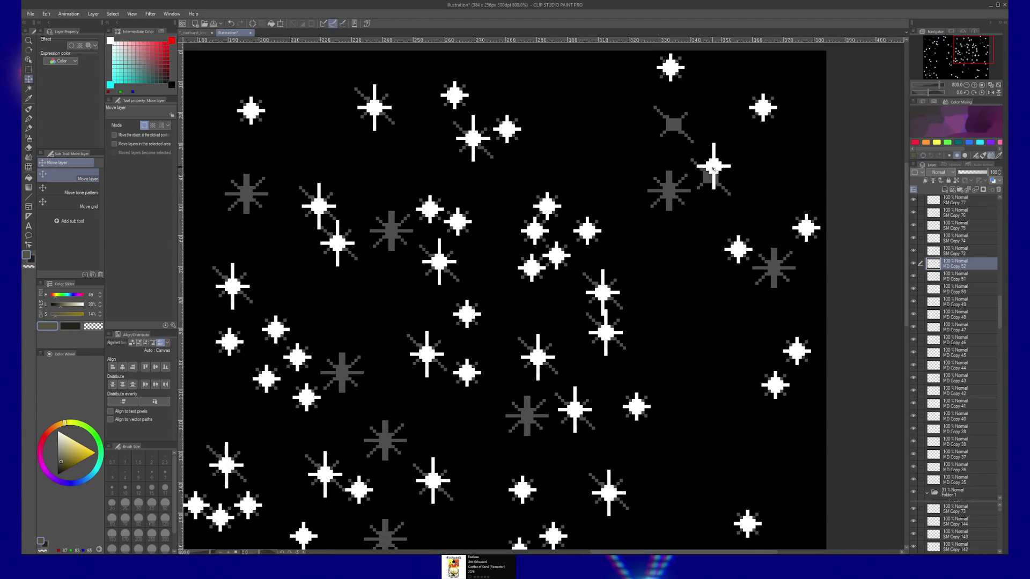
pyautogui.moveTo(713, 181); pyautogui.dragTo(711, 181)
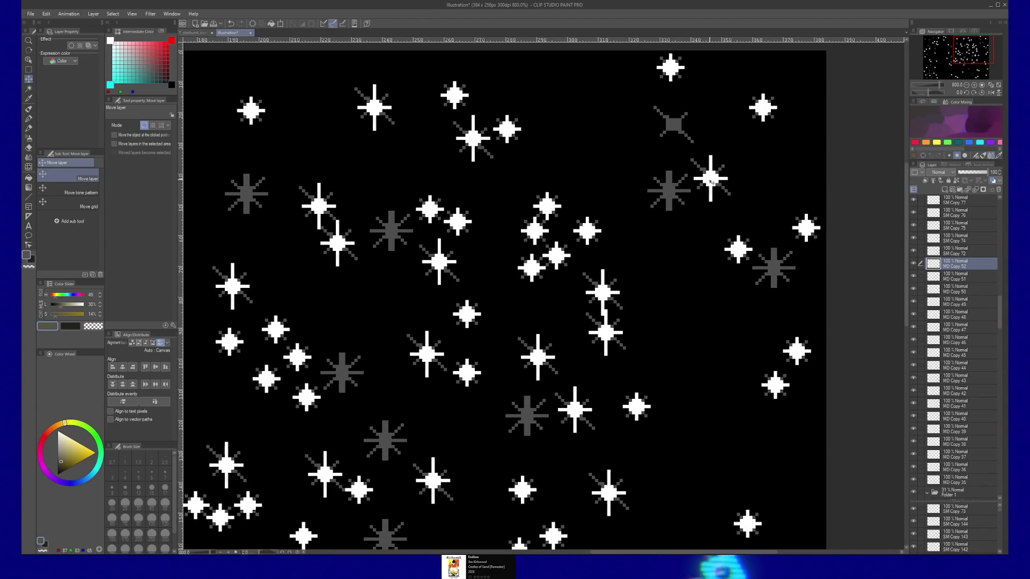
pyautogui.hotkey('ctrl', 'v')
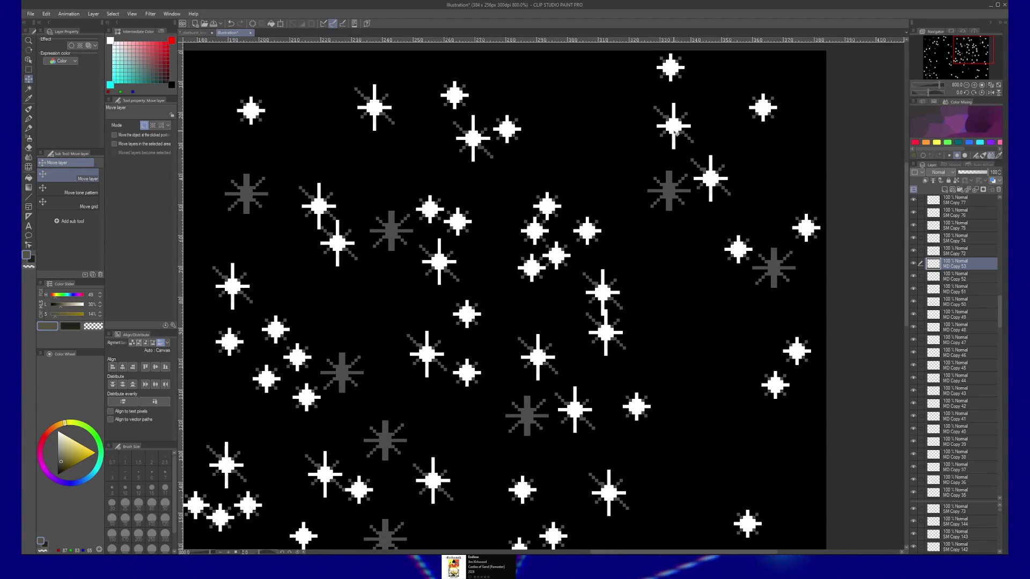
pyautogui.scroll(-2, 636, 357)
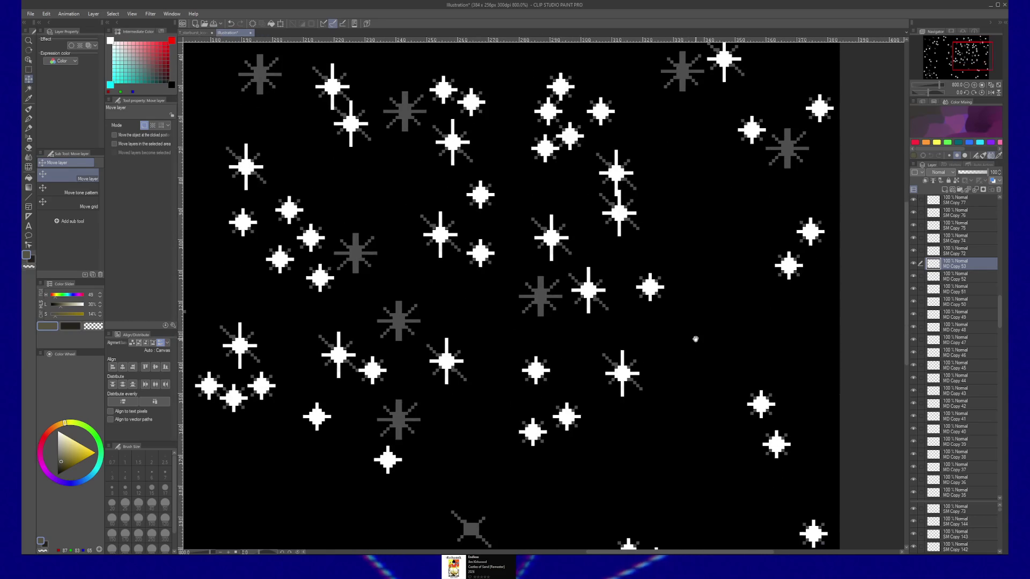
pyautogui.moveTo(689, 357)
pyautogui.mouseDown()
pyautogui.moveTo(657, 305)
pyautogui.moveTo(698, 267)
pyautogui.mouseUp()
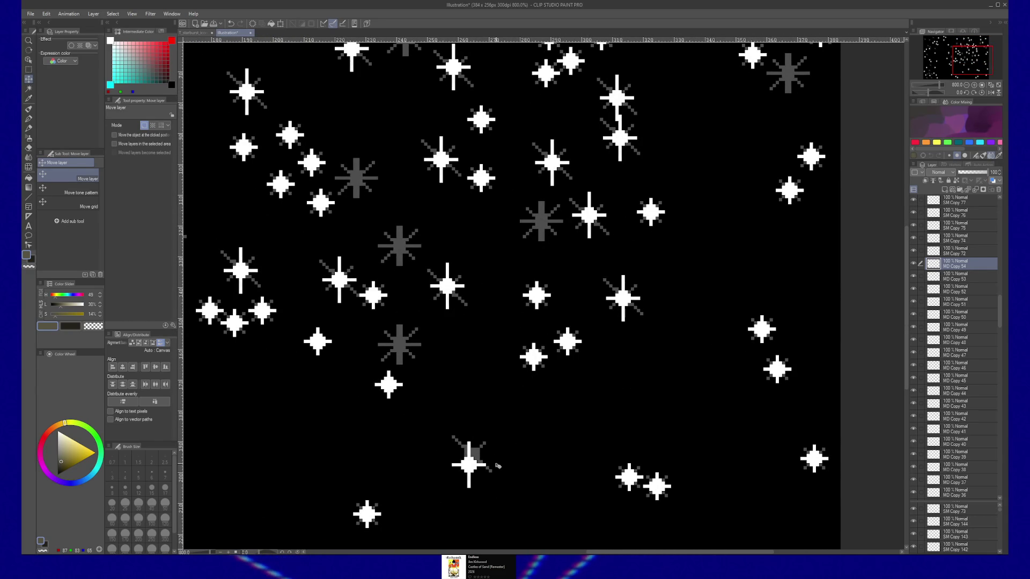
pyautogui.moveTo(503, 450); pyautogui.dragTo(499, 453)
pyautogui.moveTo(394, 442)
pyautogui.mouseDown()
pyautogui.moveTo(644, 414)
pyautogui.moveTo(667, 277)
pyautogui.moveTo(438, 317)
pyautogui.moveTo(657, 310)
pyautogui.moveTo(813, 333)
pyautogui.moveTo(830, 324)
pyautogui.moveTo(789, 322)
pyautogui.moveTo(837, 317)
pyautogui.mouseUp()
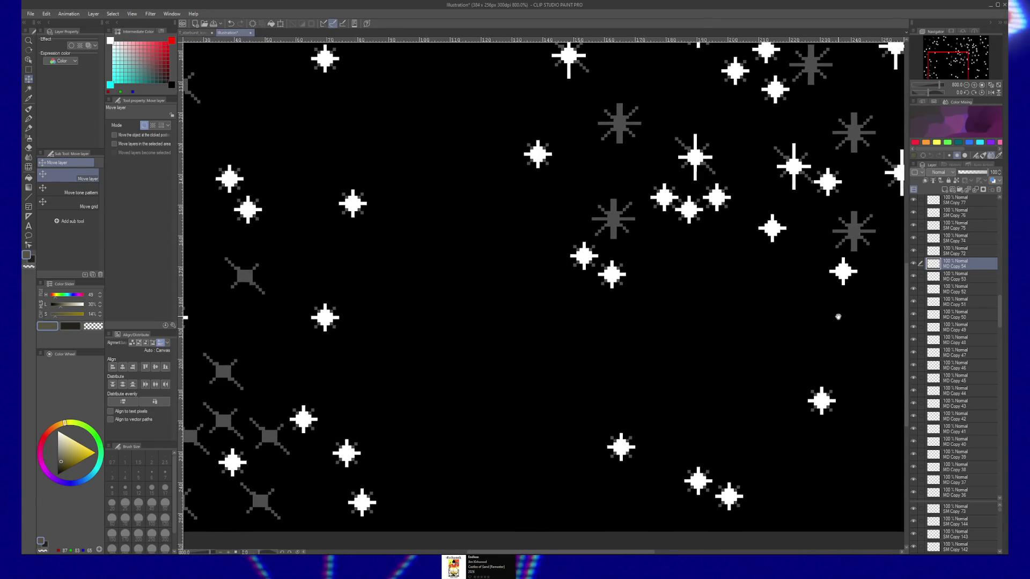
pyautogui.hotkey('ctrl', 'v')
pyautogui.moveTo(555, 379); pyautogui.dragTo(231, 441)
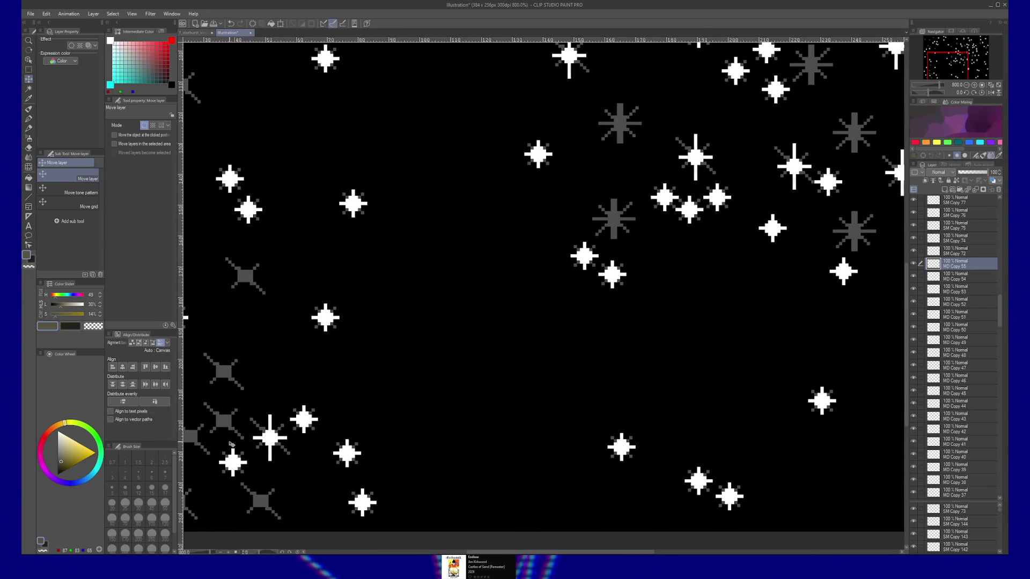
# Add more sparkle copies near the left edge and other areas of the field
pyautogui.moveTo(358, 441); pyautogui.dragTo(618, 435)
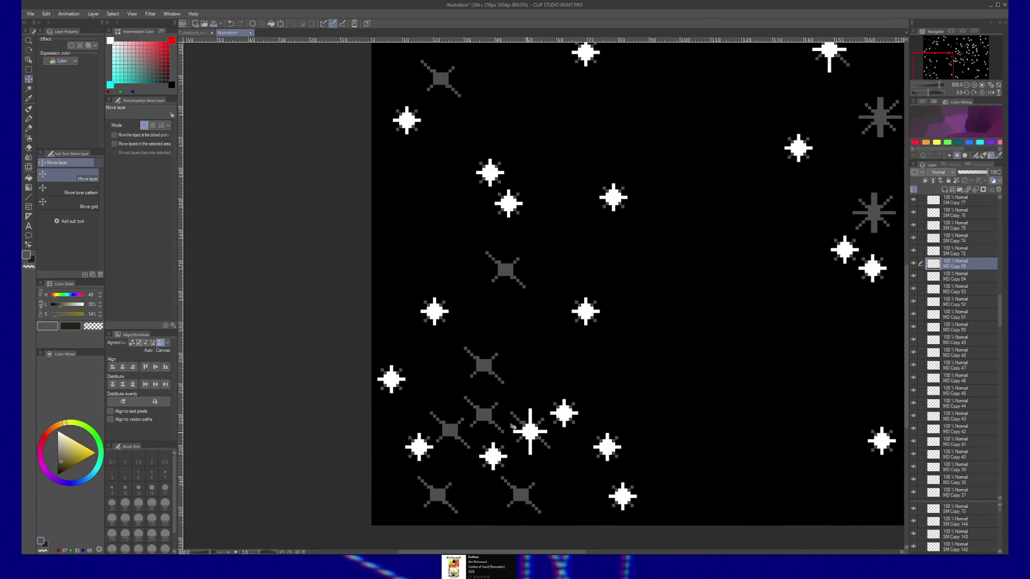
pyautogui.moveTo(484, 417)
pyautogui.mouseDown()
pyautogui.moveTo(449, 433)
pyautogui.moveTo(442, 499)
pyautogui.moveTo(522, 497)
pyautogui.mouseUp()
pyautogui.hotkey('ctrl', 'v')
pyautogui.hotkey('ctrl', 'v')
pyautogui.hotkey('ctrl', 'v')
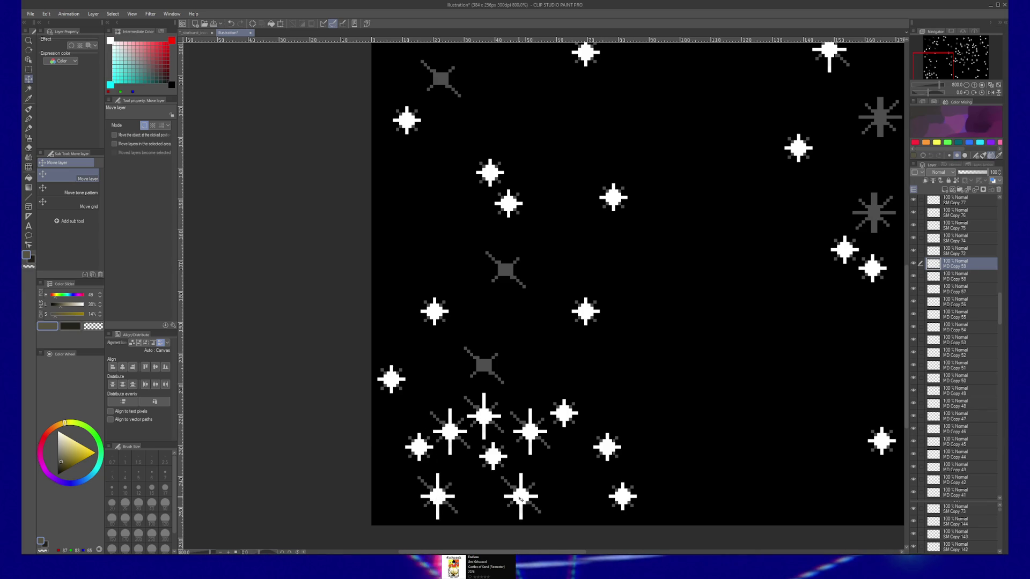
pyautogui.moveTo(518, 454)
pyautogui.mouseDown()
pyautogui.moveTo(483, 364)
pyautogui.moveTo(506, 270)
pyautogui.mouseUp()
pyautogui.hotkey('ctrl', 'v')
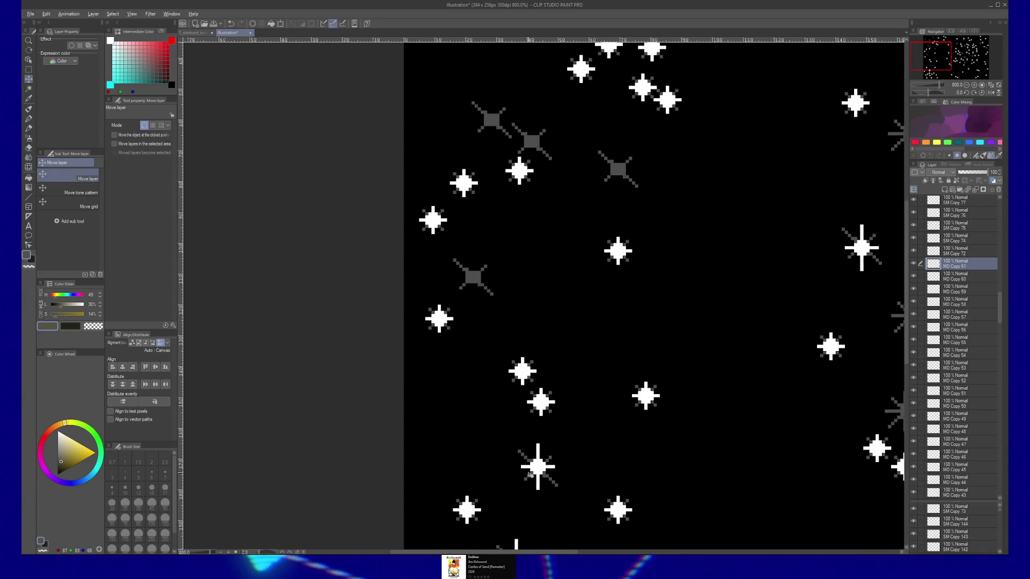
pyautogui.hotkey('ctrl', 'v')
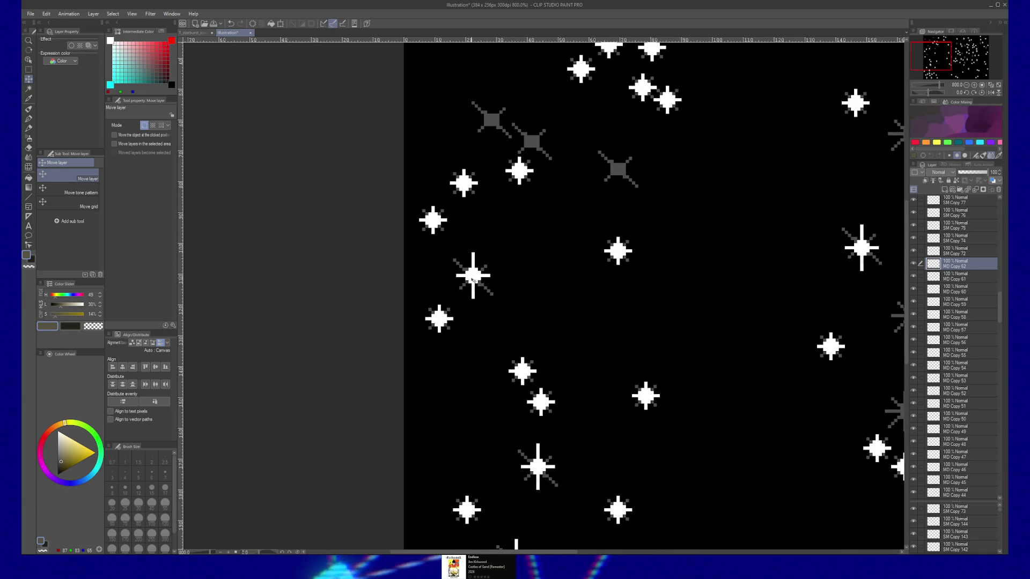
pyautogui.moveTo(474, 282); pyautogui.dragTo(426, 384)
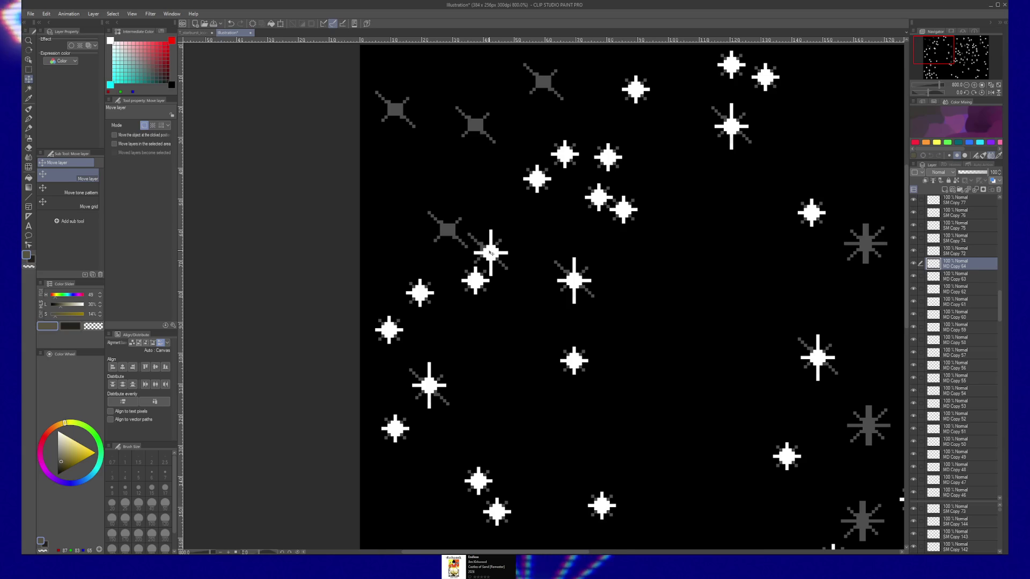
pyautogui.moveTo(522, 258)
pyautogui.mouseDown()
pyautogui.moveTo(524, 306)
pyautogui.moveTo(441, 276)
pyautogui.mouseUp()
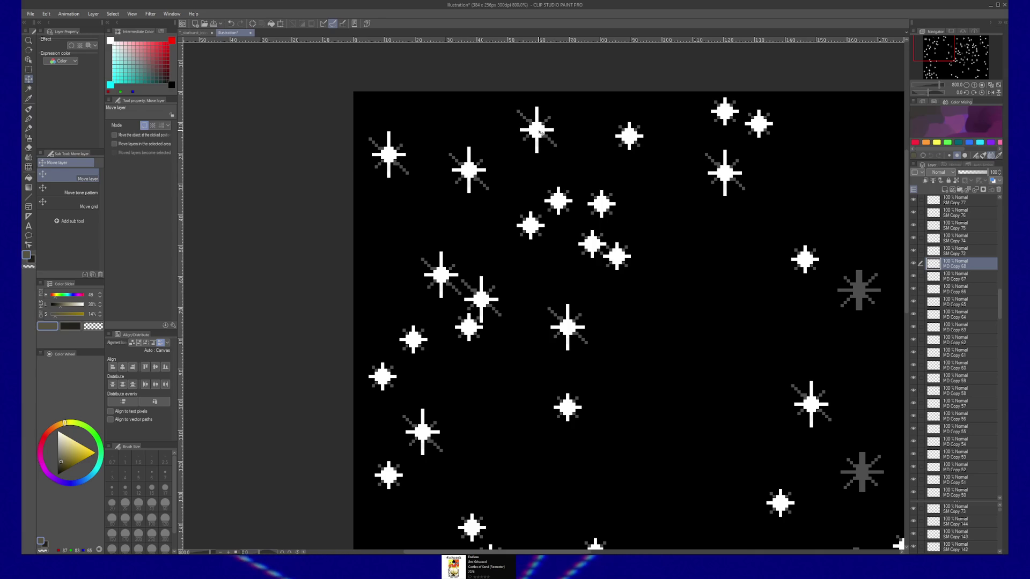
pyautogui.scroll(-1, 663, 230)
pyautogui.scroll(-1, 507, 188)
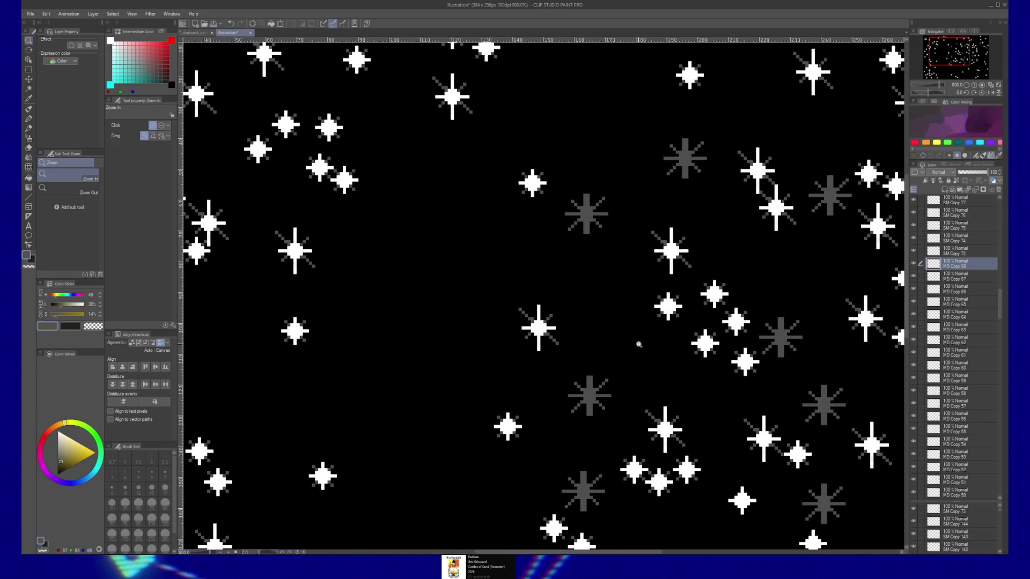
pyautogui.scroll(-2, 643, 347)
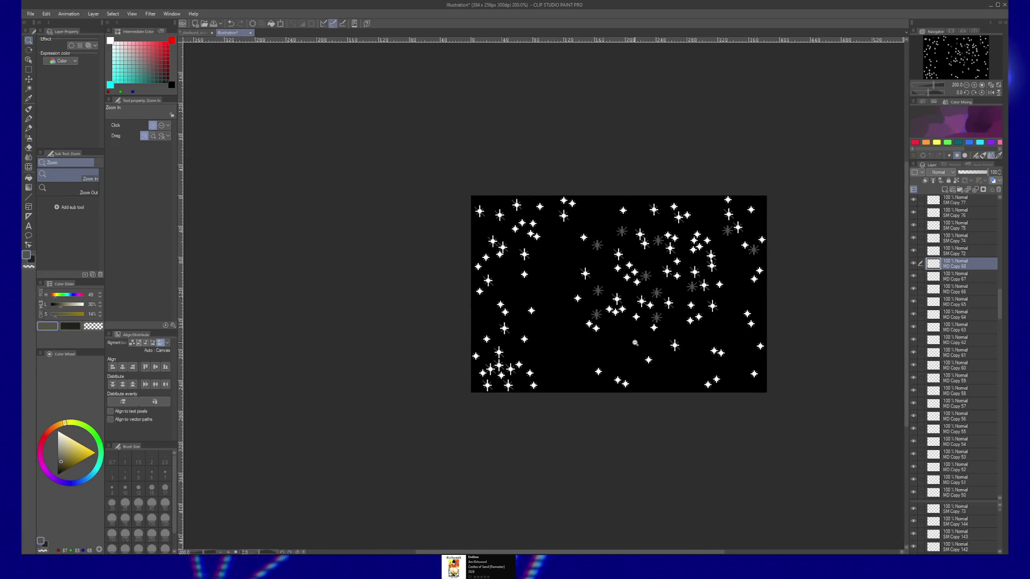
pyautogui.scroll(2, 642, 342)
# Drag the LG Copy 12 star layer higher in the Layer palette stack
pyautogui.moveTo(642, 340); pyautogui.dragTo(583, 382)
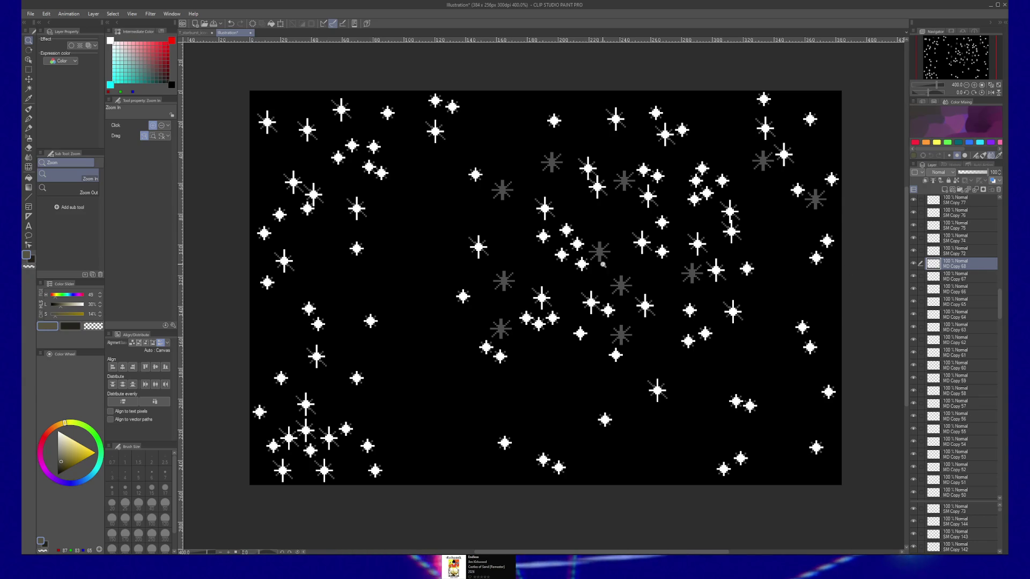
pyautogui.click(962, 496)
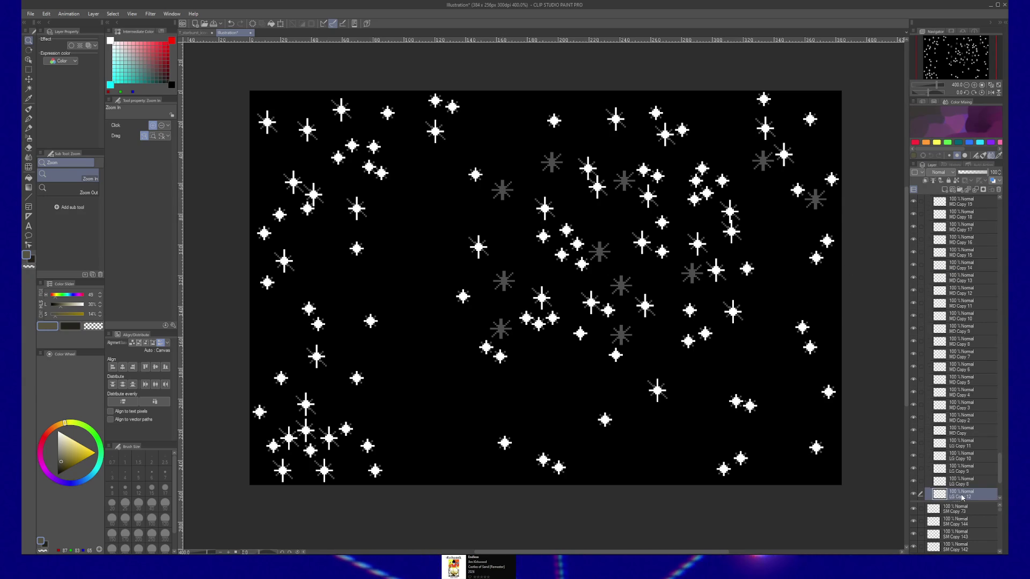
pyautogui.moveTo(967, 497); pyautogui.dragTo(973, 443)
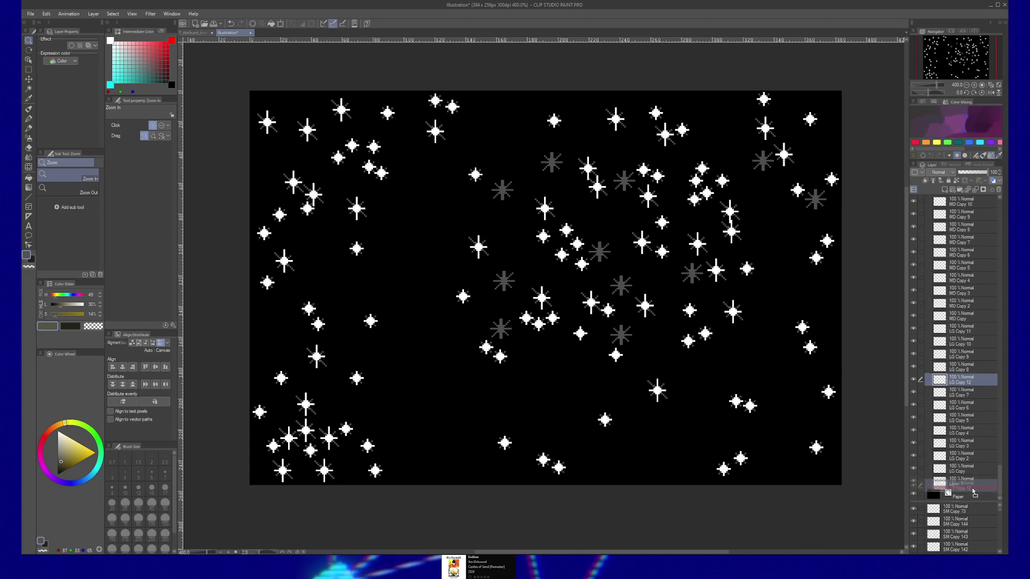
pyautogui.moveTo(973, 443); pyautogui.dragTo(966, 479)
pyautogui.scroll(3, 963, 381)
pyautogui.scroll(3, 963, 381)
pyautogui.scroll(3, 950, 338)
pyautogui.scroll(3, 928, 289)
pyautogui.scroll(2, 929, 290)
pyautogui.scroll(2, 929, 289)
pyautogui.scroll(2, 929, 290)
pyautogui.scroll(2, 958, 274)
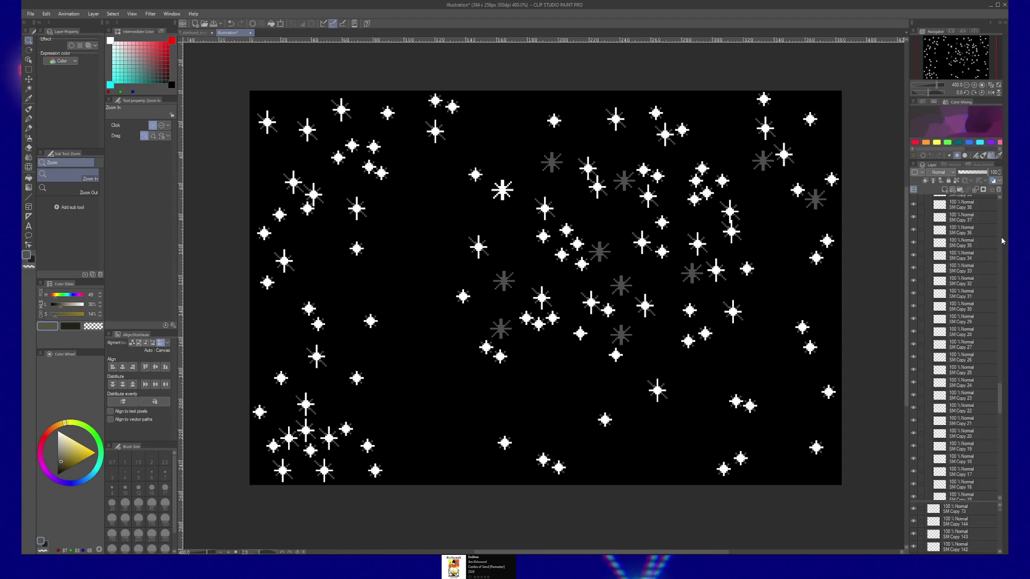
pyautogui.scroll(10, 928, 387)
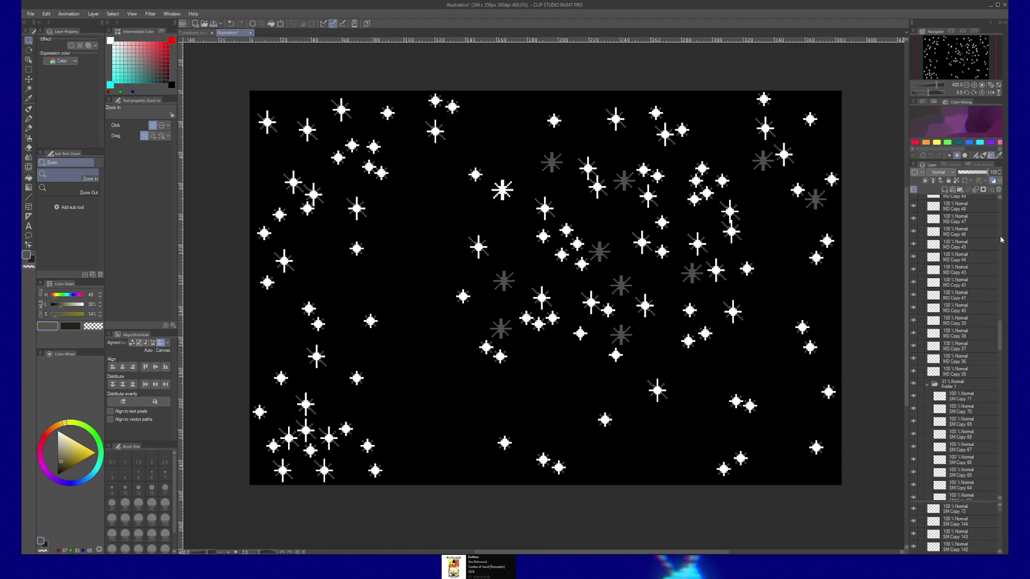
# Collapse Folder 1 and raise LG Copy 12 above it with Ctrl+]
pyautogui.click(928, 387)
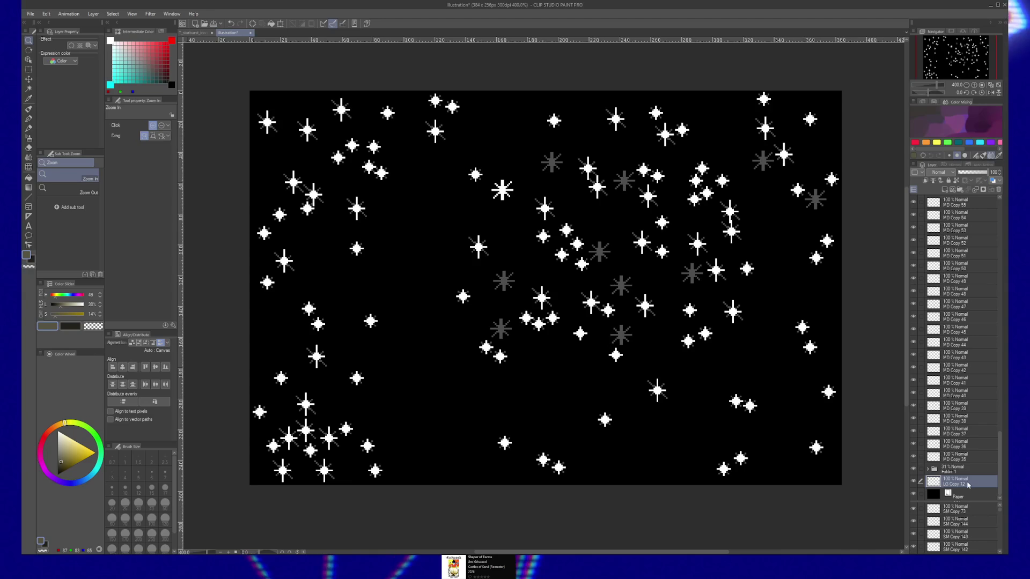
pyautogui.hotkey('ctrl', ']')
pyautogui.hotkey('ctrl', ']')
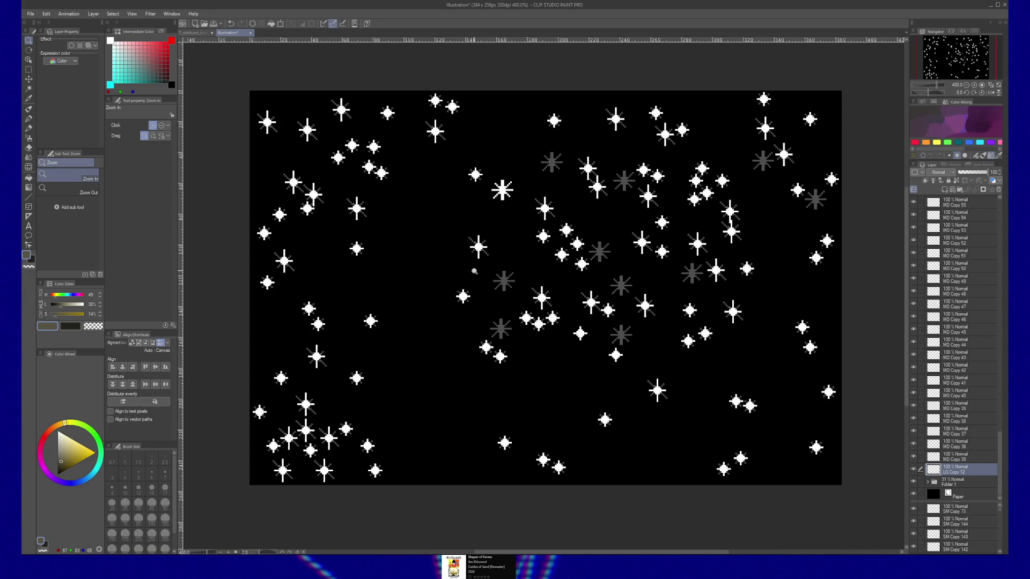
pyautogui.press('k')
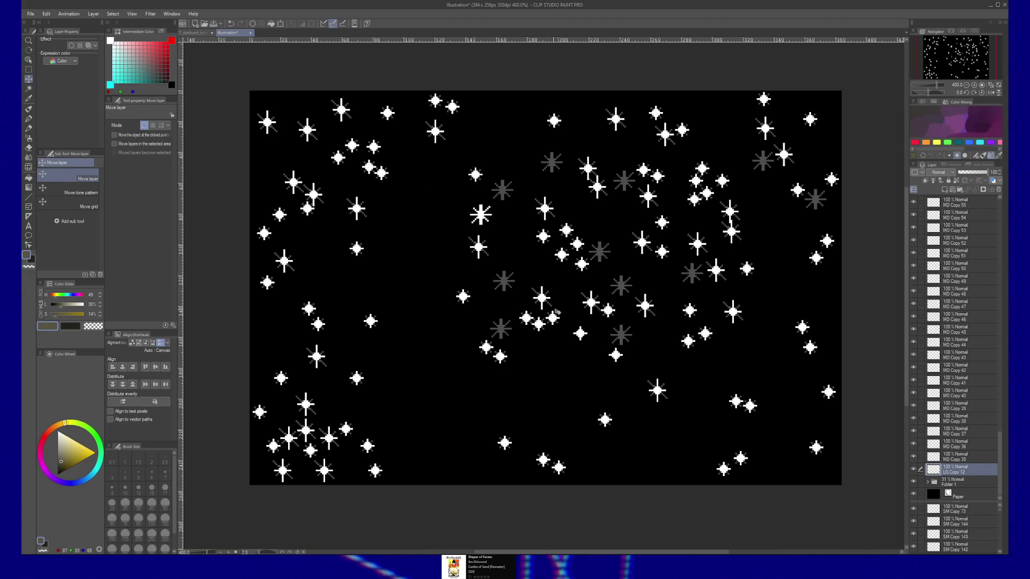
# Zoom in on the white star and rotate it 45 degrees with Ctrl+T transform
pyautogui.press('/')
pyautogui.click(511, 197)
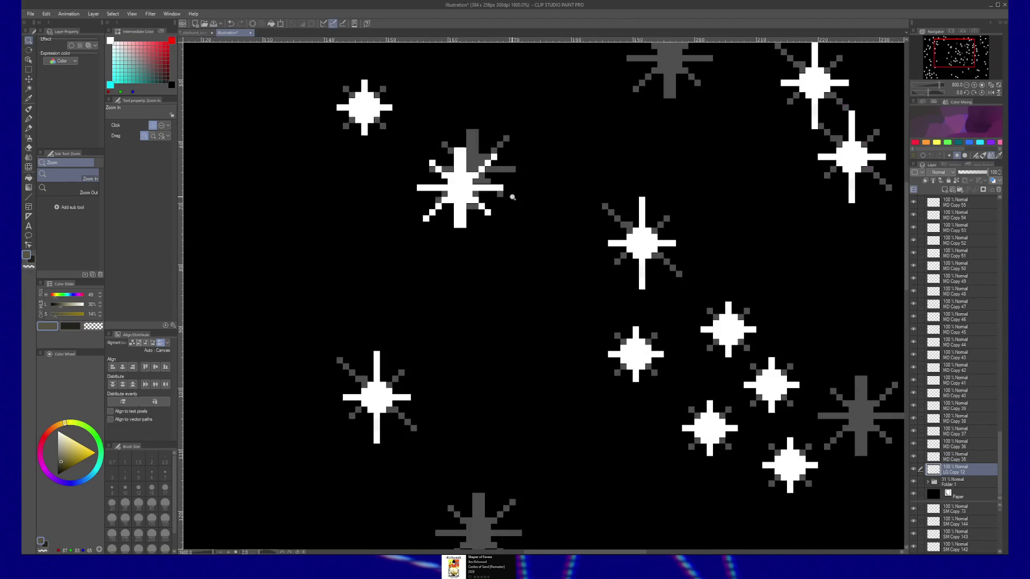
pyautogui.hotkey('ctrl', 't')
pyautogui.moveTo(513, 150); pyautogui.dragTo(478, 122)
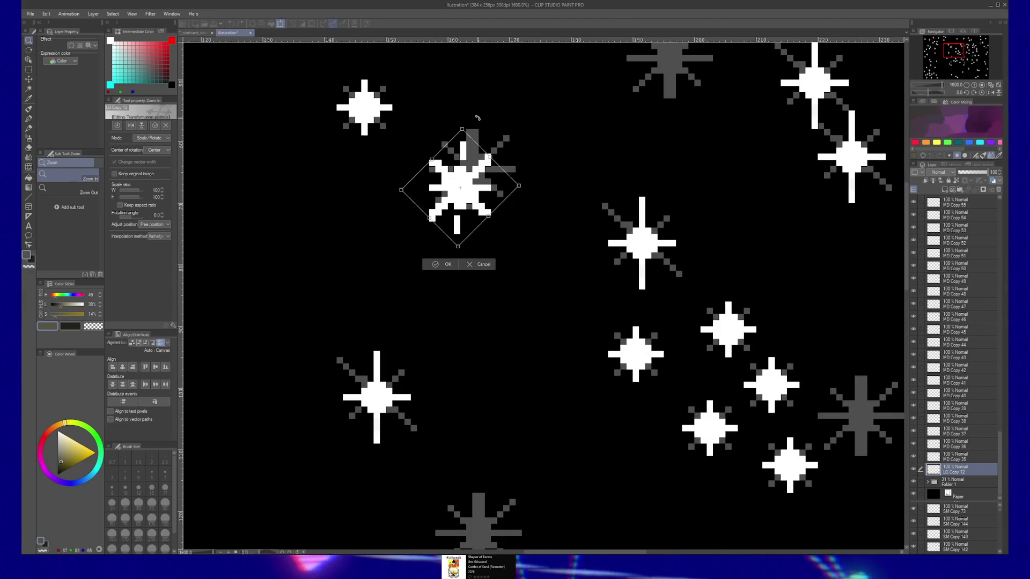
# Nudge the star up and right, fine-tune its rotation and commit the transform
pyautogui.moveTo(469, 197); pyautogui.dragTo(481, 184)
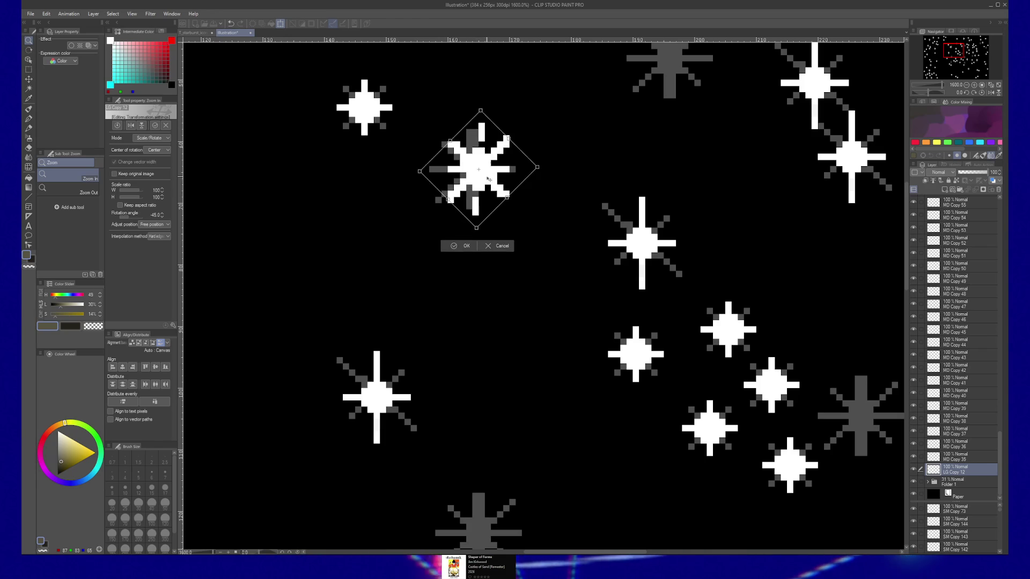
pyautogui.moveTo(475, 106); pyautogui.dragTo(579, 153)
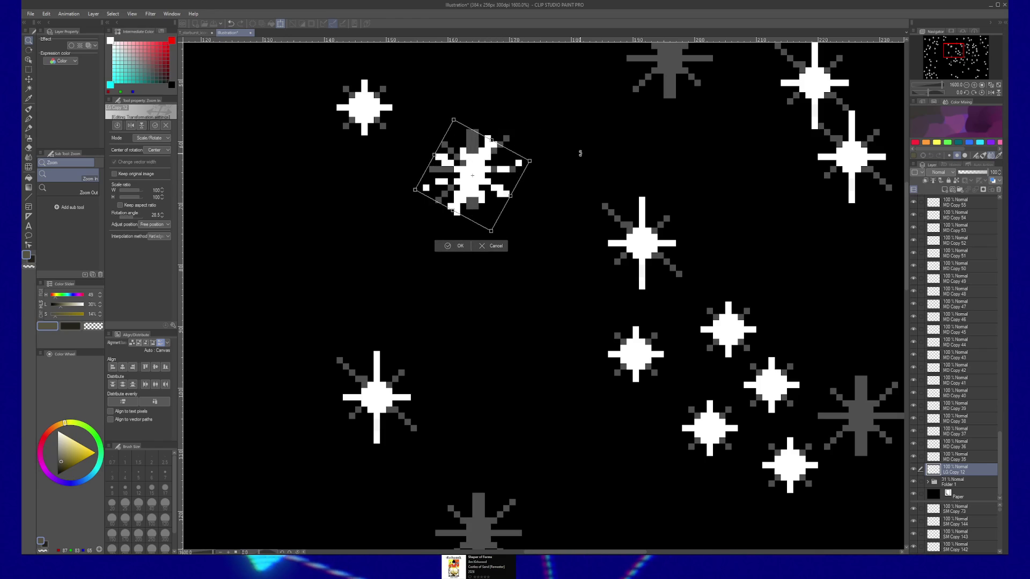
pyautogui.press('Return')
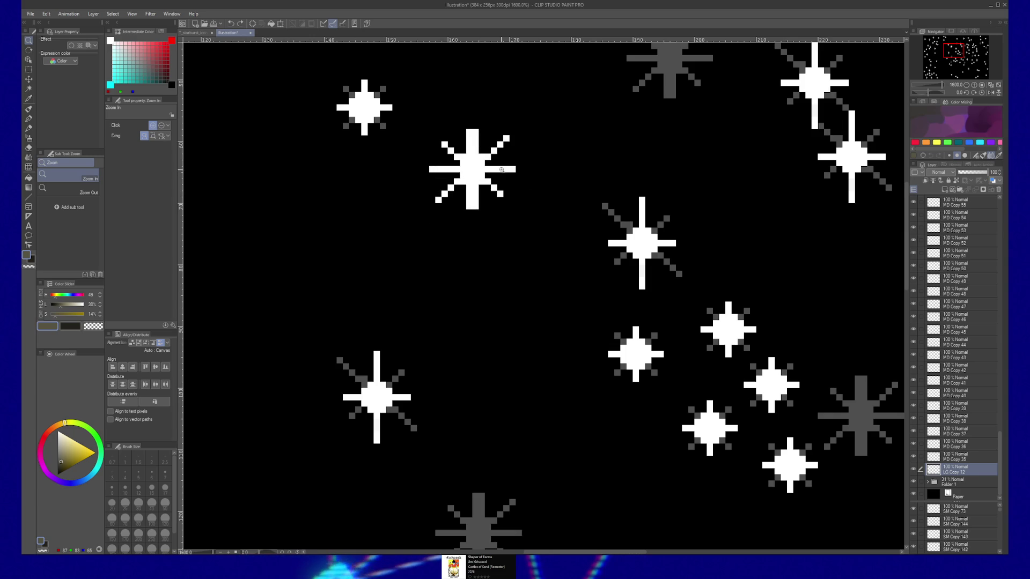
pyautogui.moveTo(575, 160); pyautogui.dragTo(595, 201)
# Make white the drawing colour through the colour settings dialog
pyautogui.press('b')
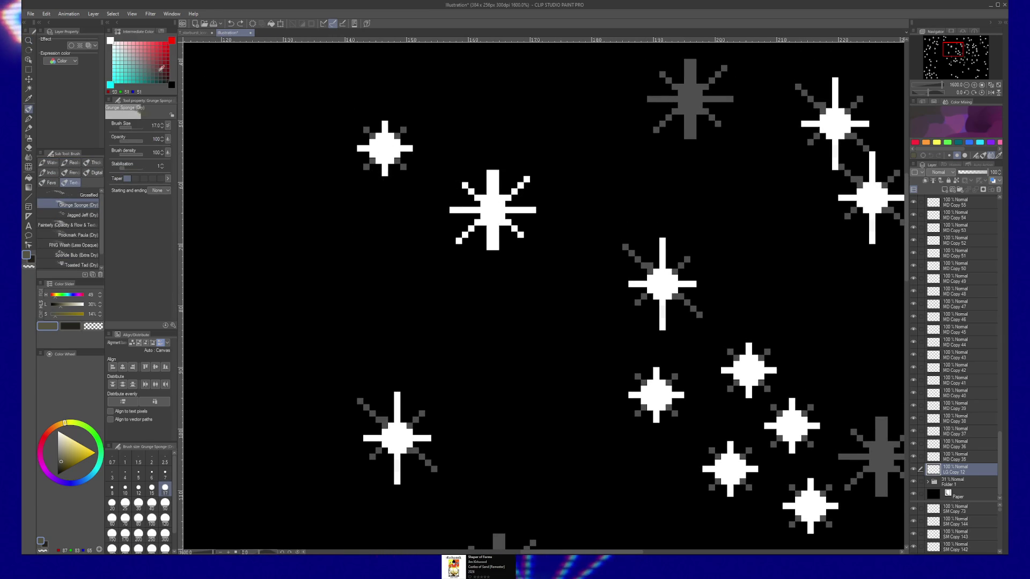
pyautogui.keyDown('alt'); pyautogui.click(310, 174); pyautogui.keyUp('alt')
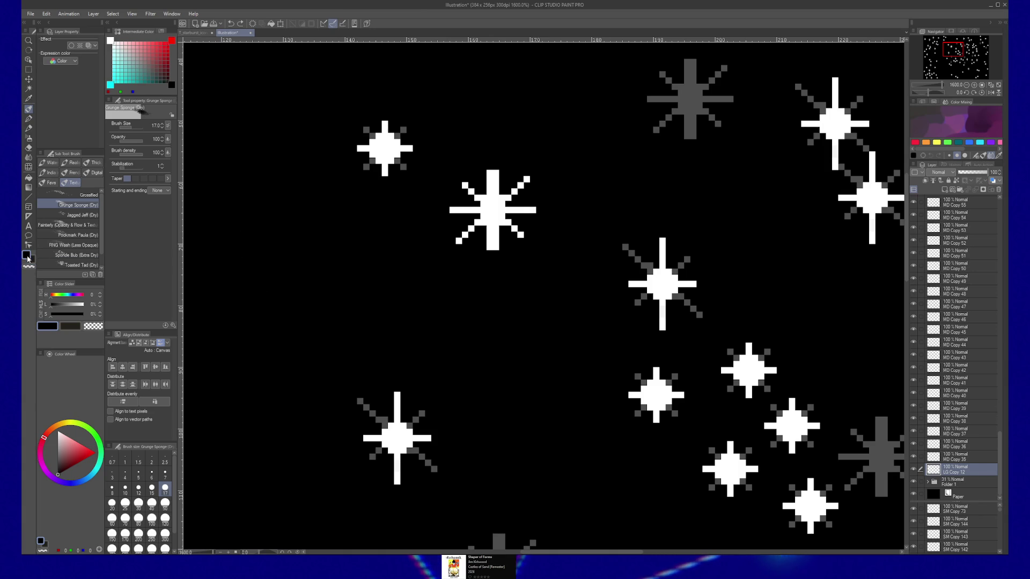
pyautogui.click(27, 256)
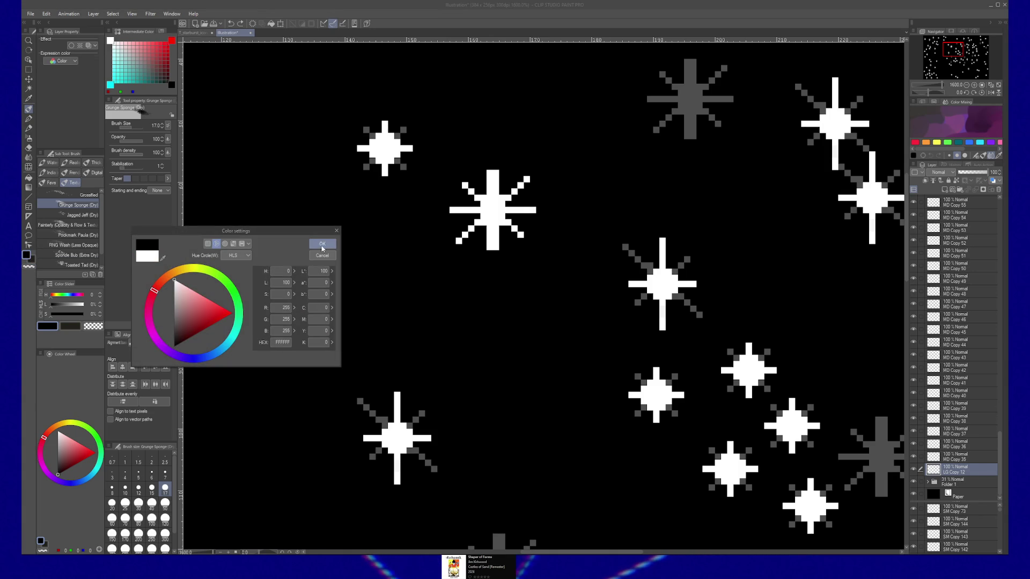
pyautogui.click(322, 244)
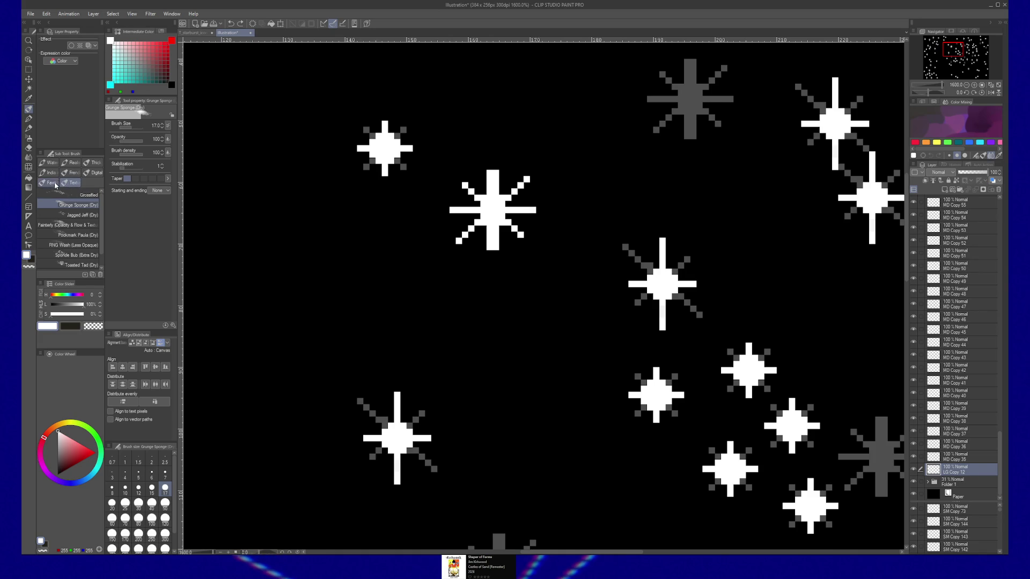
# Test and undo a textured-pen stroke, then choose the Real Pencil (4H) pencil
pyautogui.click(29, 119)
pyautogui.moveTo(259, 215); pyautogui.dragTo(311, 265)
pyautogui.hotkey('ctrl', 'z')
pyautogui.click(29, 130)
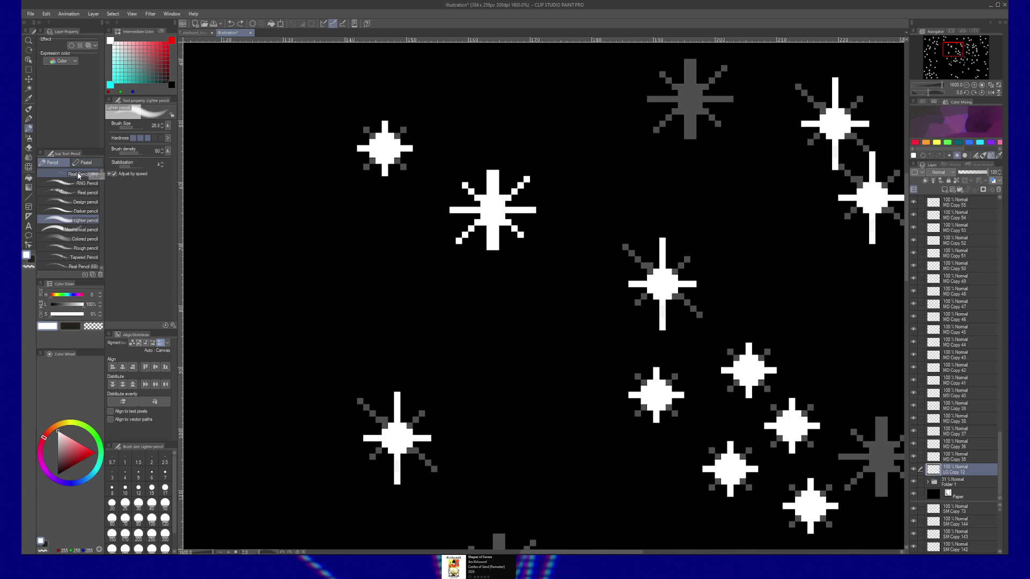
pyautogui.click(72, 180)
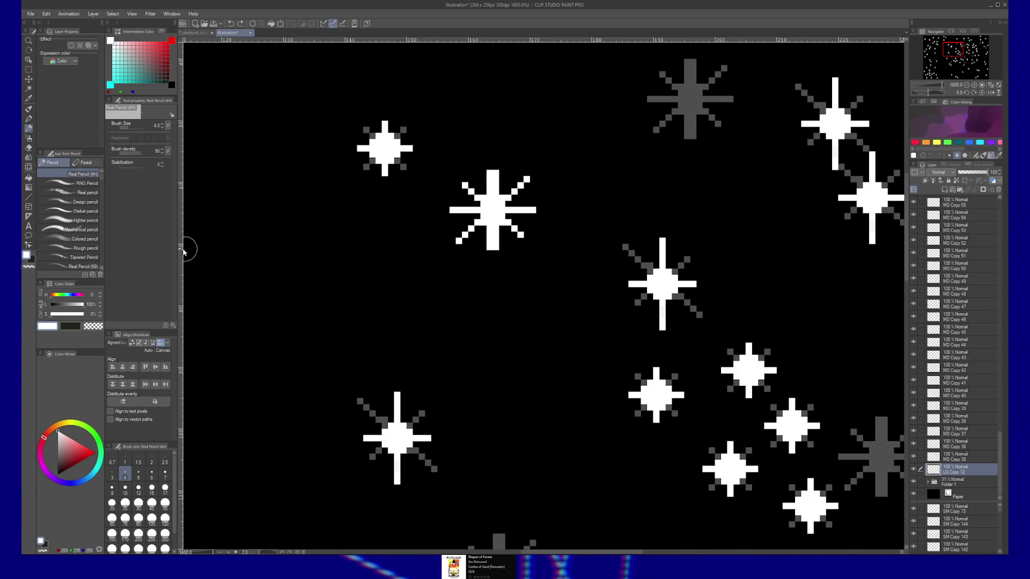
# Return to the Textured pen, undo a test stroke and shrink the size to 1.5
pyautogui.click(28, 119)
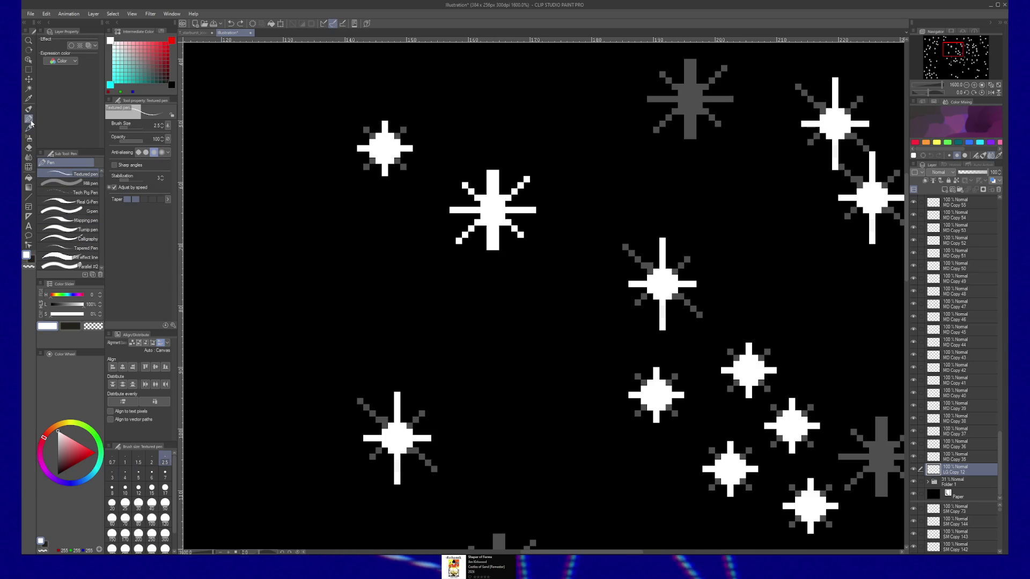
pyautogui.moveTo(311, 213); pyautogui.dragTo(373, 296)
pyautogui.hotkey('ctrl', 'z')
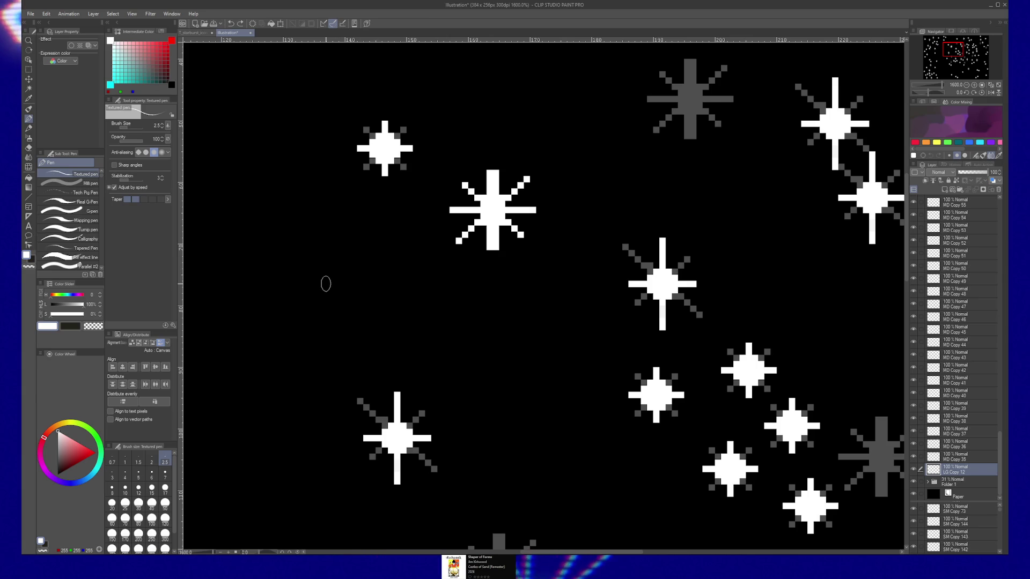
pyautogui.press('[')
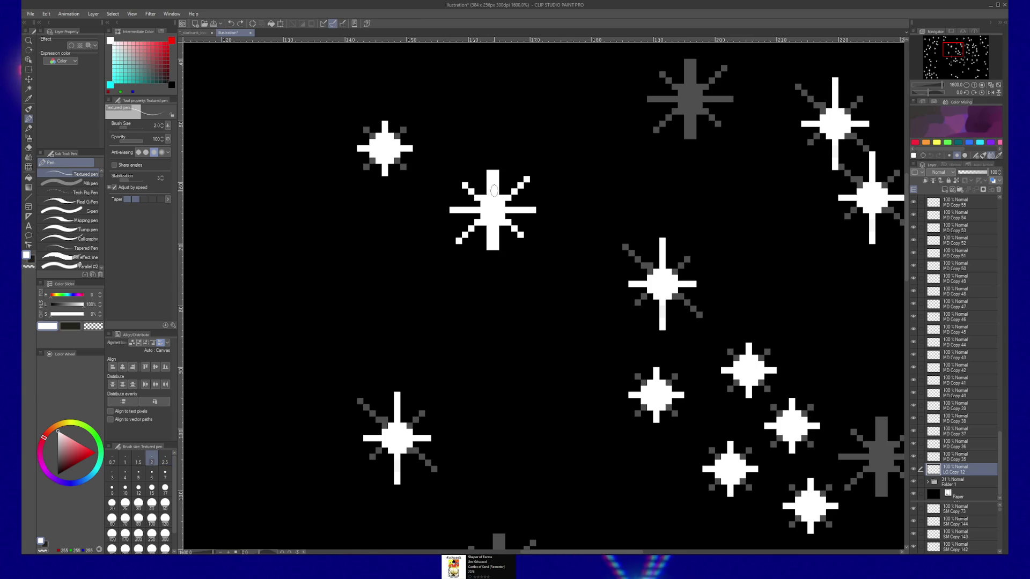
pyautogui.press('[')
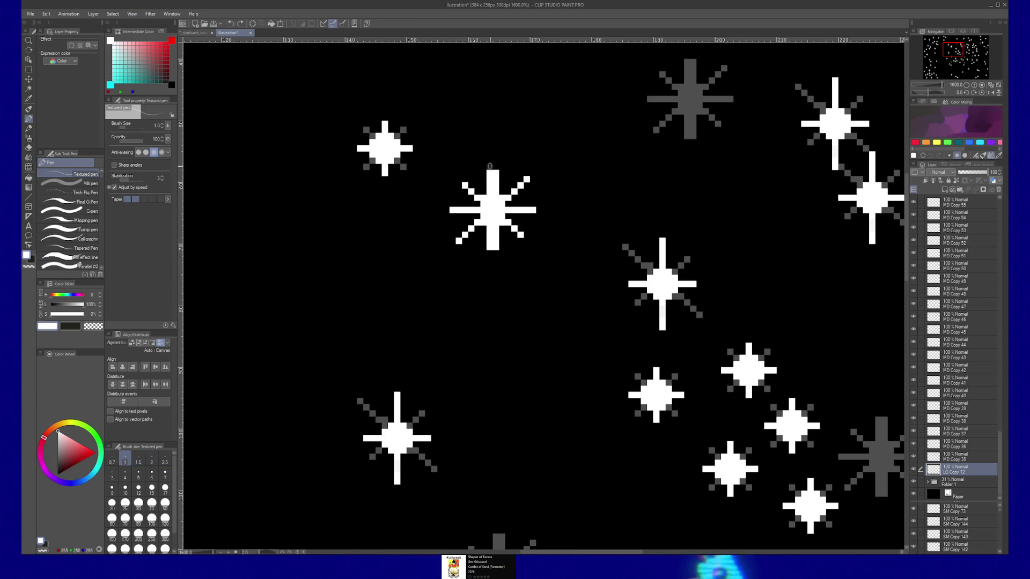
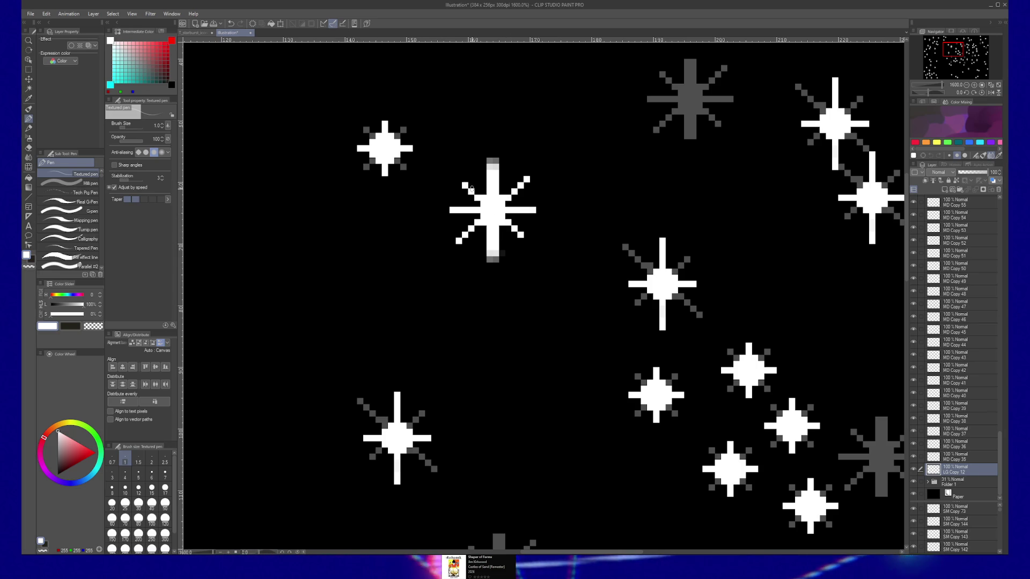
# Trim back the tall white star's diagonal rays with small rectangular selections and a shrunken Hard eraser
pyautogui.press('m')
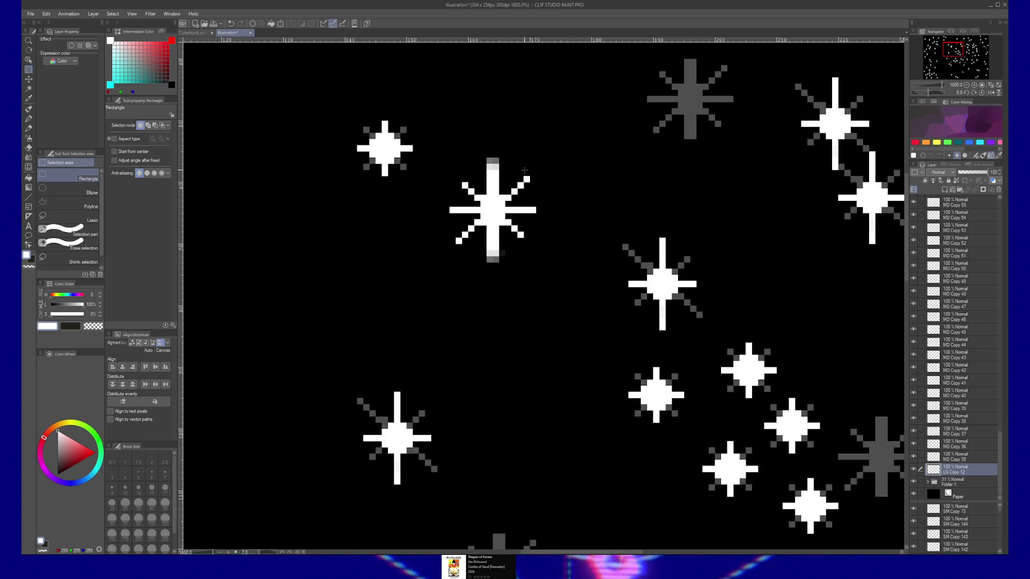
pyautogui.moveTo(524, 172)
pyautogui.mouseDown()
pyautogui.moveTo(535, 183)
pyautogui.moveTo(527, 191)
pyautogui.mouseUp()
pyautogui.click(520, 184)
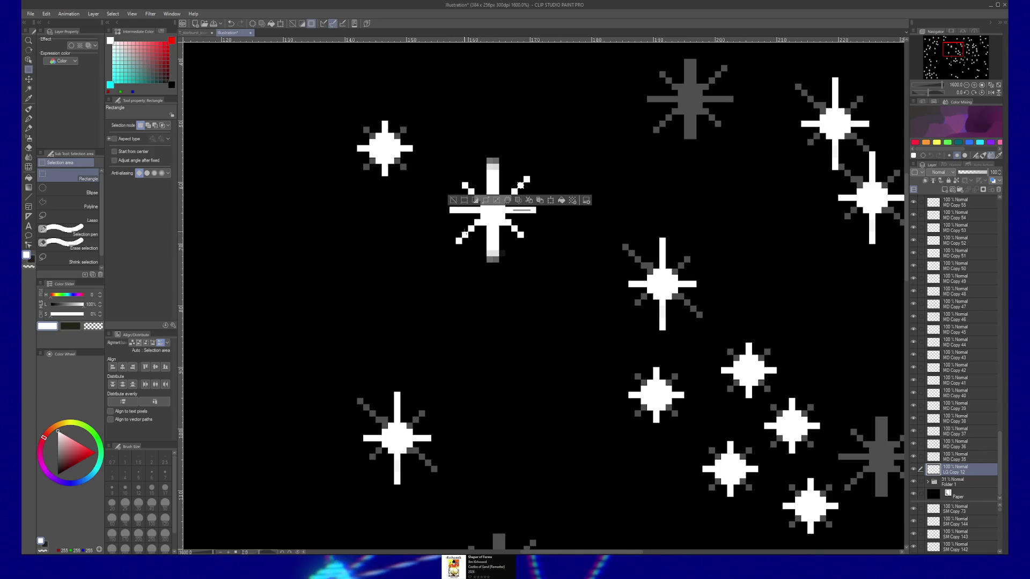
pyautogui.moveTo(464, 235); pyautogui.dragTo(471, 240)
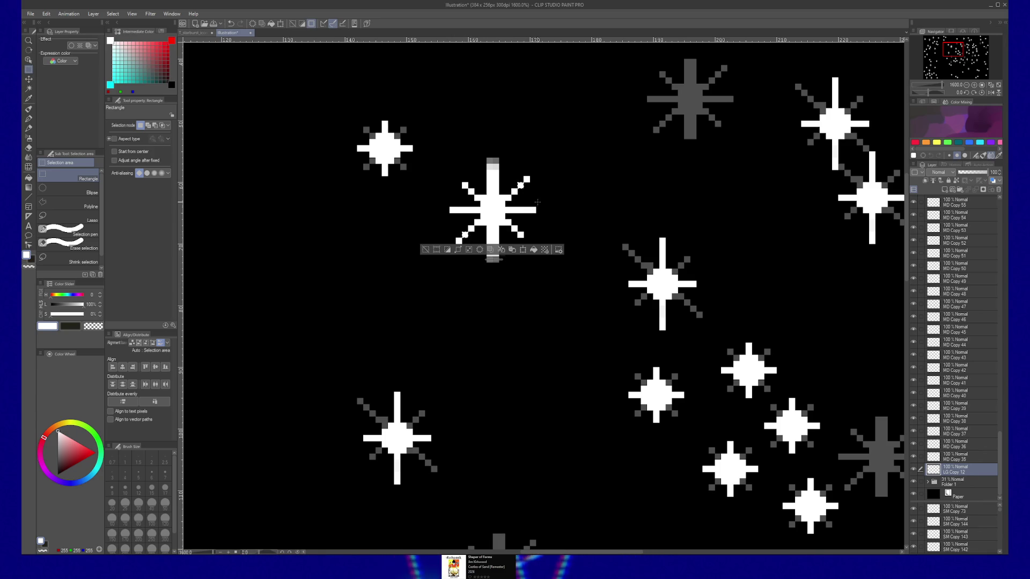
pyautogui.press('e')
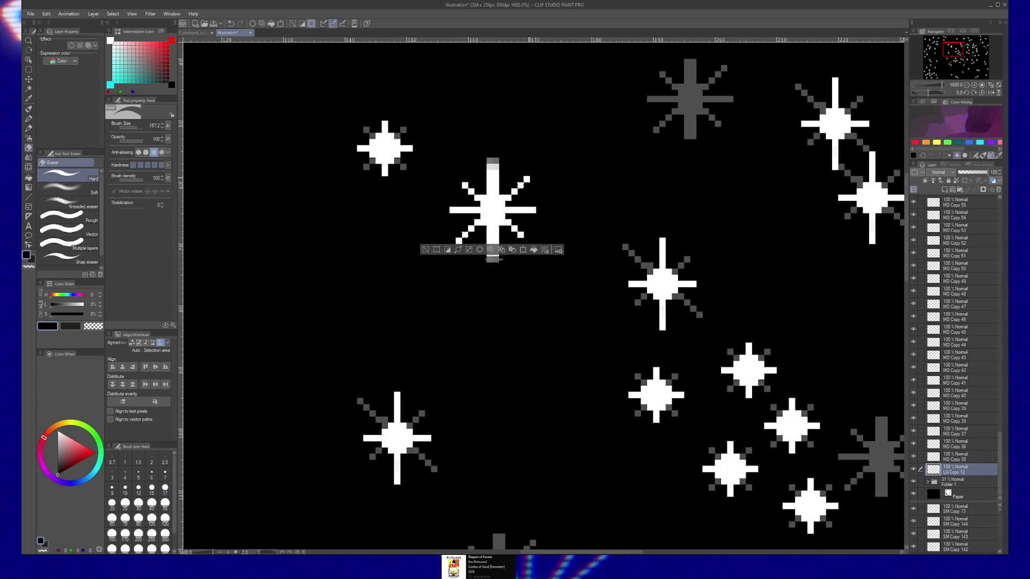
pyautogui.press('[')
pyautogui.press('[')
pyautogui.press('[')
pyautogui.press('[')
pyautogui.press('[')
pyautogui.press('[')
pyautogui.press('[')
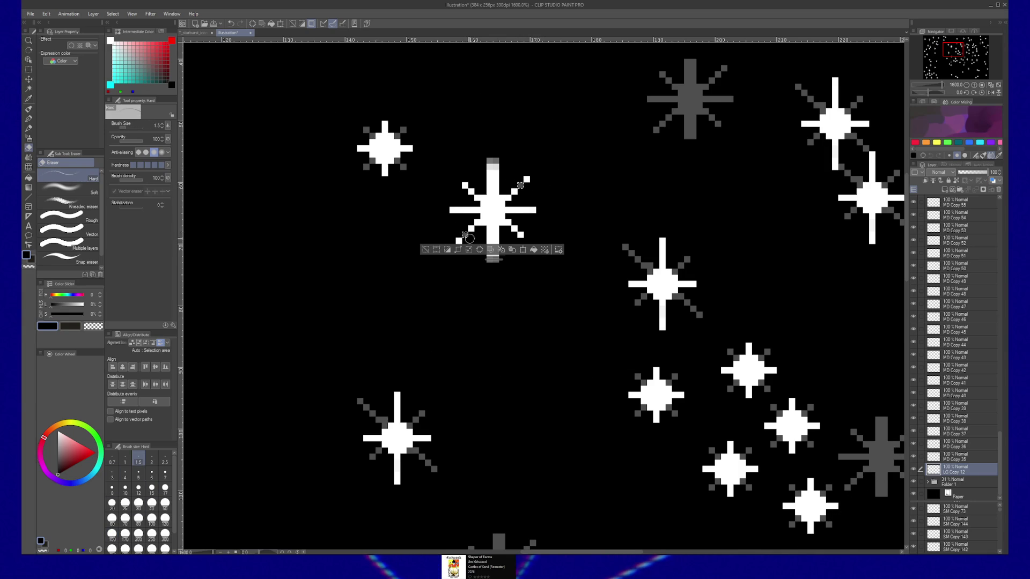
pyautogui.hotkey('ctrl', 'd')
pyautogui.press('/')
pyautogui.scroll(-2, 559, 230)
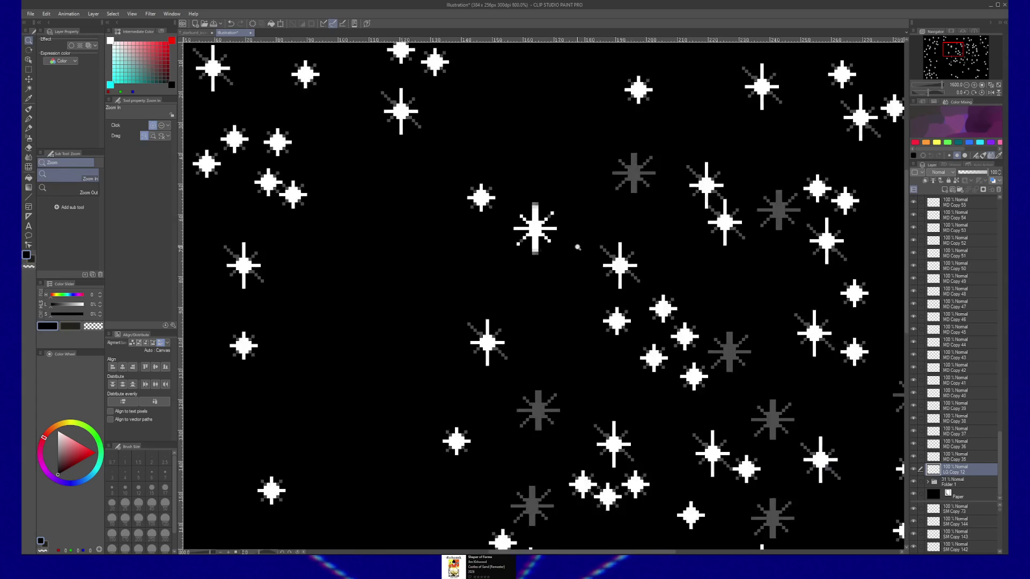
pyautogui.scroll(-2, 578, 247)
pyautogui.scroll(2, 580, 246)
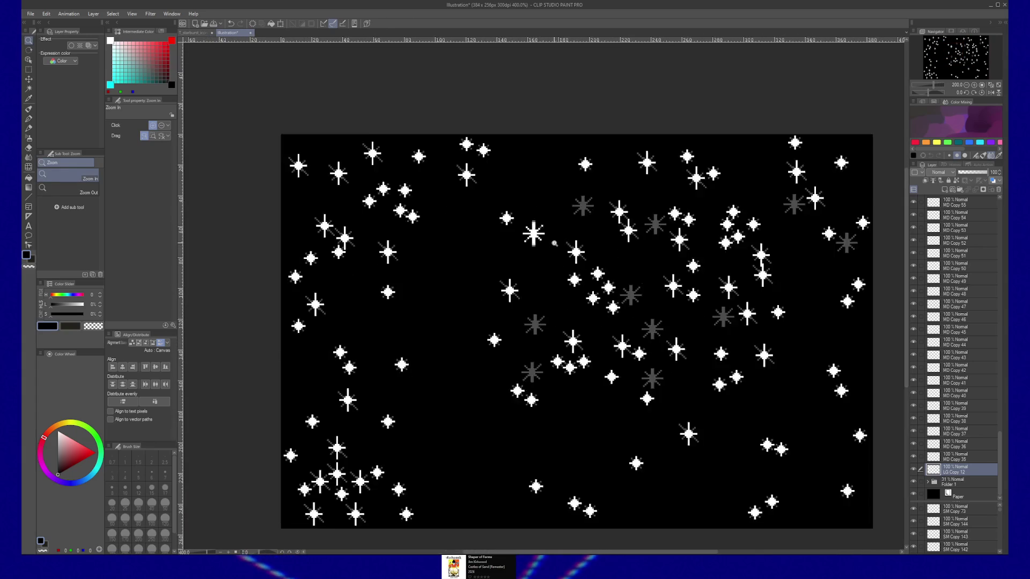
# Recolour the four diagonal ray tip pixels of the tall star grey, one tip selection at a time
pyautogui.hotkey('ctrl', 'z')
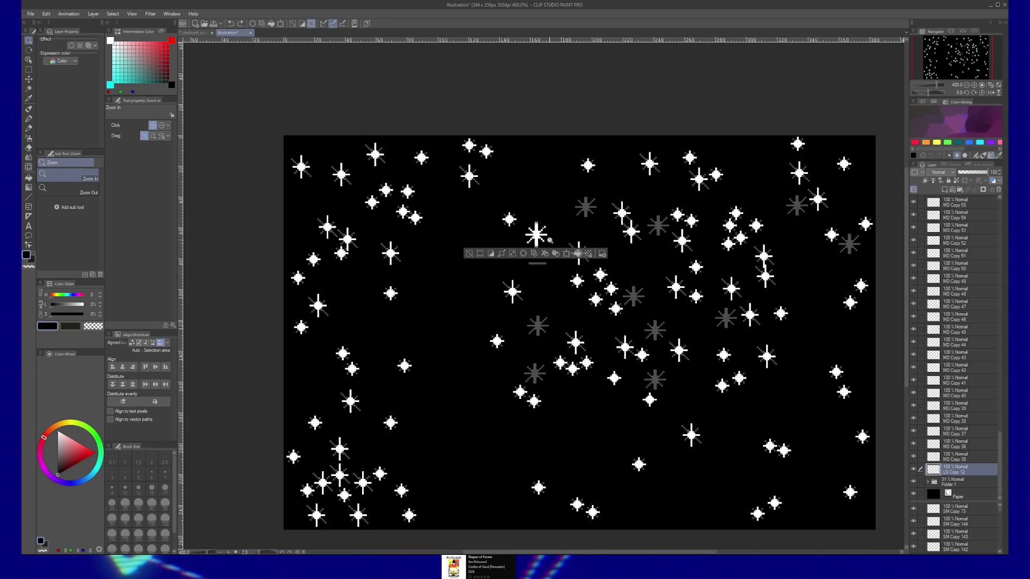
pyautogui.scroll(4, 542, 236)
pyautogui.scroll(2, 542, 237)
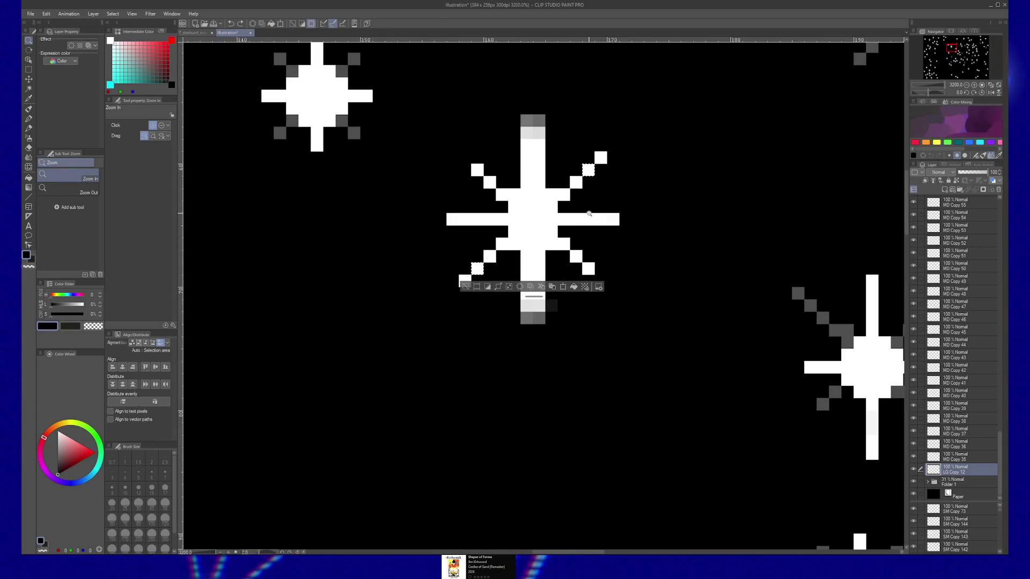
pyautogui.hotkey('ctrl', 'd')
pyautogui.press('m')
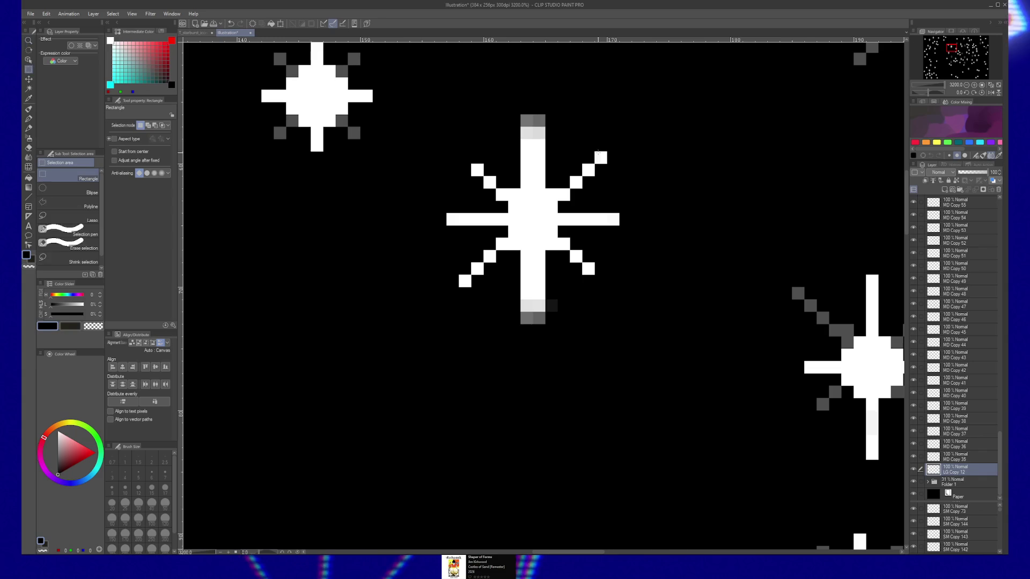
pyautogui.moveTo(597, 152); pyautogui.dragTo(607, 163)
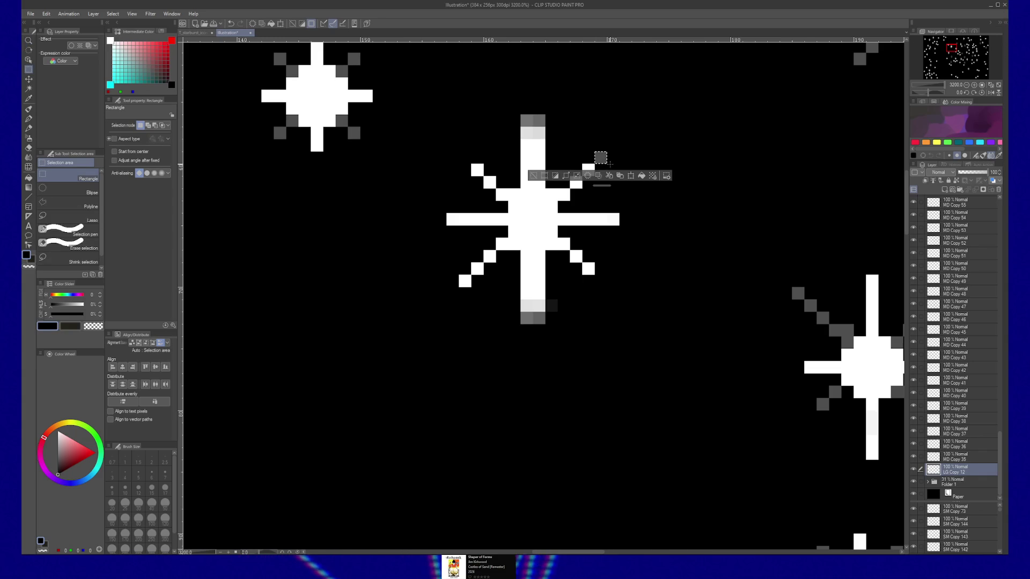
pyautogui.moveTo(448, 277); pyautogui.dragTo(471, 298)
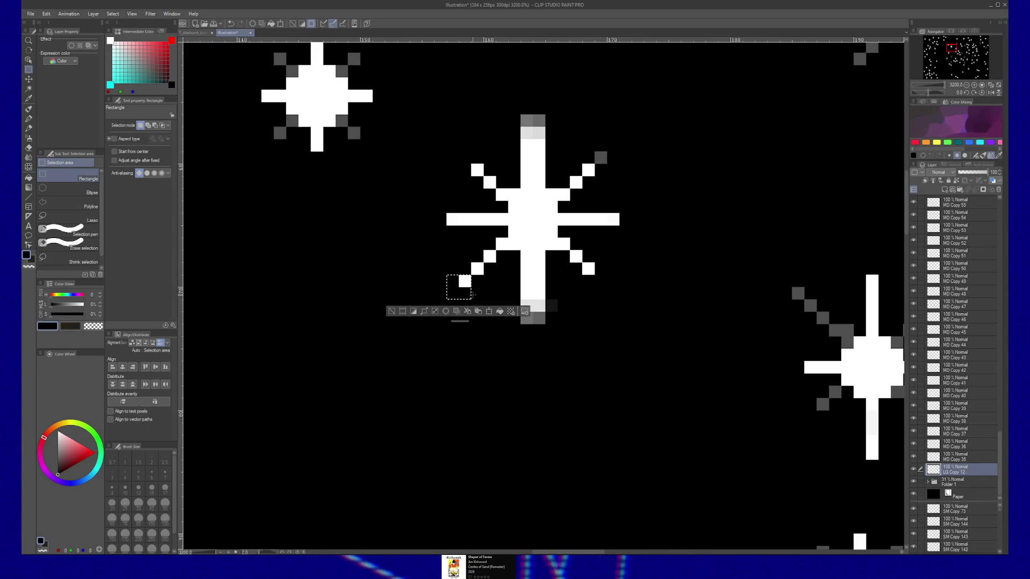
pyautogui.moveTo(472, 164); pyautogui.dragTo(483, 176)
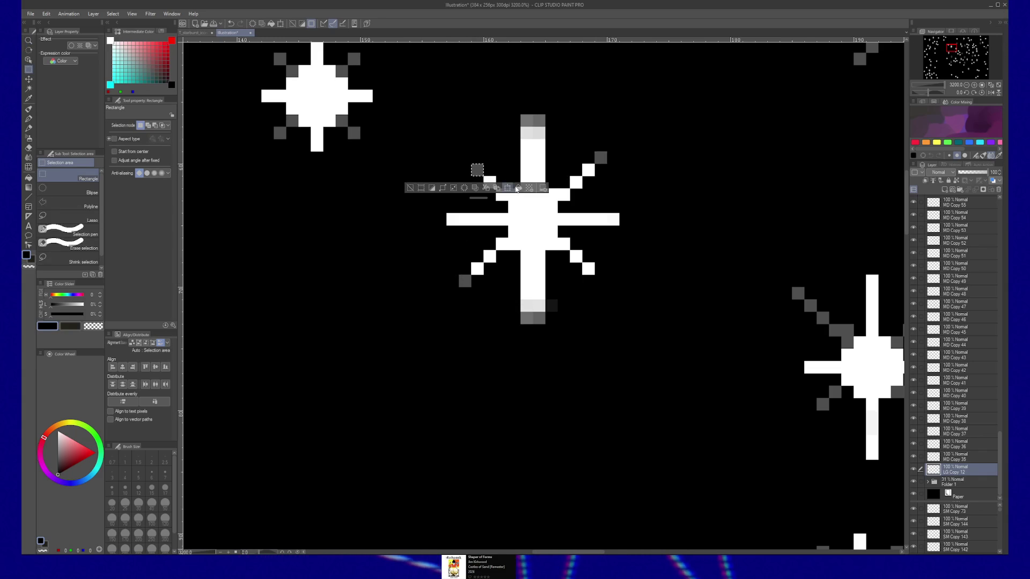
pyautogui.moveTo(595, 279); pyautogui.dragTo(583, 264)
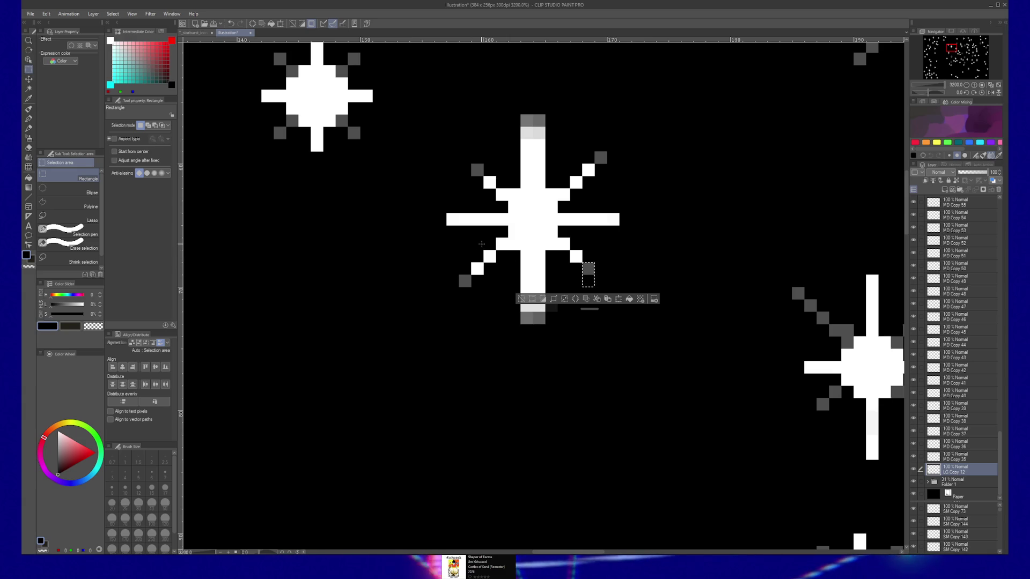
pyautogui.scroll(-3, 484, 245)
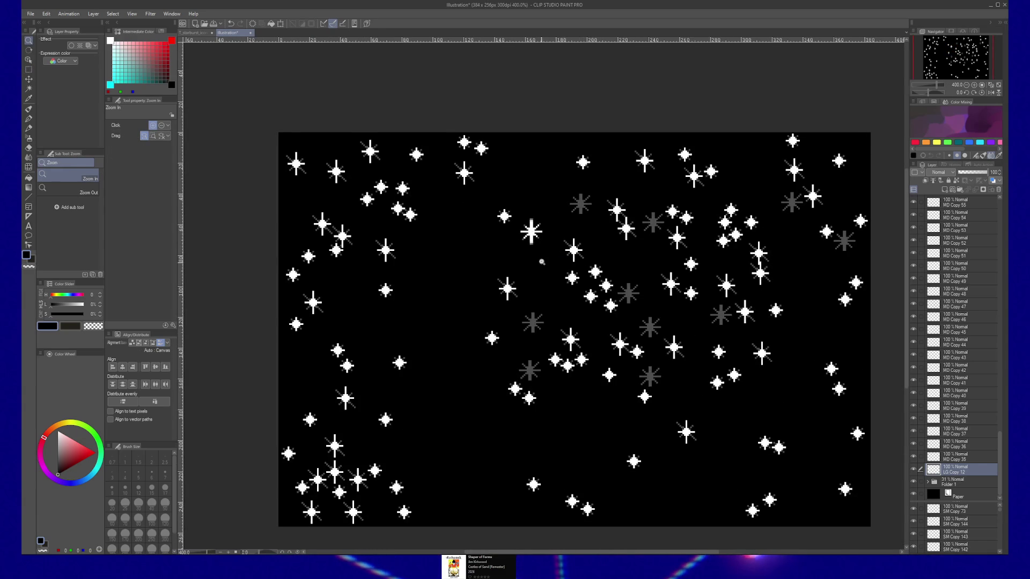
# Delete the tall white star's layer, confirming the deletion
pyautogui.click(539, 248)
pyautogui.moveTo(539, 248); pyautogui.dragTo(546, 294)
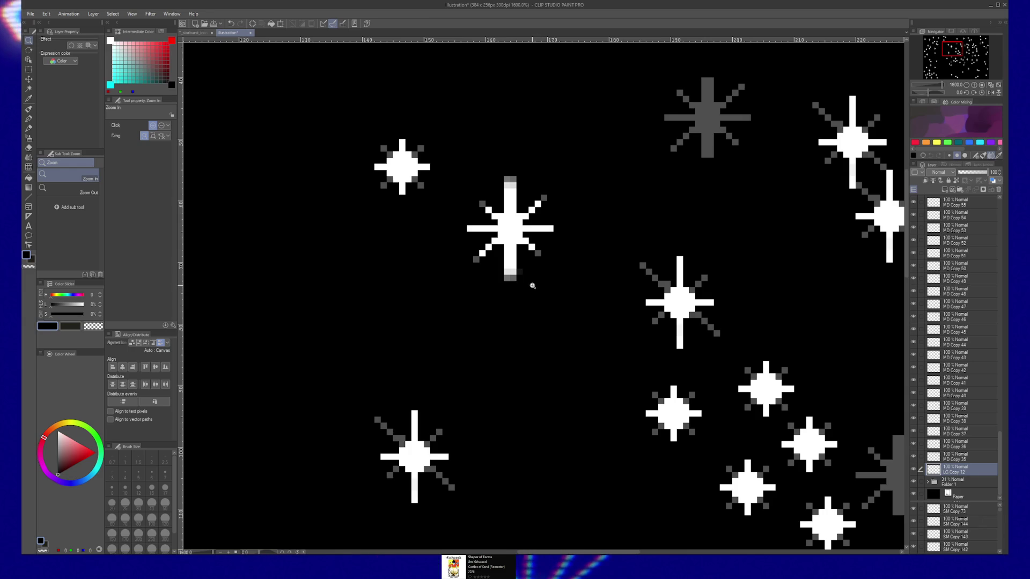
pyautogui.press('k')
pyautogui.hotkey('ctrl', 'a')
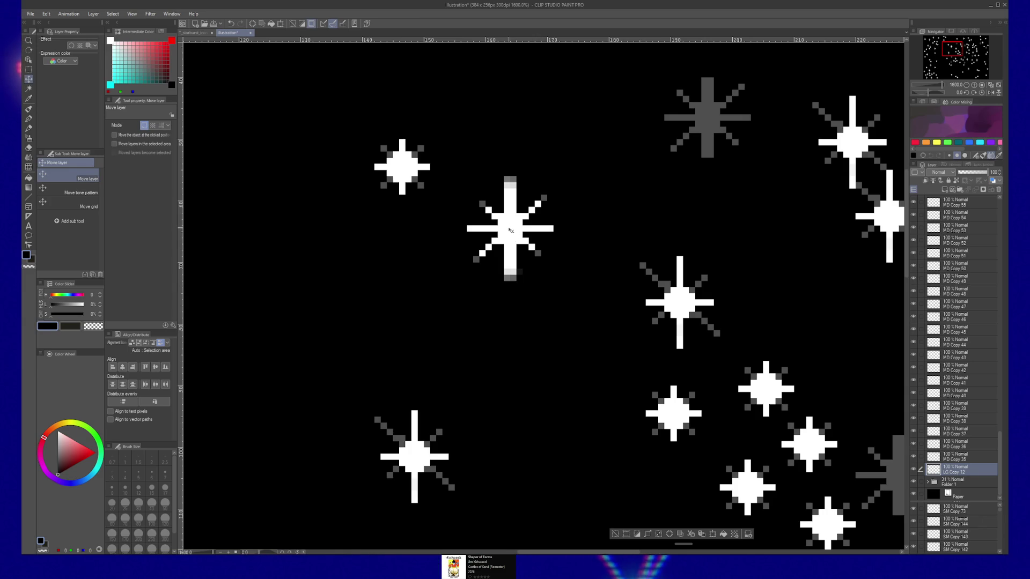
pyautogui.hotkey('ctrl', 'd')
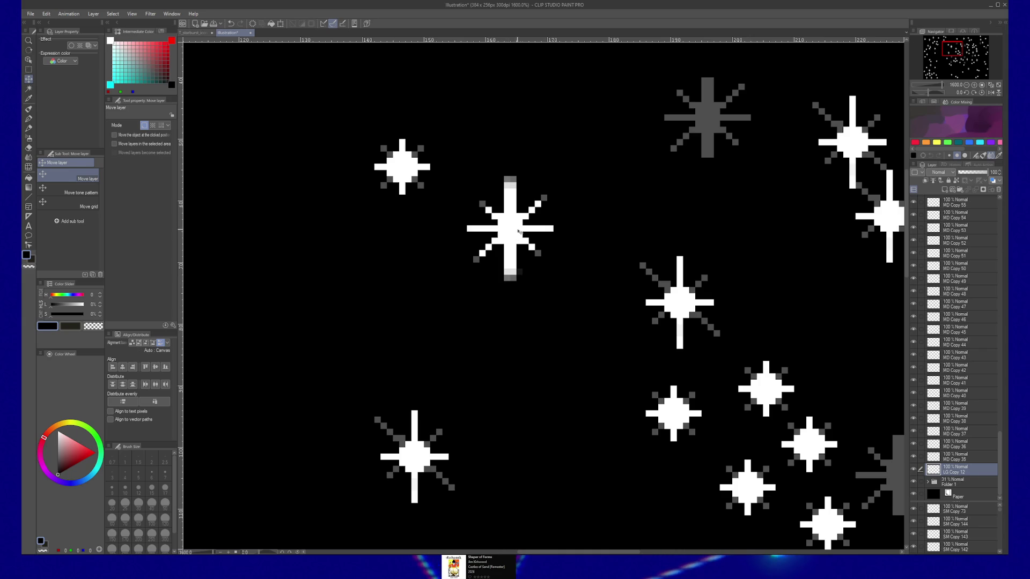
pyautogui.click(914, 469)
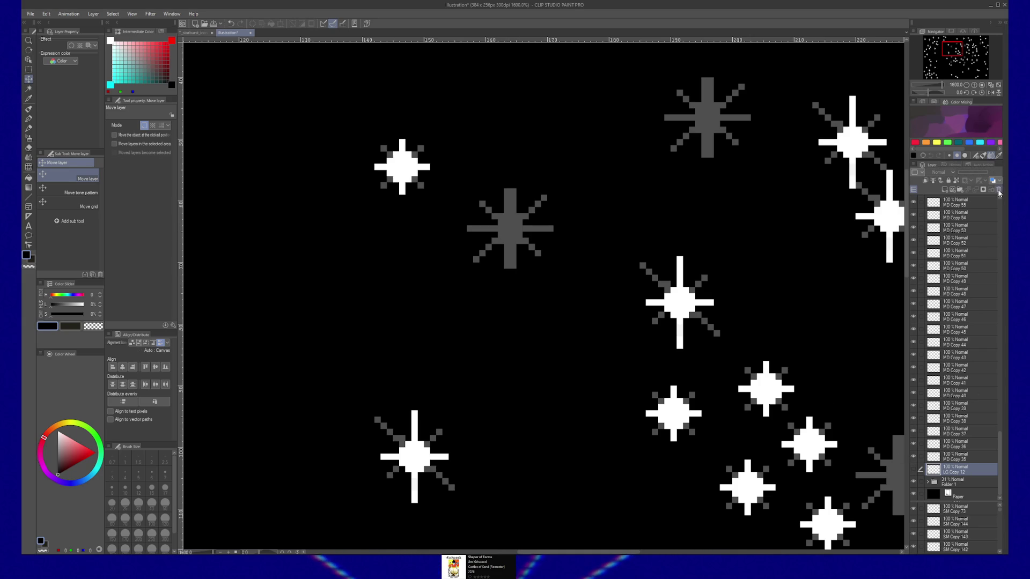
pyautogui.click(999, 190)
pyautogui.click(520, 204)
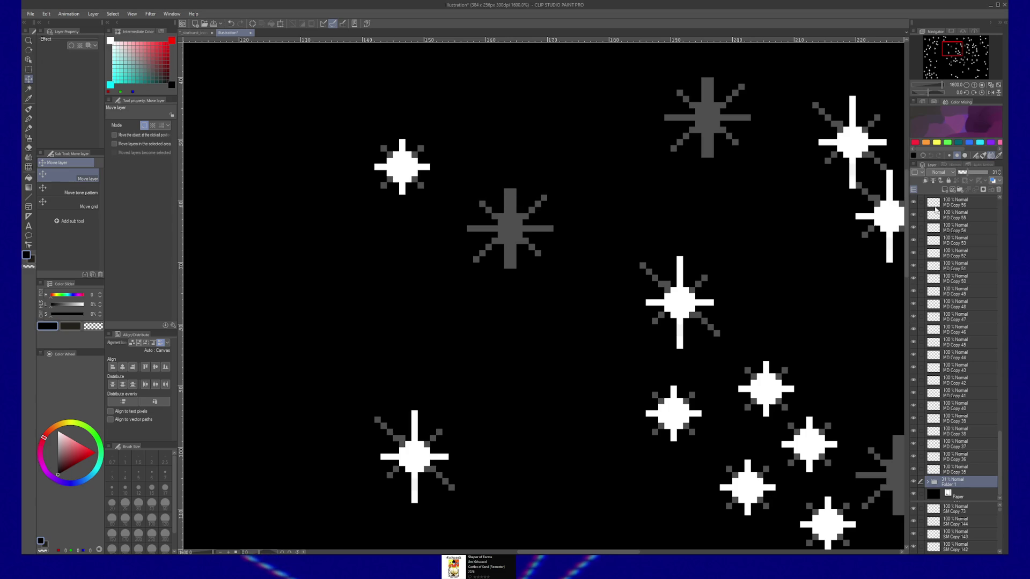
# Alt-drag a copy of the MD Copy 44 white star over the grey star and nudge it into place pixel by pixel
pyautogui.click(686, 300)
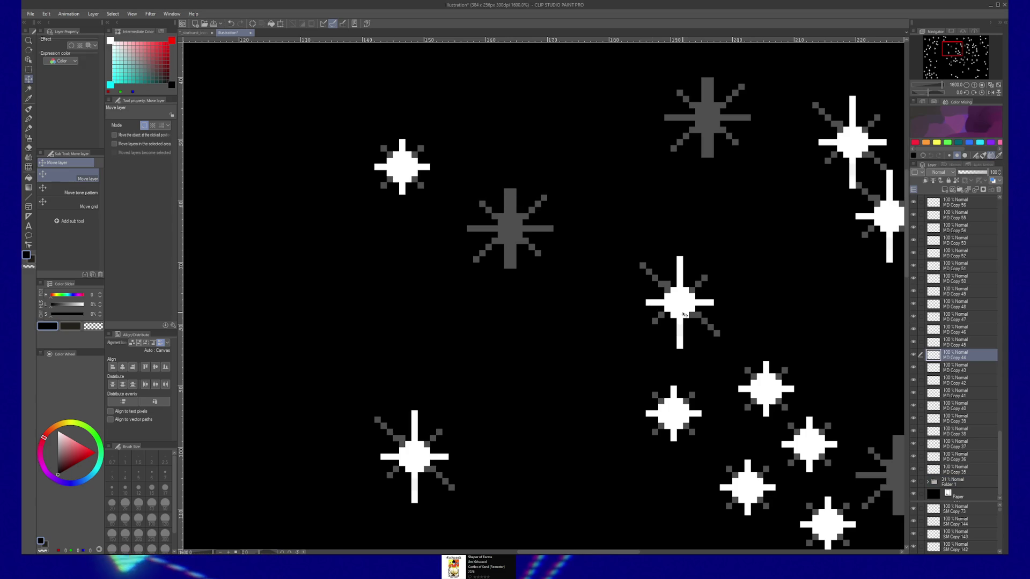
pyautogui.moveTo(649, 310); pyautogui.dragTo(520, 244)
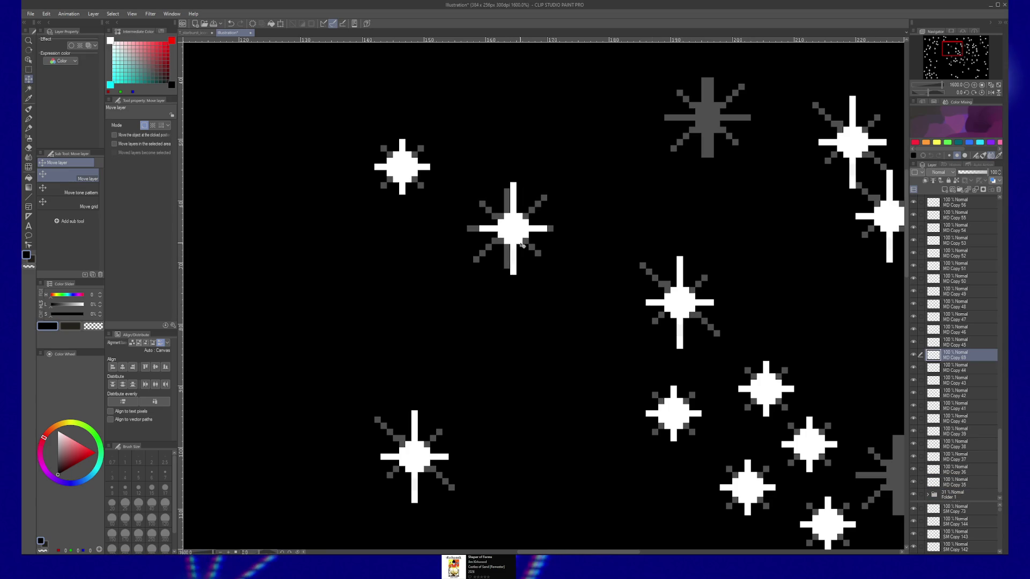
pyautogui.press('Left')
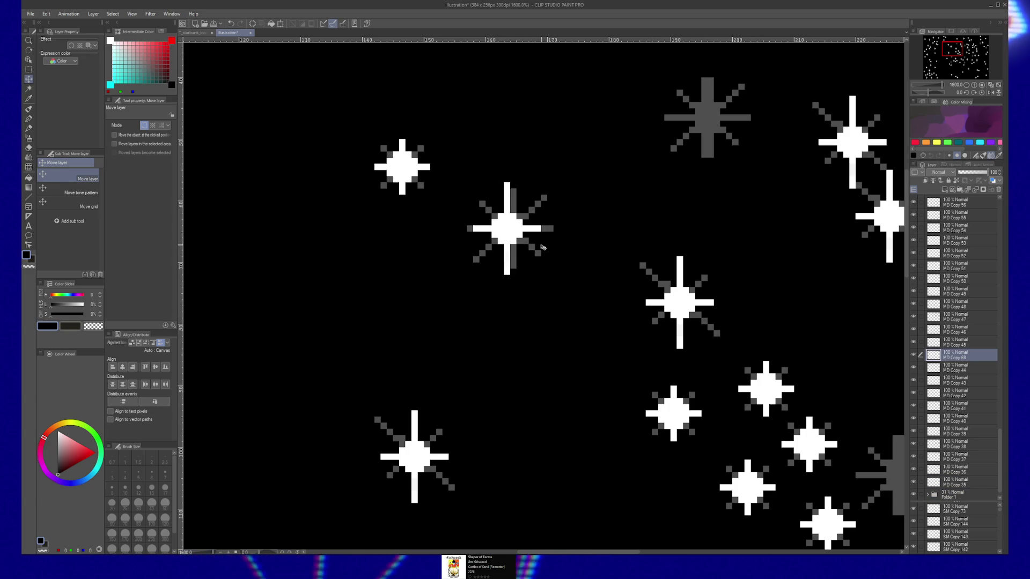
pyautogui.press('Right')
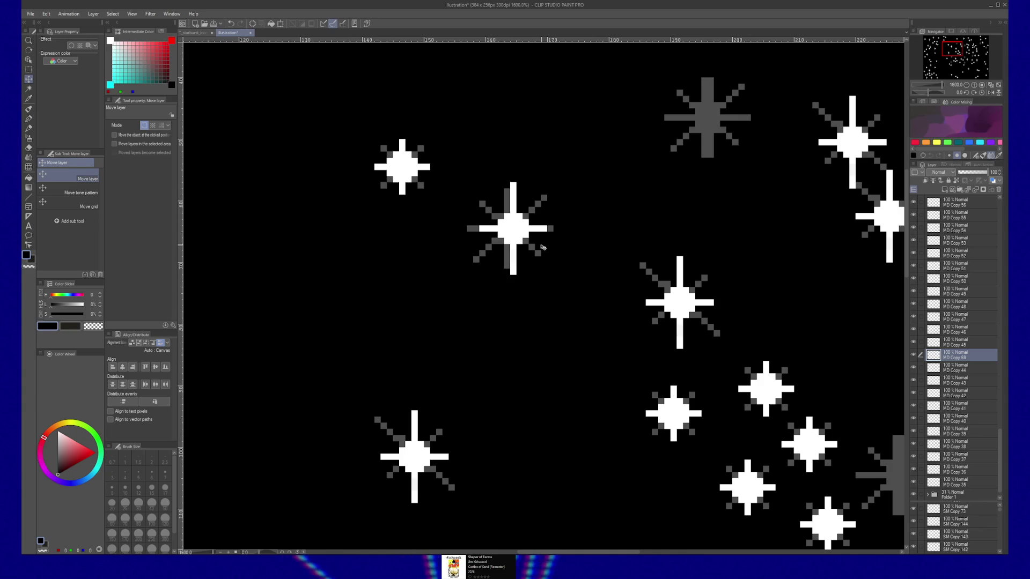
pyautogui.press('Left')
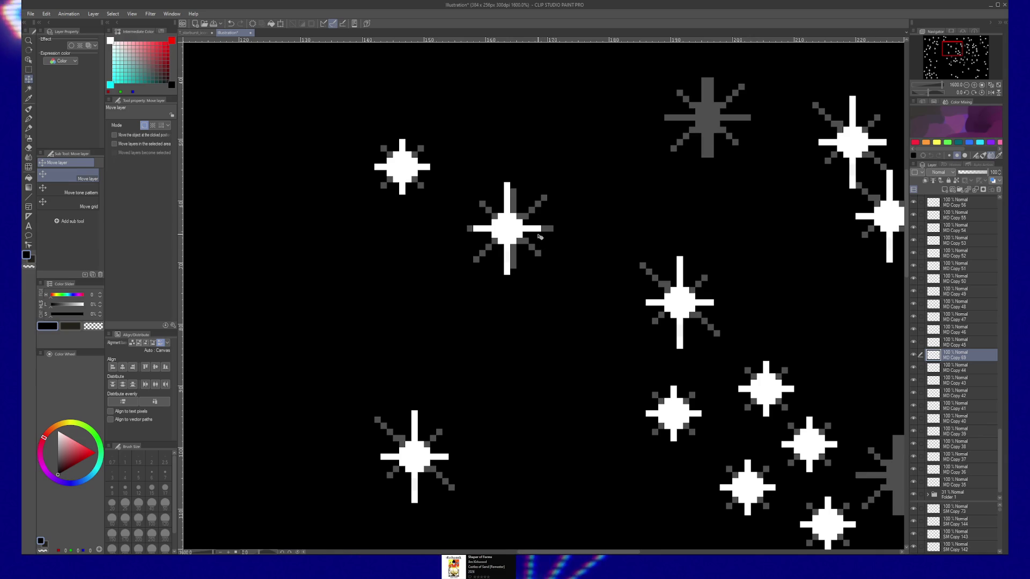
pyautogui.press('Down')
pyautogui.press('Up')
pyautogui.press('Right')
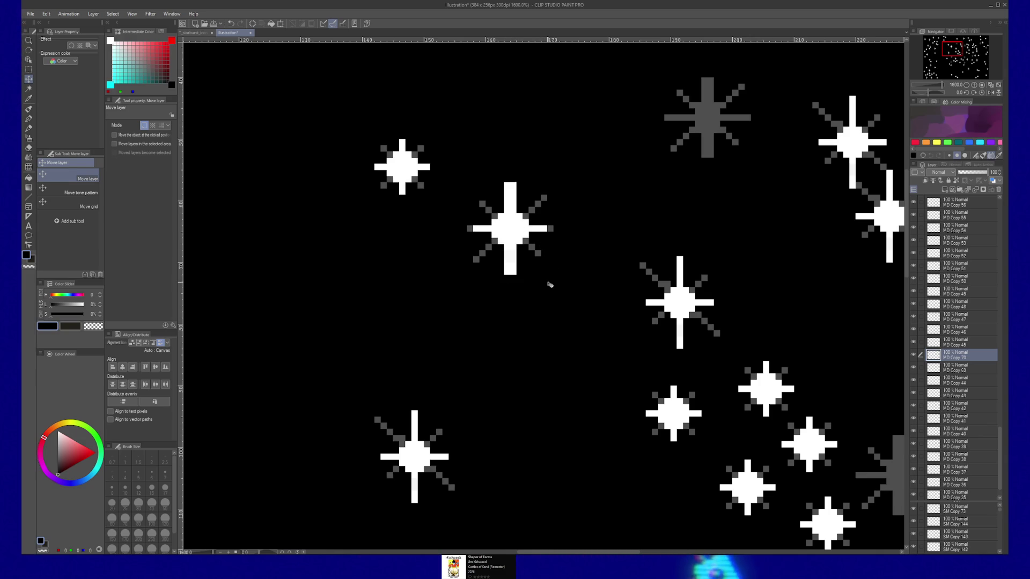
pyautogui.scroll(-3, 550, 302)
pyautogui.scroll(-3, 555, 318)
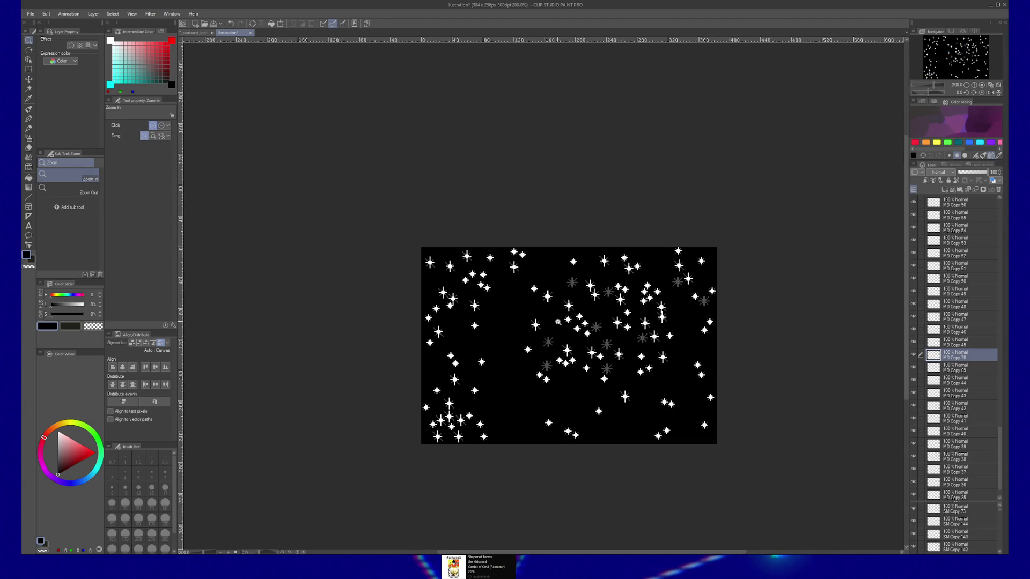
pyautogui.scroll(2, 555, 317)
pyautogui.scroll(2, 551, 306)
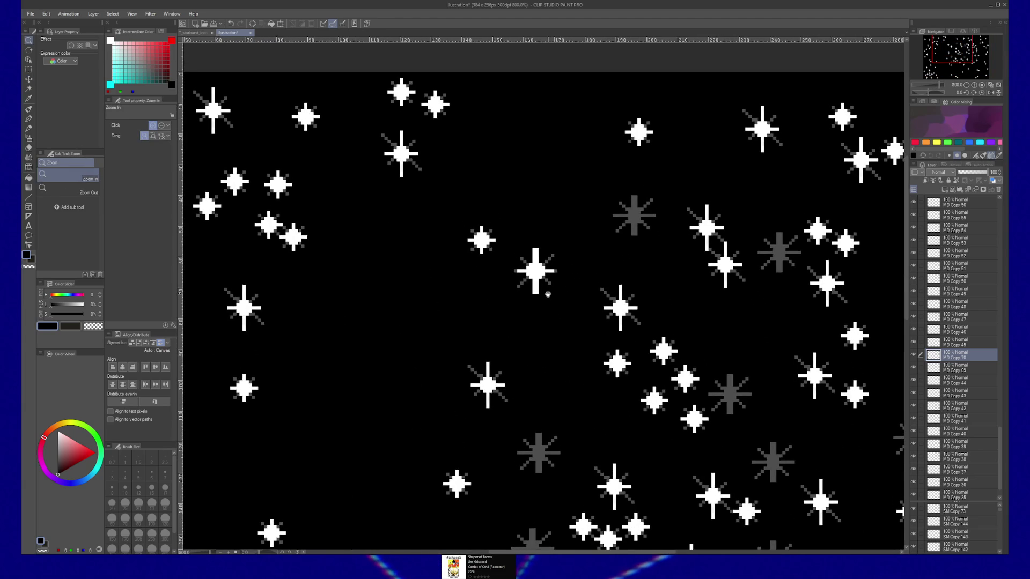
pyautogui.scroll(2, 549, 294)
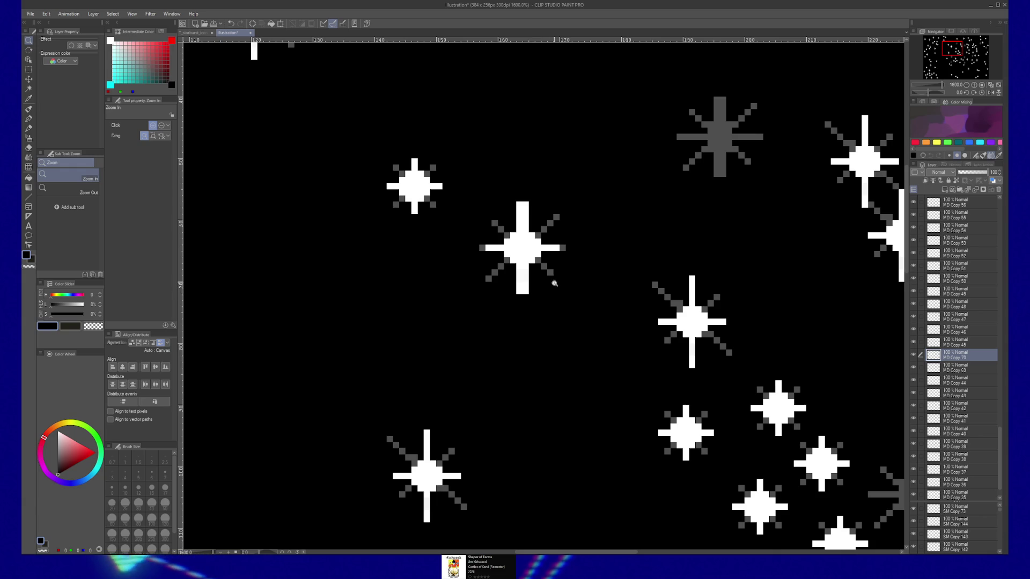
# Move the MD Copy 44 star onto another star, rotate it diagonal and commit its new placement
pyautogui.click(958, 379)
pyautogui.press('k')
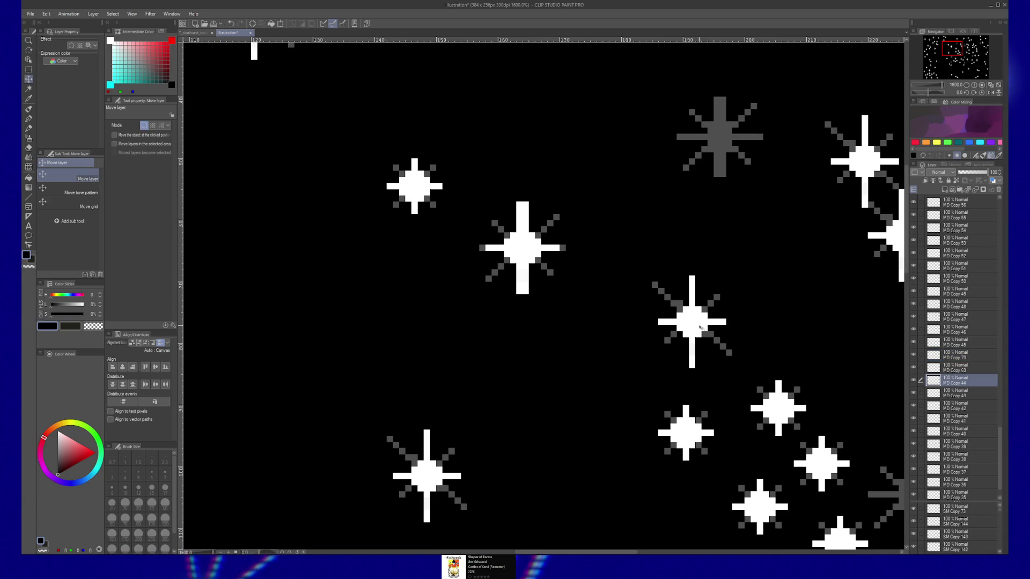
pyautogui.moveTo(699, 330); pyautogui.dragTo(545, 266)
pyautogui.hotkey('ctrl', 't')
pyautogui.moveTo(563, 197); pyautogui.dragTo(614, 238)
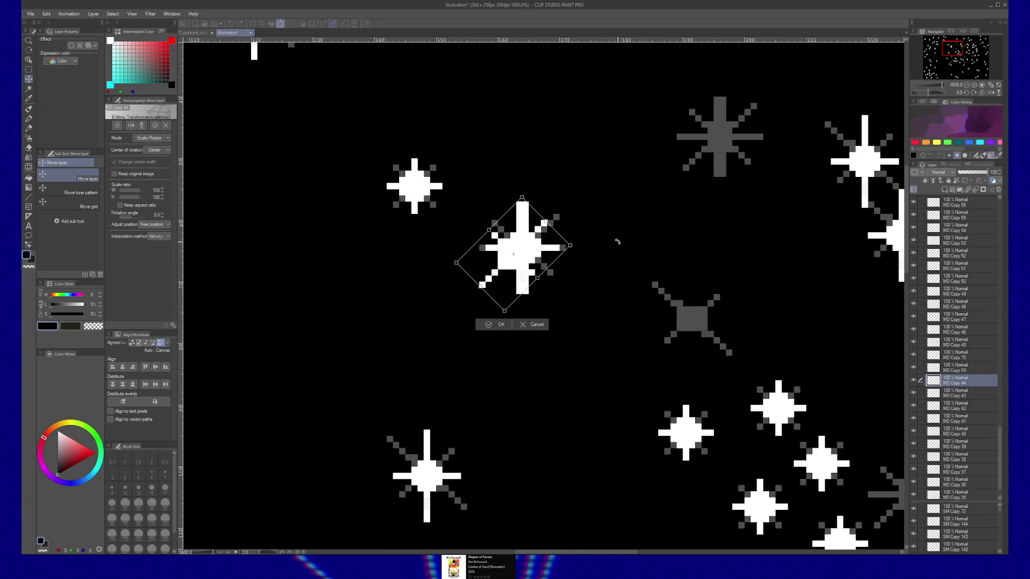
pyautogui.moveTo(525, 254); pyautogui.dragTo(529, 248)
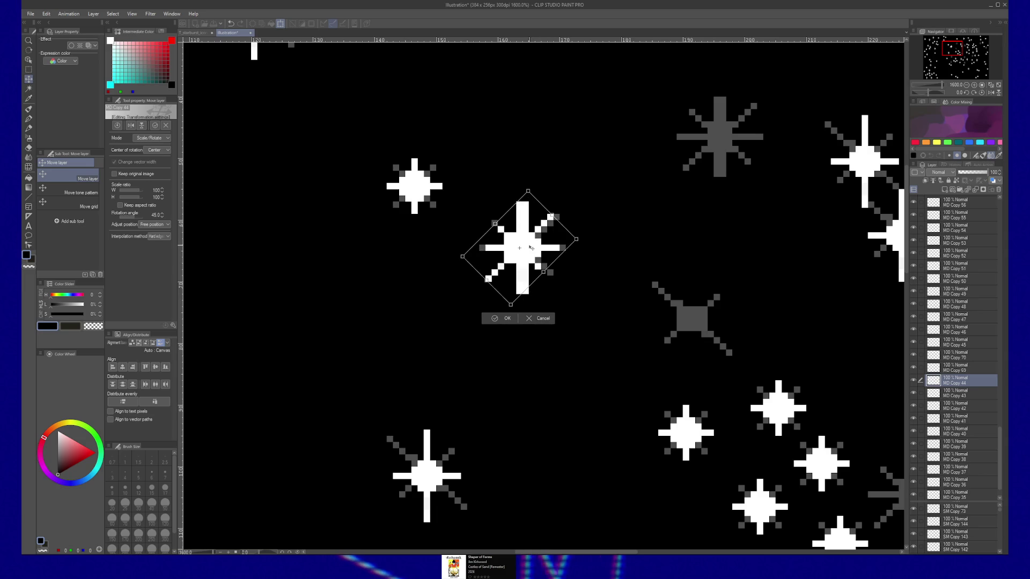
pyautogui.moveTo(532, 248); pyautogui.dragTo(532, 247)
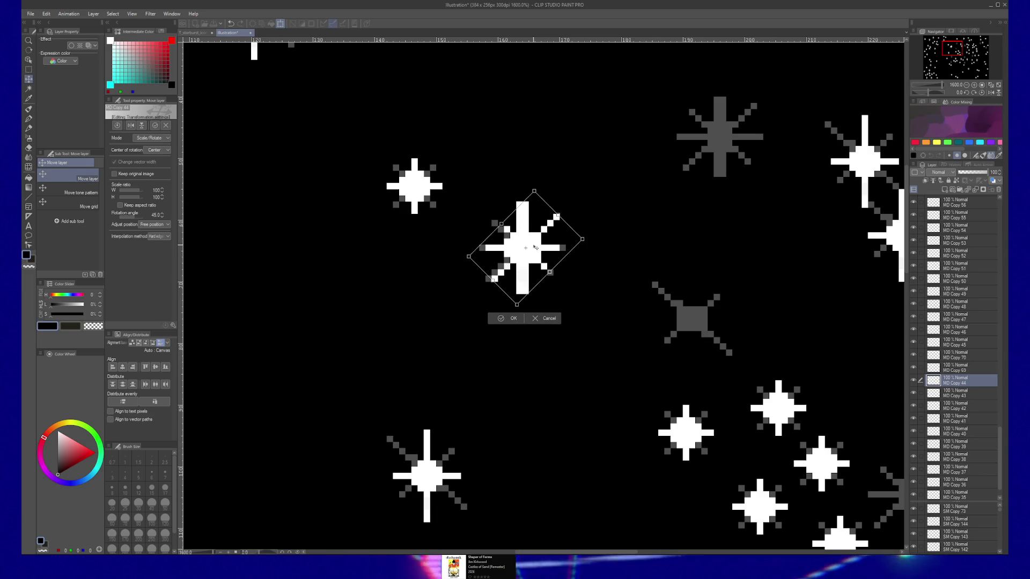
pyautogui.moveTo(531, 248)
pyautogui.mouseDown()
pyautogui.moveTo(471, 262)
pyautogui.moveTo(445, 290)
pyautogui.mouseUp()
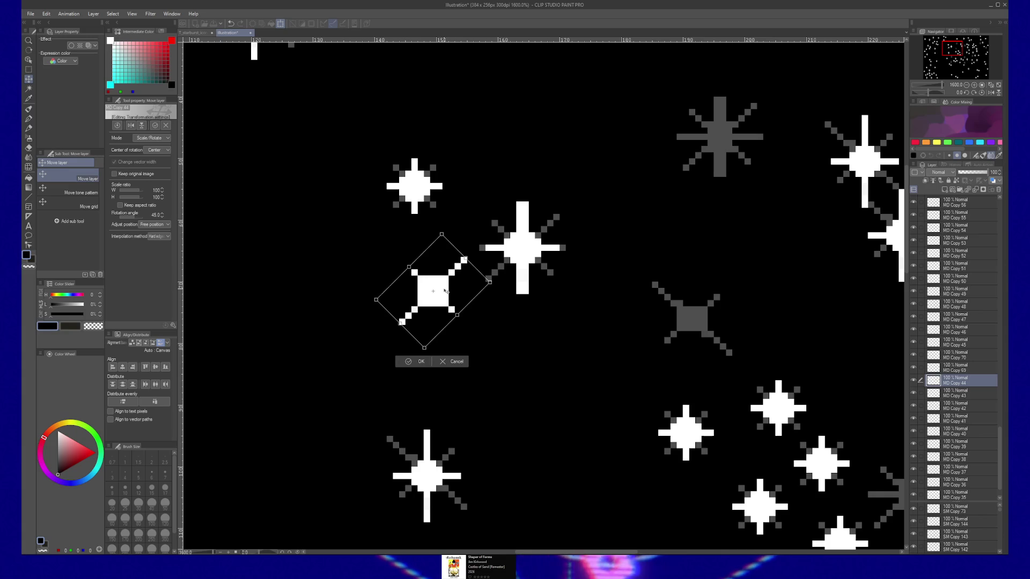
pyautogui.press('Return')
# Undo the transform and an accidental shift, then recommit the star unchanged
pyautogui.hotkey('ctrl', 'z')
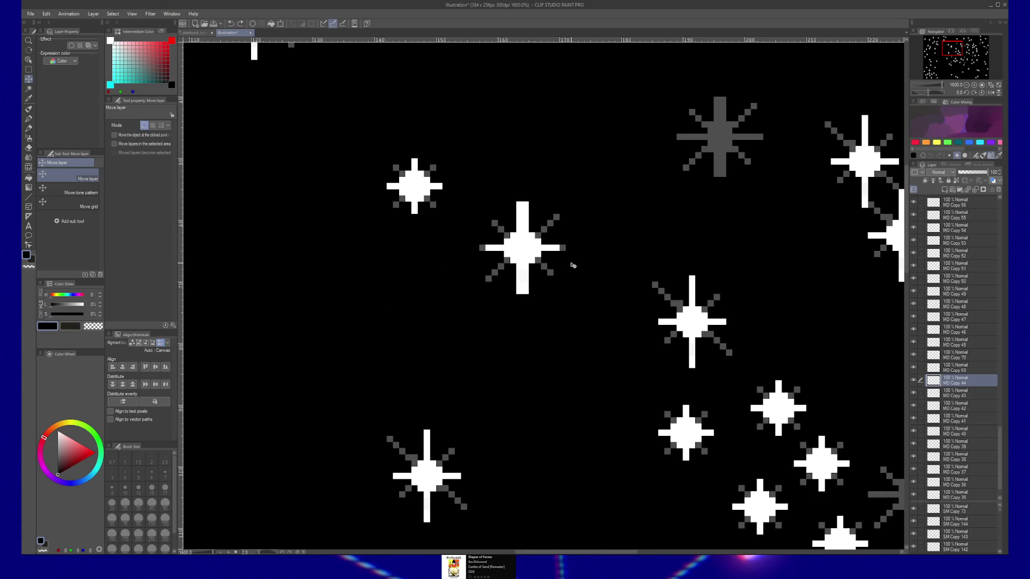
pyautogui.hotkey('ctrl', 'z')
pyautogui.moveTo(519, 247); pyautogui.dragTo(547, 258)
pyautogui.hotkey('ctrl', 'z')
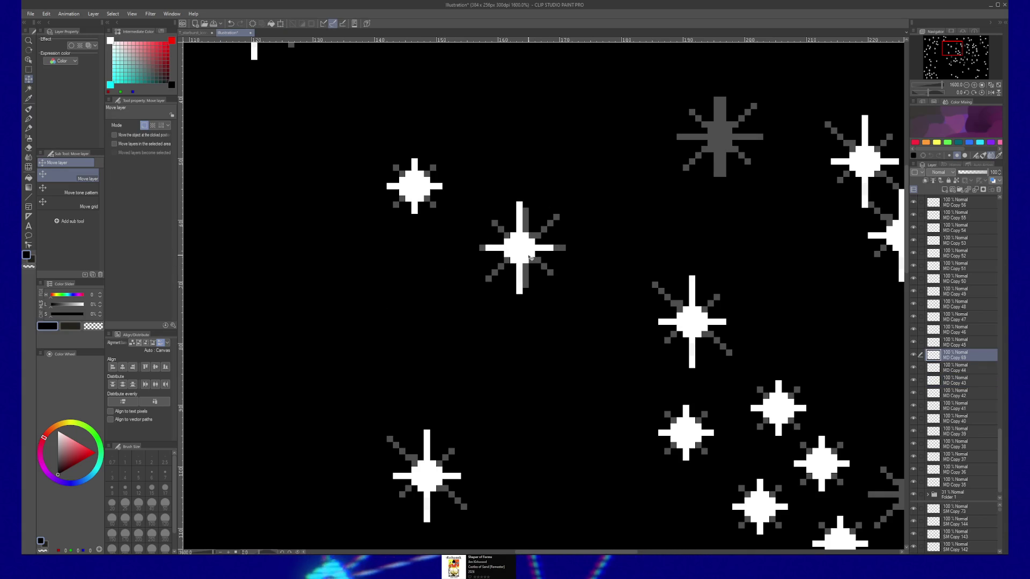
pyautogui.hotkey('ctrl', 't')
pyautogui.press('Return')
# Paste a duplicate star layer and rotate it 45° to give the star white diagonal rays
pyautogui.hotkey('ctrl', 'c')
pyautogui.hotkey('ctrl', 'v')
pyautogui.hotkey('ctrl', 't')
pyautogui.moveTo(599, 209); pyautogui.dragTo(635, 233)
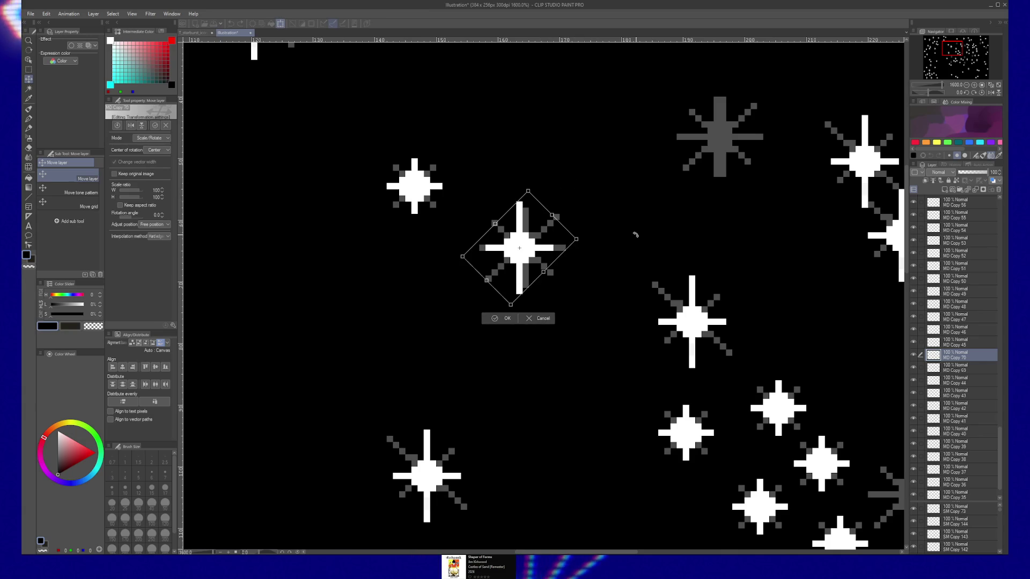
pyautogui.press('Return')
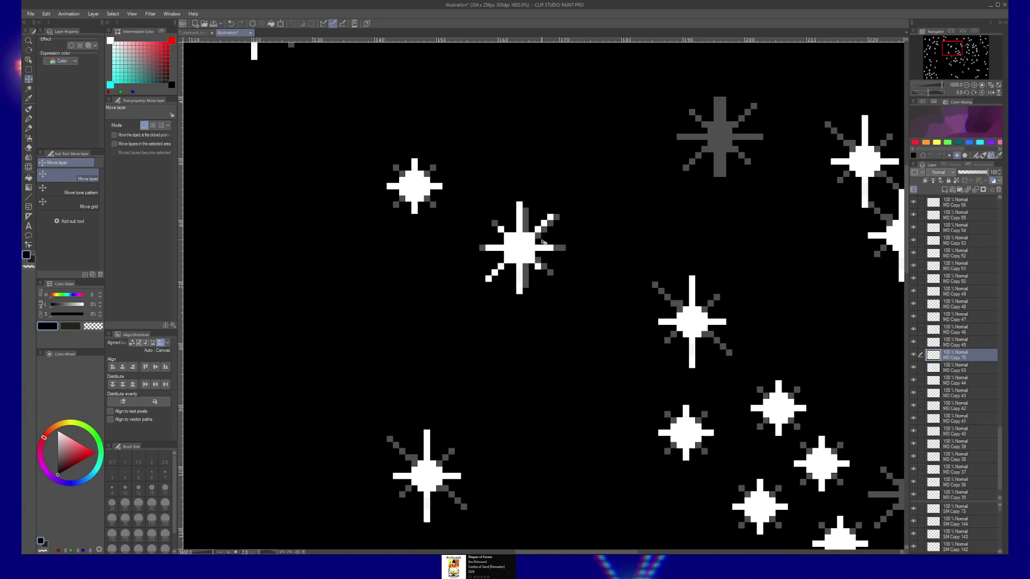
pyautogui.keyDown('ctrl'); pyautogui.keyDown('alt'); pyautogui.click(586, 290); pyautogui.keyUp('alt'); pyautogui.keyUp('ctrl')
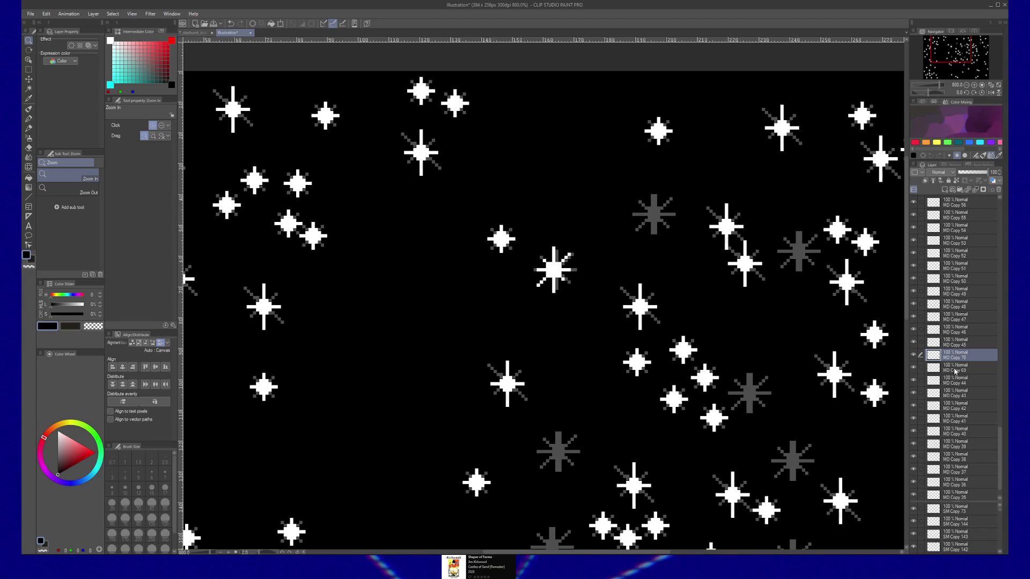
# Shift a white star up-right, then start nudging single stray pixels on the central star at 3200%
pyautogui.press('k')
pyautogui.moveTo(572, 275)
pyautogui.mouseDown()
pyautogui.moveTo(596, 223)
pyautogui.moveTo(587, 283)
pyautogui.mouseUp()
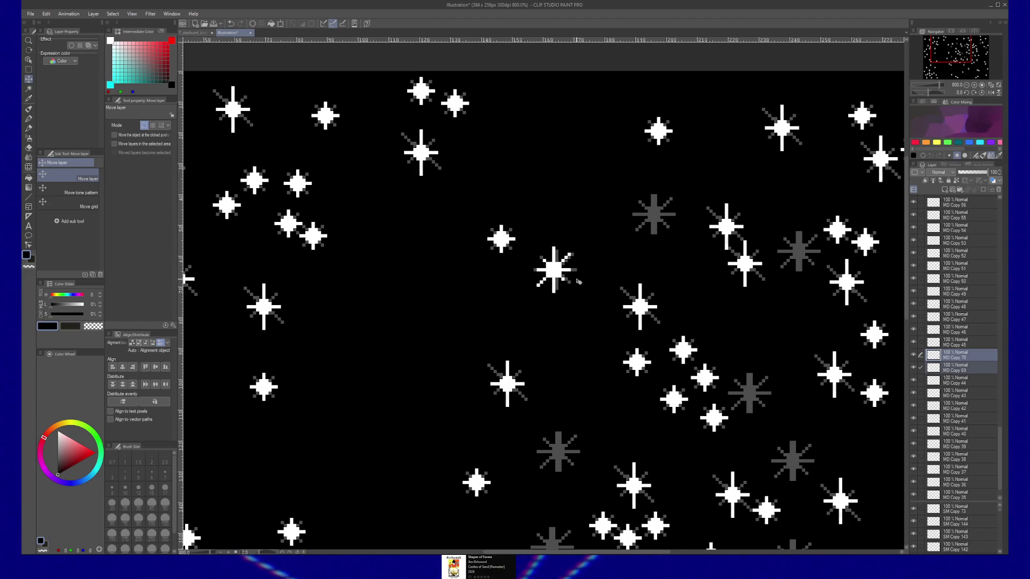
pyautogui.press('/')
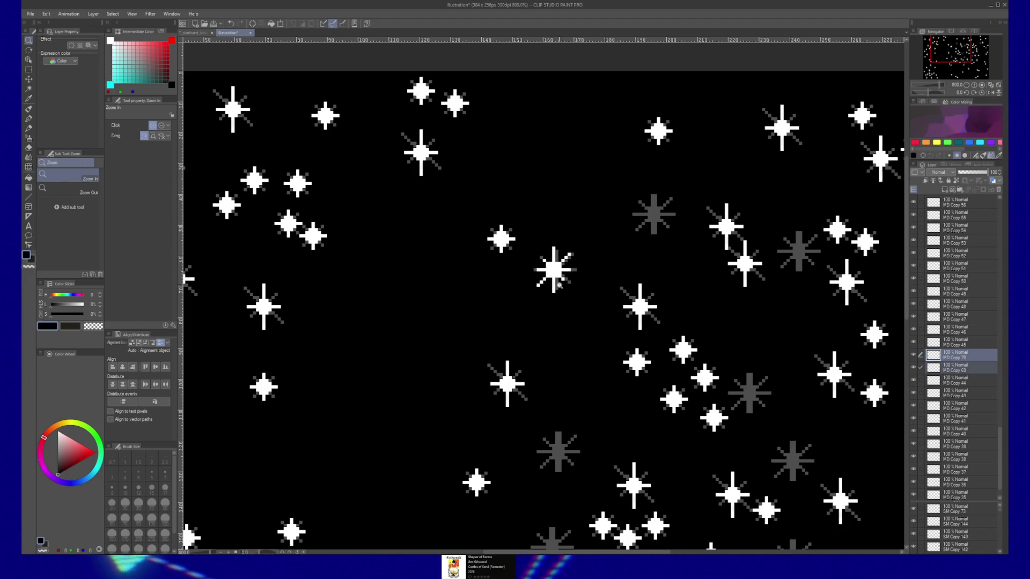
pyautogui.click(578, 280)
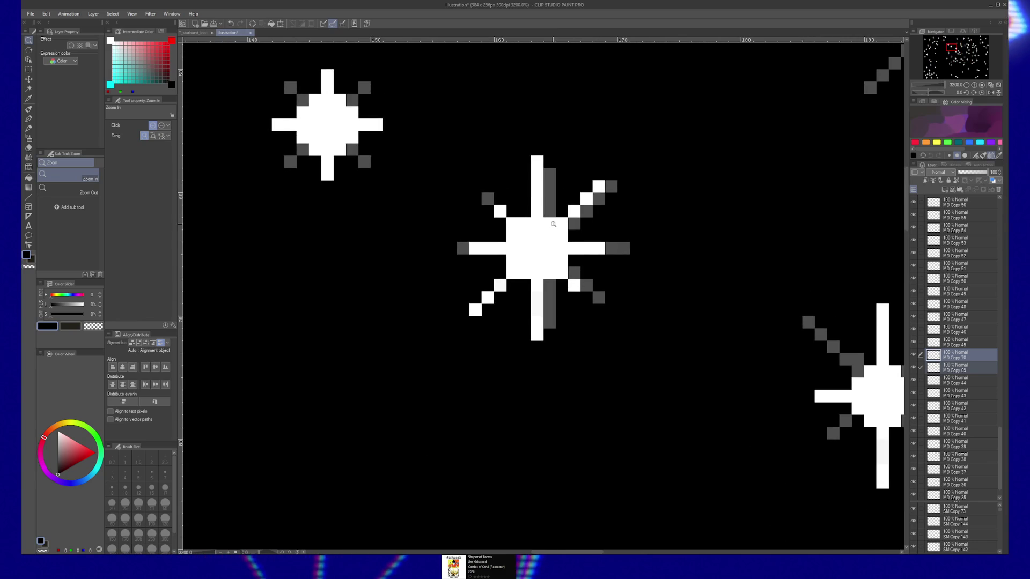
pyautogui.press('m')
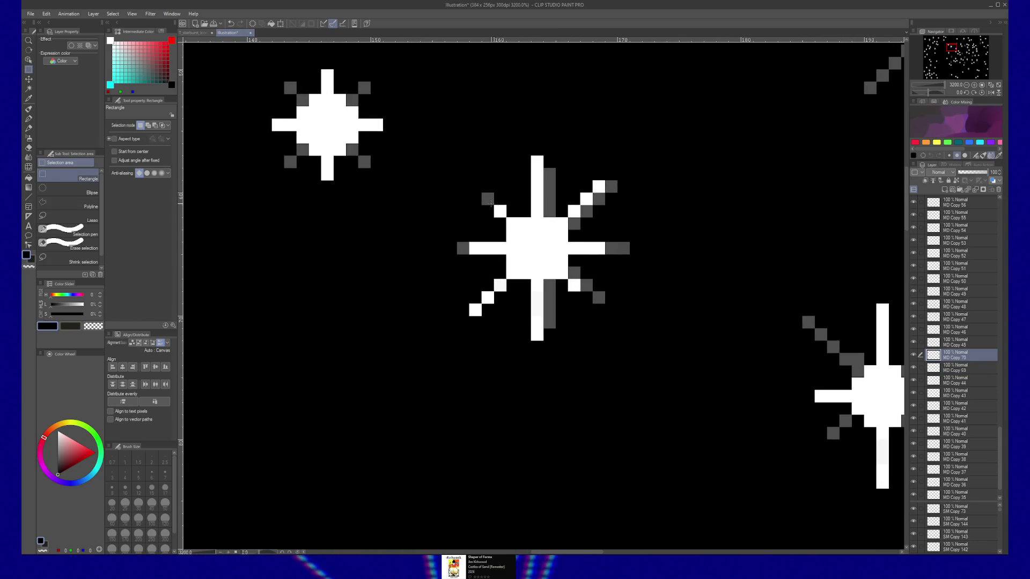
pyautogui.moveTo(498, 209); pyautogui.dragTo(505, 215)
pyautogui.click(494, 207)
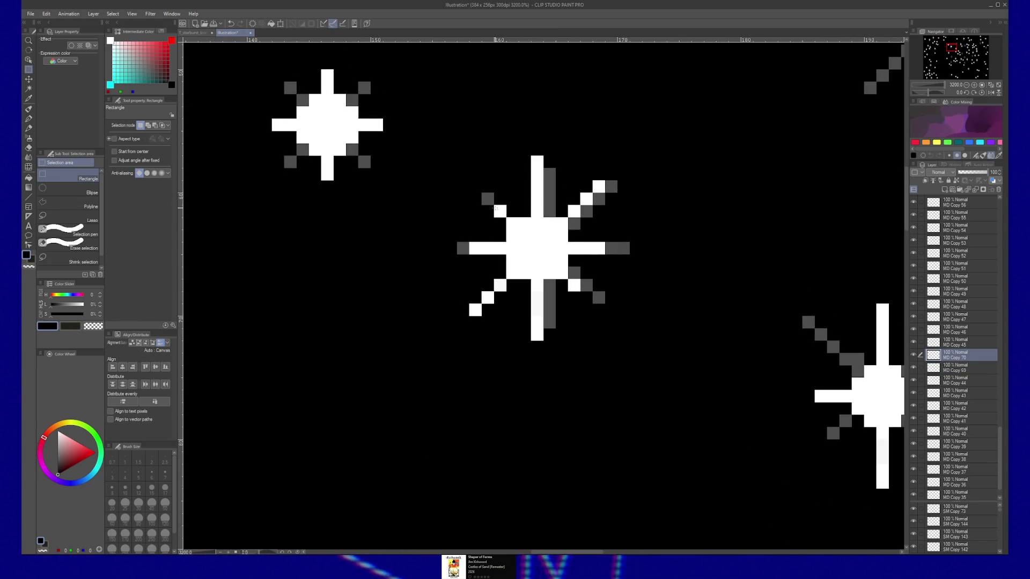
pyautogui.press('k')
pyautogui.moveTo(495, 206)
pyautogui.mouseDown()
pyautogui.moveTo(505, 215)
pyautogui.moveTo(479, 189)
pyautogui.mouseUp()
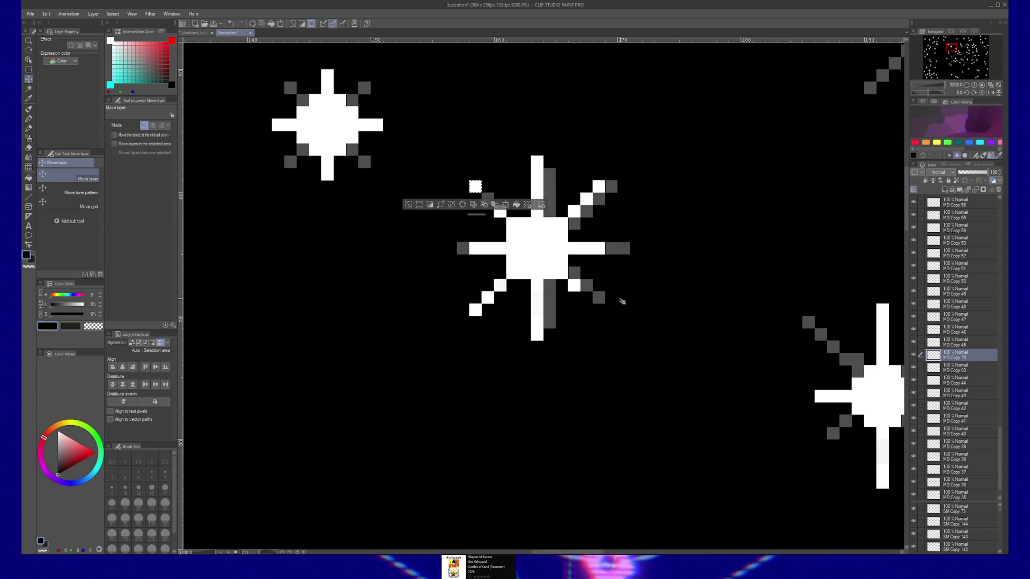
# Nudge pixels on the lower-right and upper-left rays so the star's diagonals line up cleanly
pyautogui.press('m')
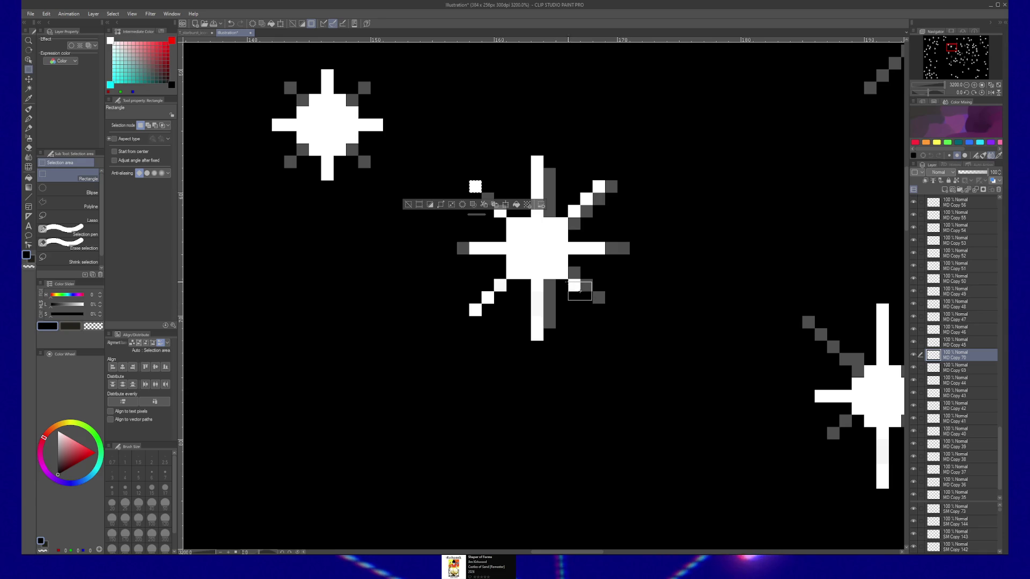
pyautogui.moveTo(592, 304)
pyautogui.mouseDown()
pyautogui.moveTo(571, 280)
pyautogui.moveTo(596, 303)
pyautogui.mouseUp()
pyautogui.press('k')
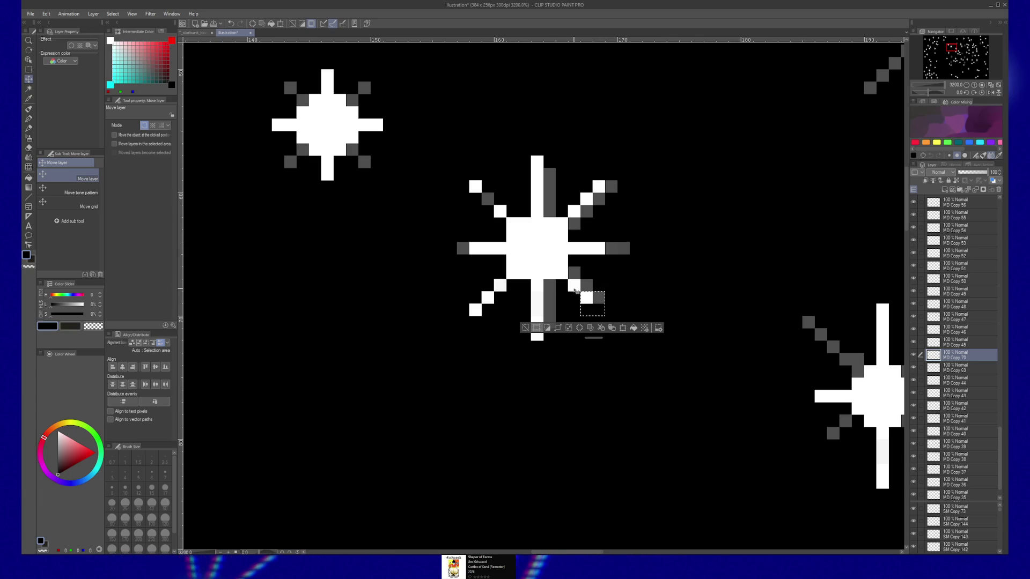
pyautogui.press('m')
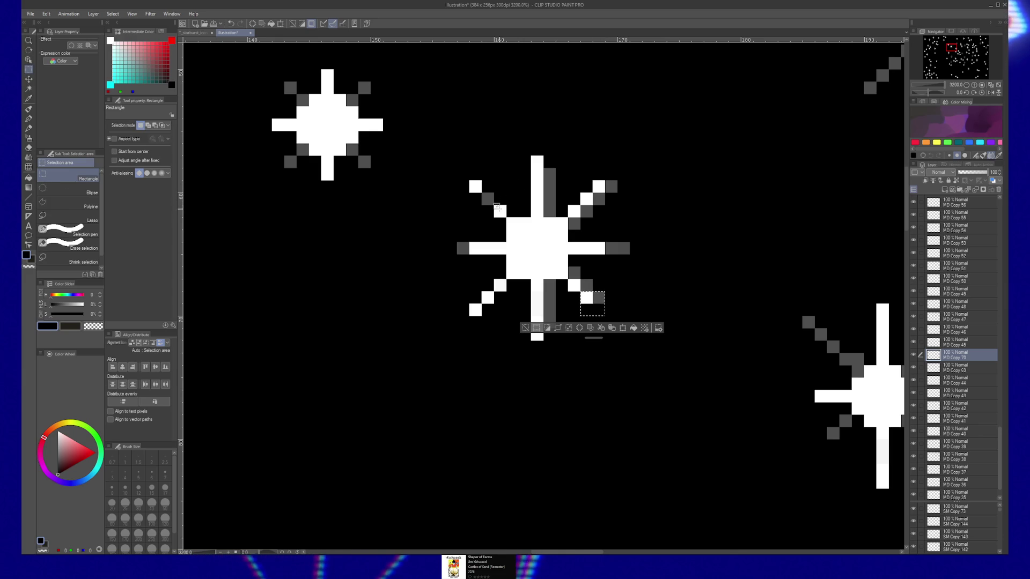
pyautogui.moveTo(494, 205)
pyautogui.mouseDown()
pyautogui.moveTo(507, 216)
pyautogui.moveTo(488, 200)
pyautogui.mouseUp()
pyautogui.press('k')
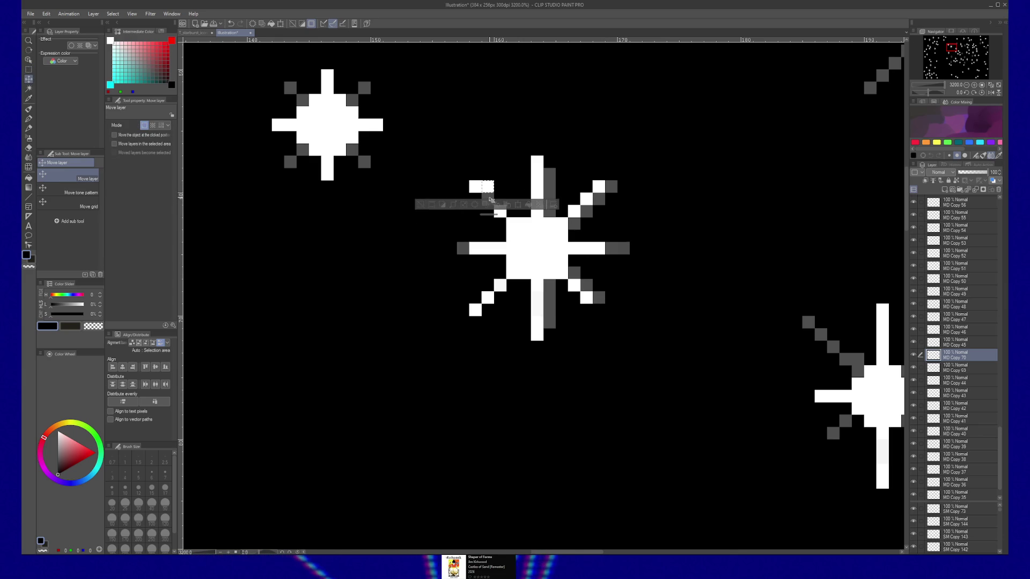
pyautogui.press('m')
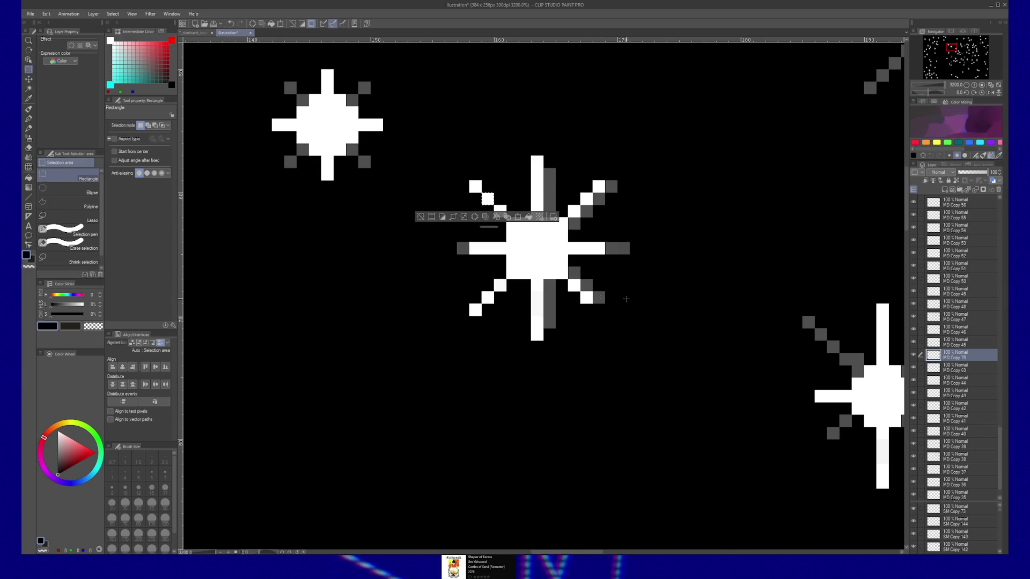
pyautogui.moveTo(582, 293); pyautogui.dragTo(604, 316)
pyautogui.press('k')
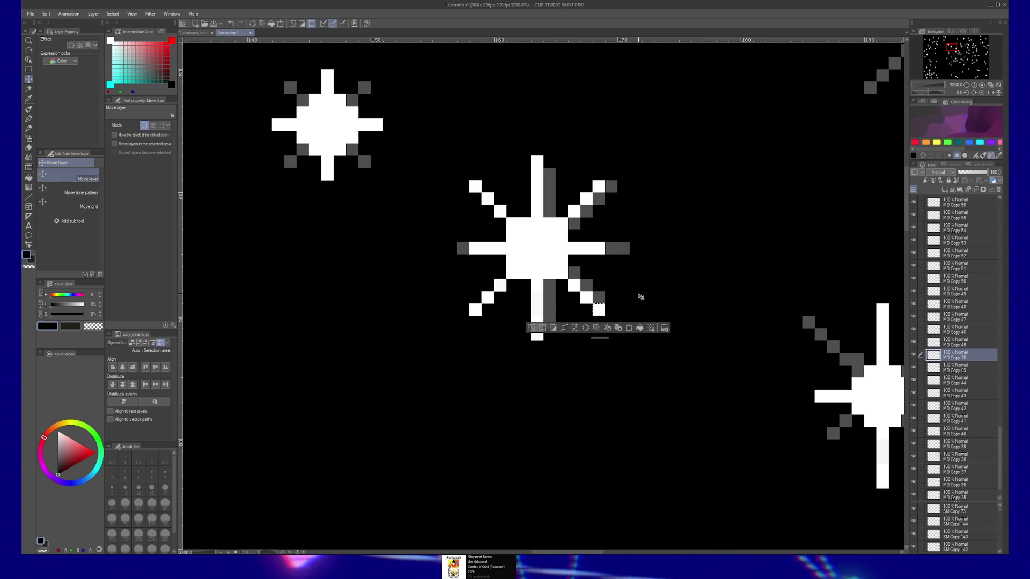
# Zoom out from the pixel detail to the wider starfield
pyautogui.press('/')
pyautogui.scroll(-4, 644, 295)
pyautogui.hotkey('ctrl', 'd')
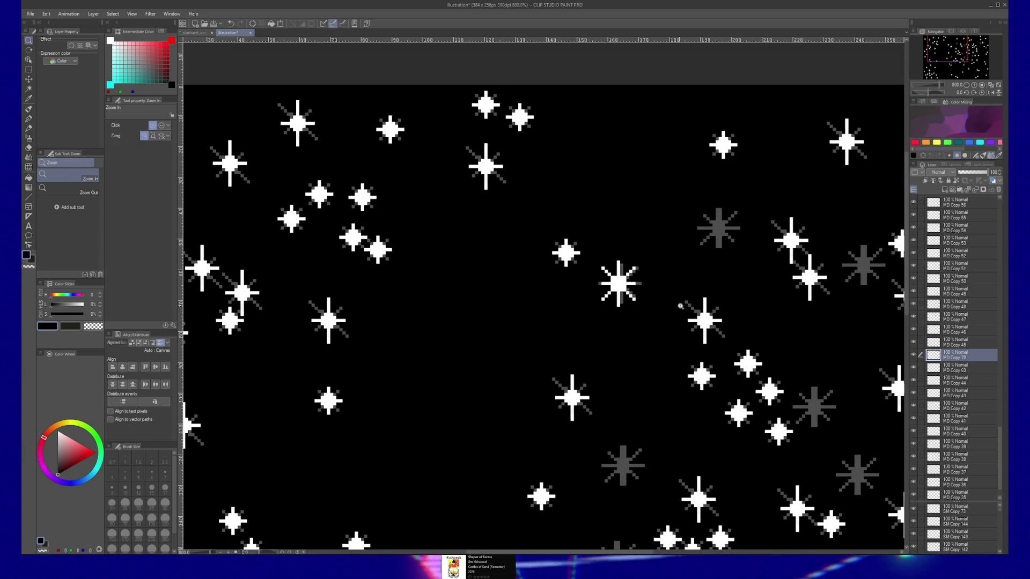
pyautogui.scroll(-2, 672, 324)
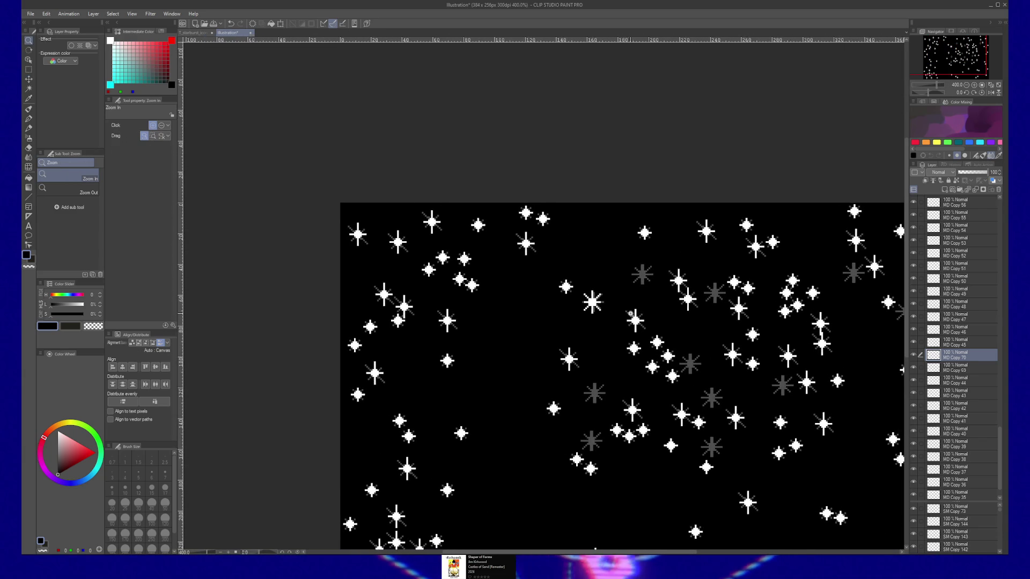
pyautogui.scroll(1, 616, 306)
pyautogui.scroll(1, 620, 307)
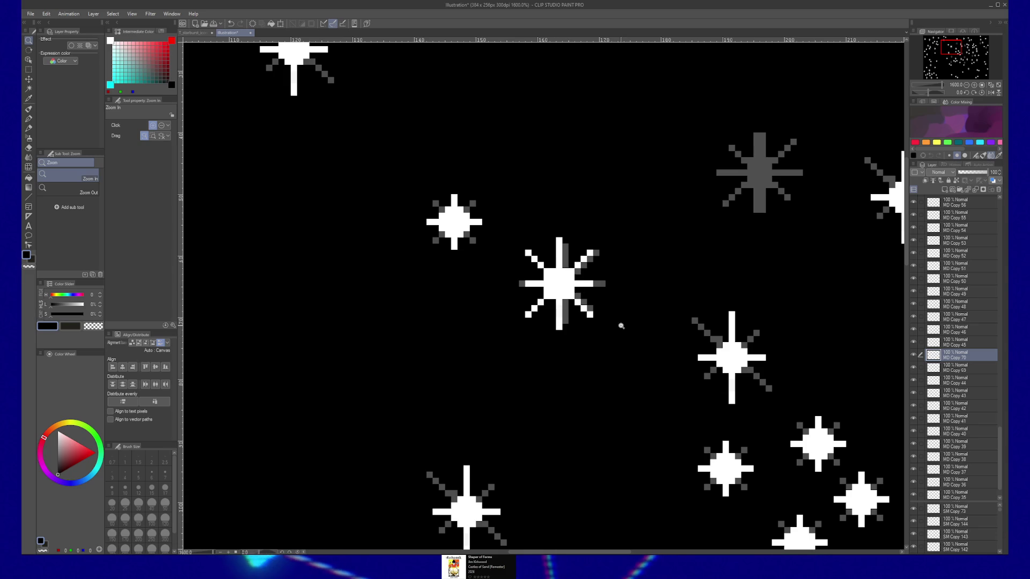
pyautogui.scroll(-1, 619, 325)
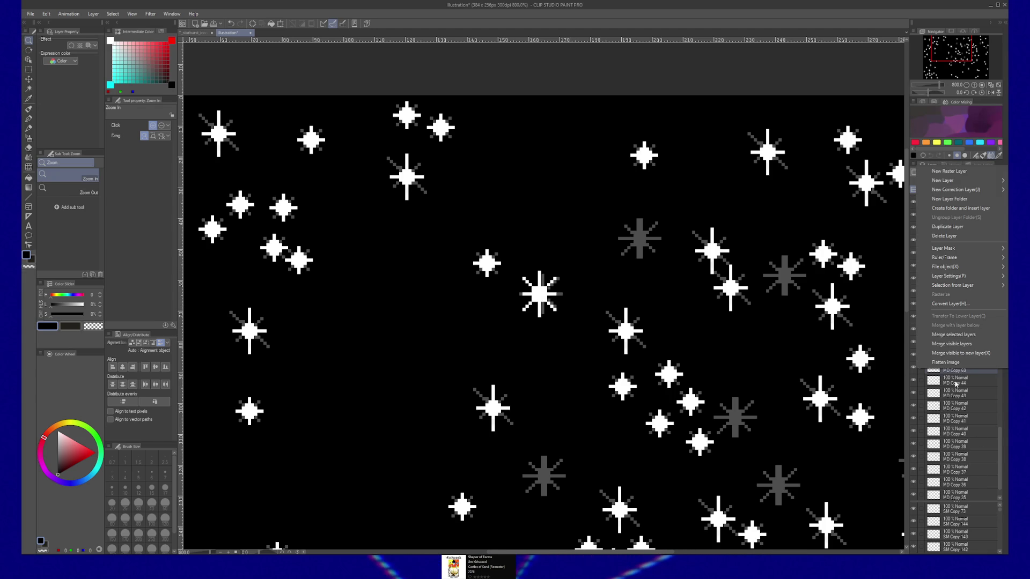
# Tuck a star layer into Folder 1, toggle its visibility, and move white stars over several nearby grey stars
pyautogui.moveTo(960, 370); pyautogui.dragTo(934, 348)
pyautogui.click(914, 354)
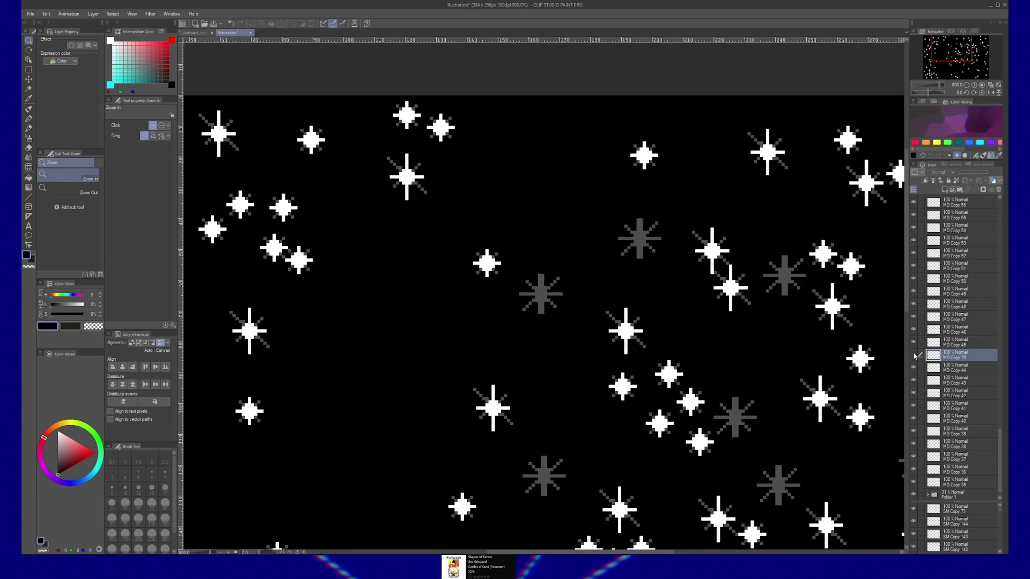
pyautogui.press('k')
pyautogui.moveTo(635, 242); pyautogui.dragTo(644, 240)
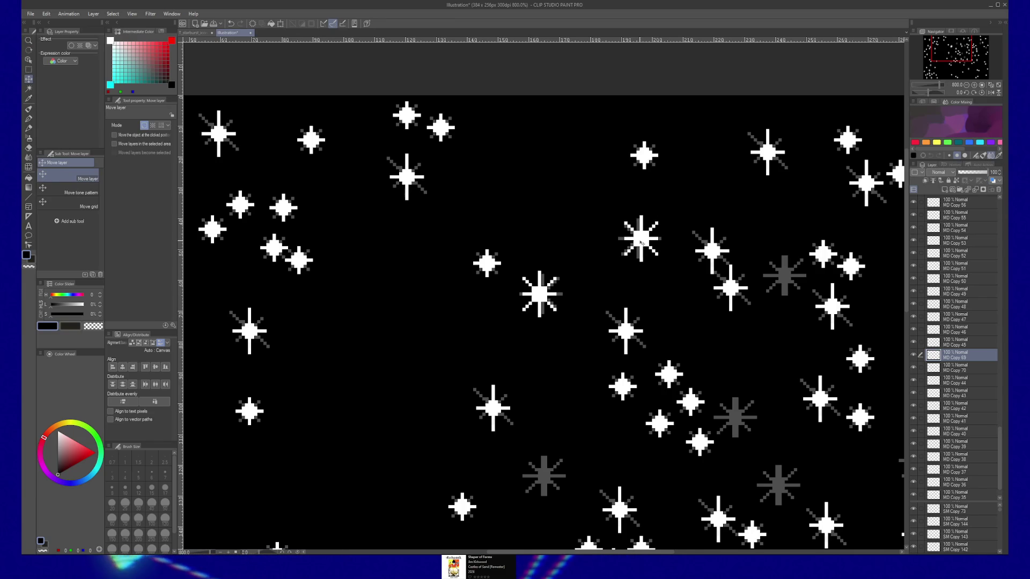
pyautogui.moveTo(717, 391); pyautogui.dragTo(734, 417)
pyautogui.moveTo(556, 467); pyautogui.dragTo(545, 478)
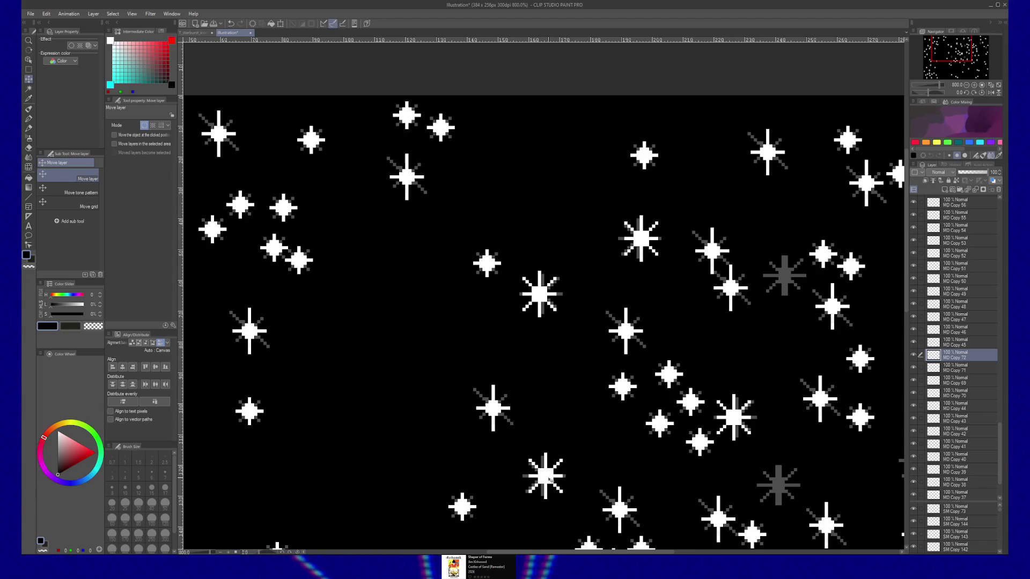
pyautogui.moveTo(767, 487)
pyautogui.mouseDown()
pyautogui.moveTo(785, 488)
pyautogui.moveTo(618, 383)
pyautogui.moveTo(703, 360)
pyautogui.mouseUp()
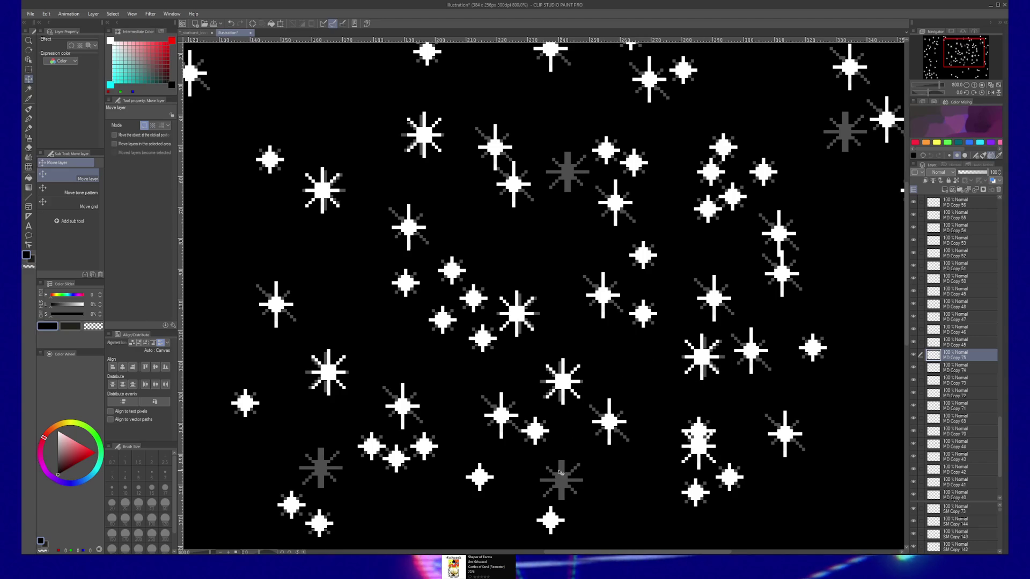
pyautogui.moveTo(701, 448); pyautogui.dragTo(561, 477)
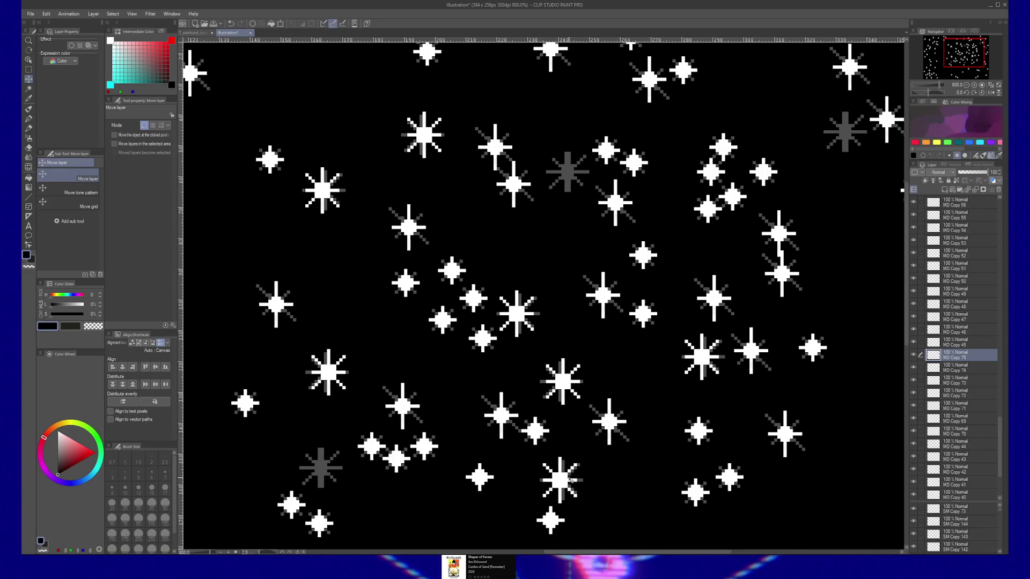
# Cover the upper-right and bottom-left grey stars with white stars, panning across the starfield
pyautogui.moveTo(717, 370); pyautogui.dragTo(602, 423)
pyautogui.moveTo(665, 283); pyautogui.dragTo(728, 184)
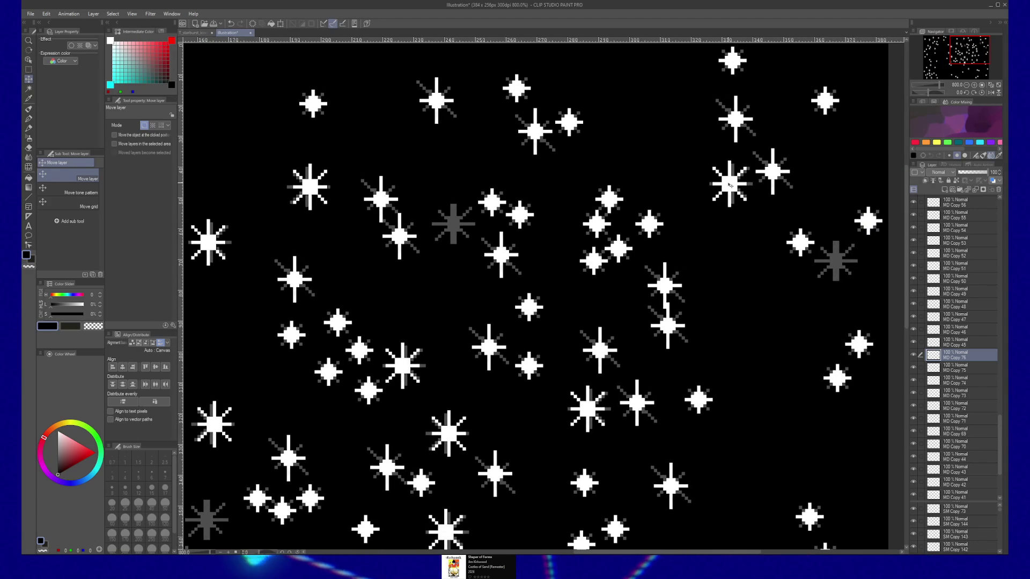
pyautogui.moveTo(499, 217)
pyautogui.mouseDown()
pyautogui.moveTo(455, 223)
pyautogui.moveTo(840, 264)
pyautogui.mouseUp()
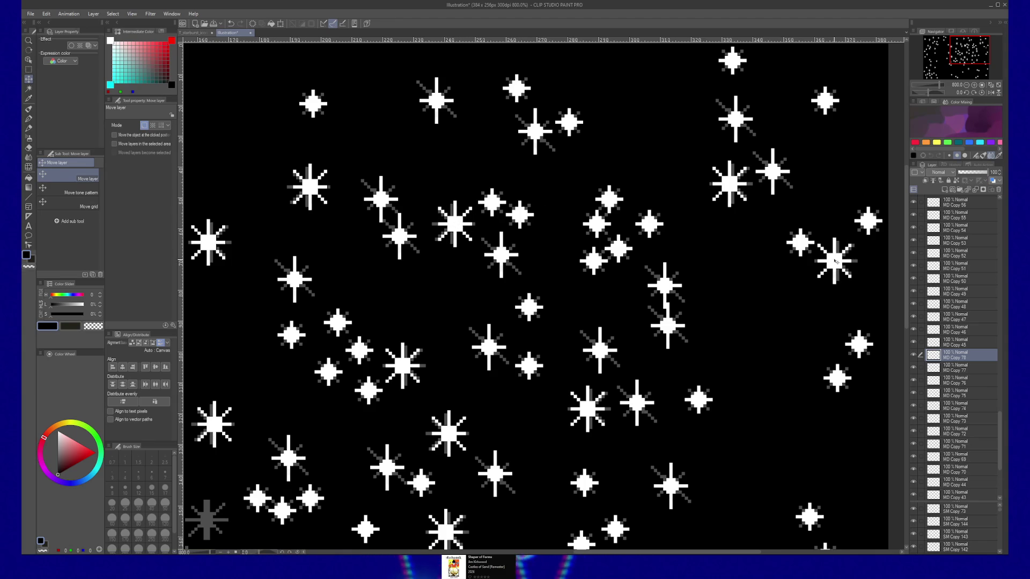
pyautogui.moveTo(837, 261); pyautogui.dragTo(209, 521)
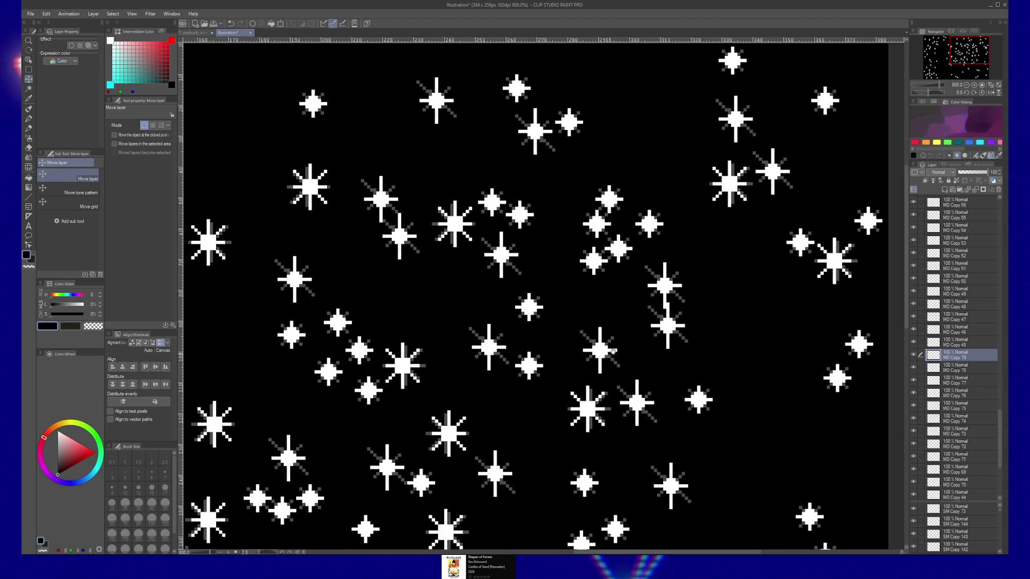
pyautogui.moveTo(207, 519)
pyautogui.mouseDown()
pyautogui.moveTo(619, 195)
pyautogui.moveTo(805, 323)
pyautogui.mouseUp()
pyautogui.moveTo(563, 322)
pyautogui.mouseDown()
pyautogui.moveTo(564, 267)
pyautogui.moveTo(557, 374)
pyautogui.moveTo(534, 423)
pyautogui.mouseUp()
pyautogui.moveTo(731, 181)
pyautogui.mouseDown()
pyautogui.moveTo(729, 207)
pyautogui.moveTo(630, 303)
pyautogui.mouseUp()
pyautogui.scroll(-3, 629, 303)
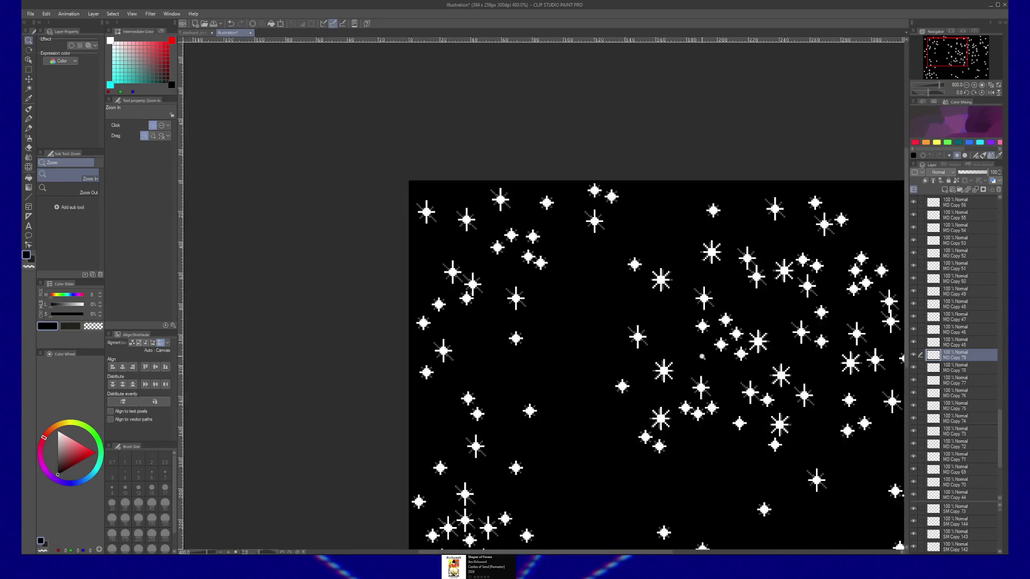
pyautogui.scroll(1, 643, 364)
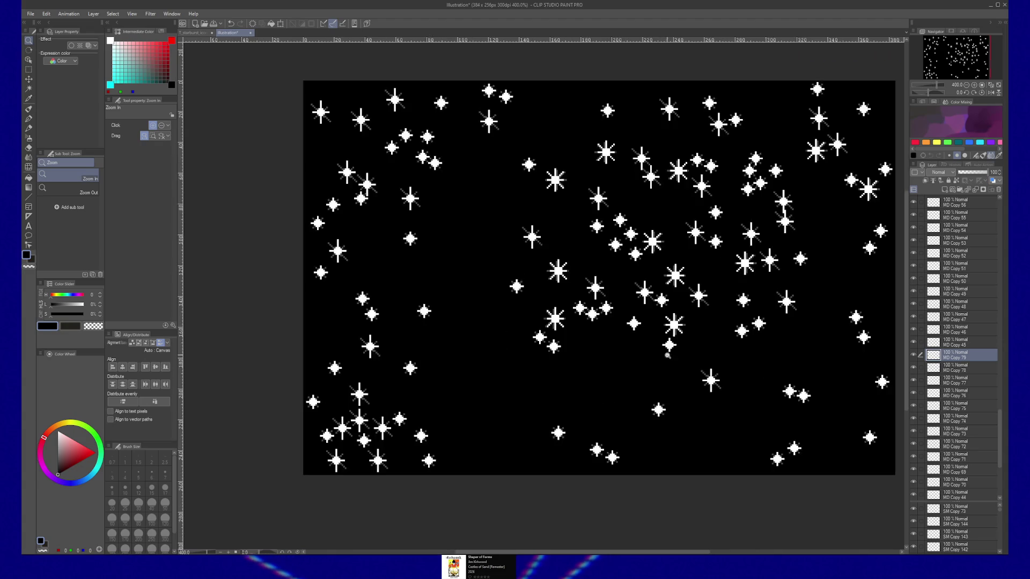
pyautogui.scroll(1, 640, 367)
pyautogui.scroll(1, 632, 373)
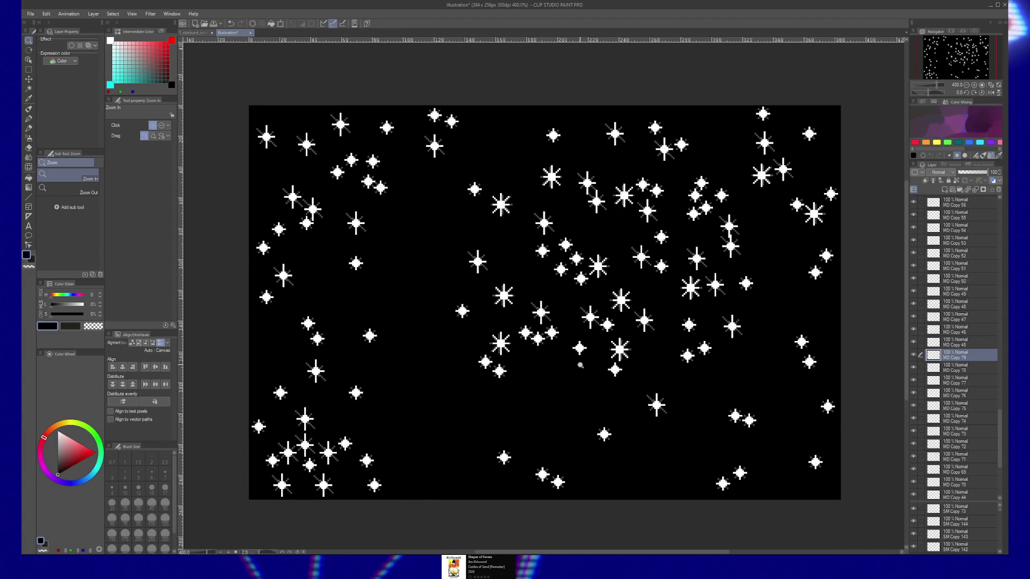
pyautogui.scroll(2, 587, 364)
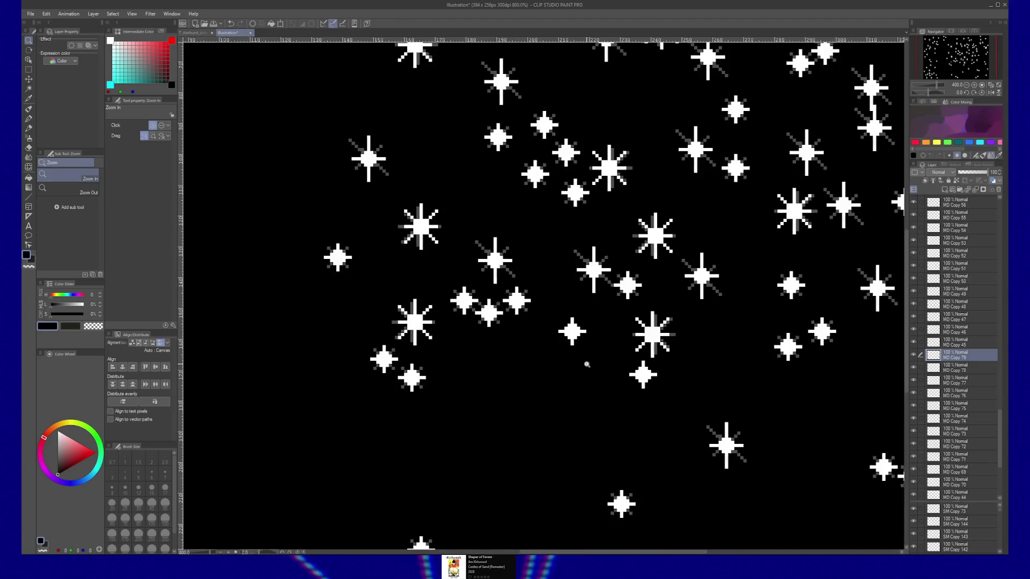
pyautogui.keyDown('ctrl'); pyautogui.click(583, 341); pyautogui.keyUp('ctrl')
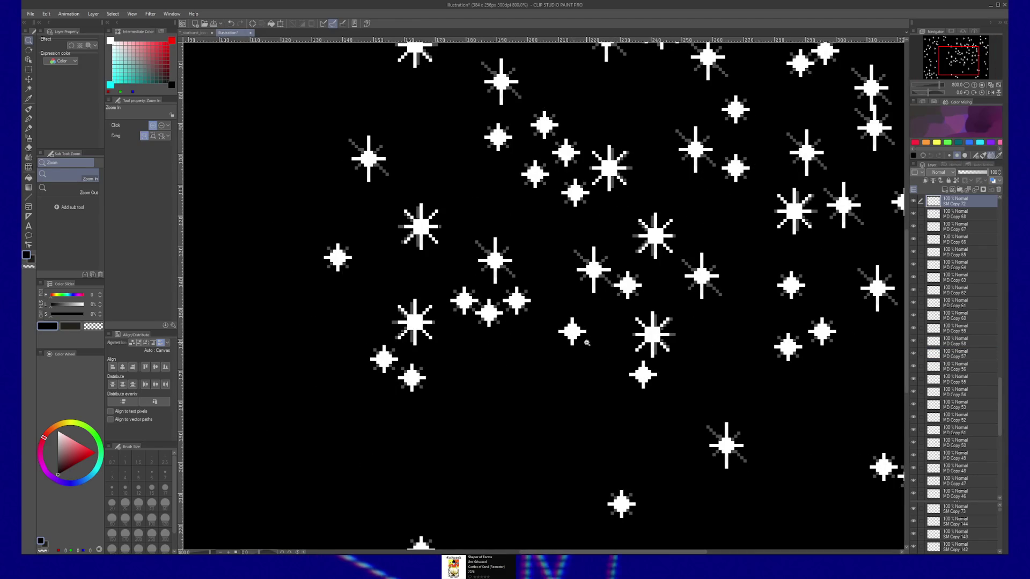
pyautogui.hotkey('ctrl', 't')
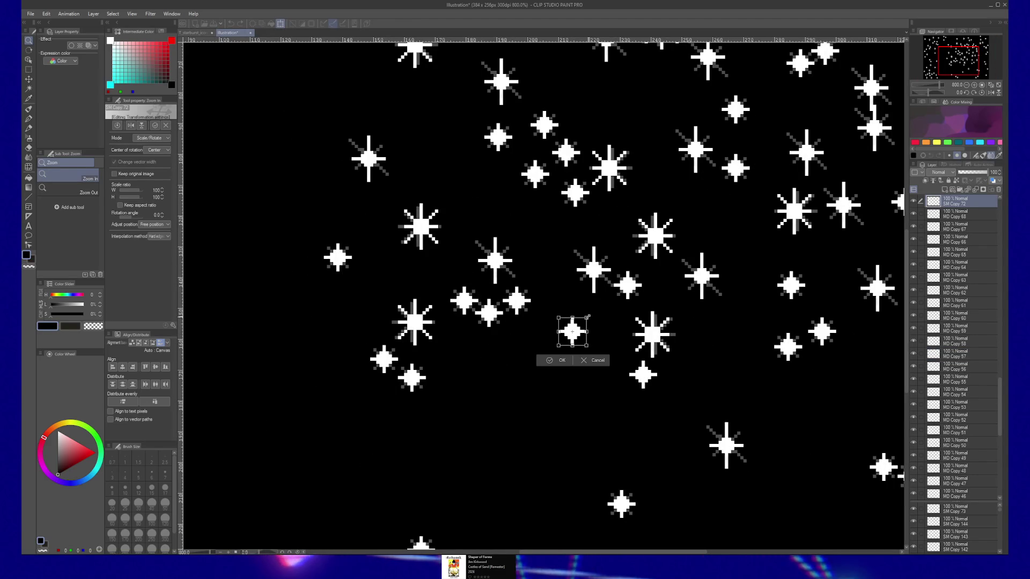
# Scale a sparkle star down to a small cross, undo it, and commit the shrink again
pyautogui.moveTo(587, 317); pyautogui.dragTo(582, 323)
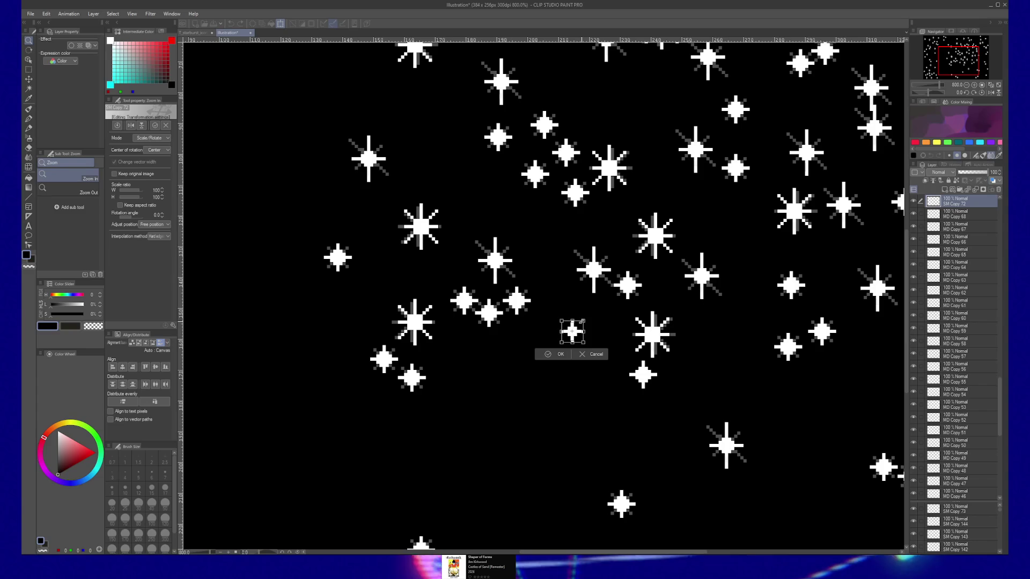
pyautogui.press('Return')
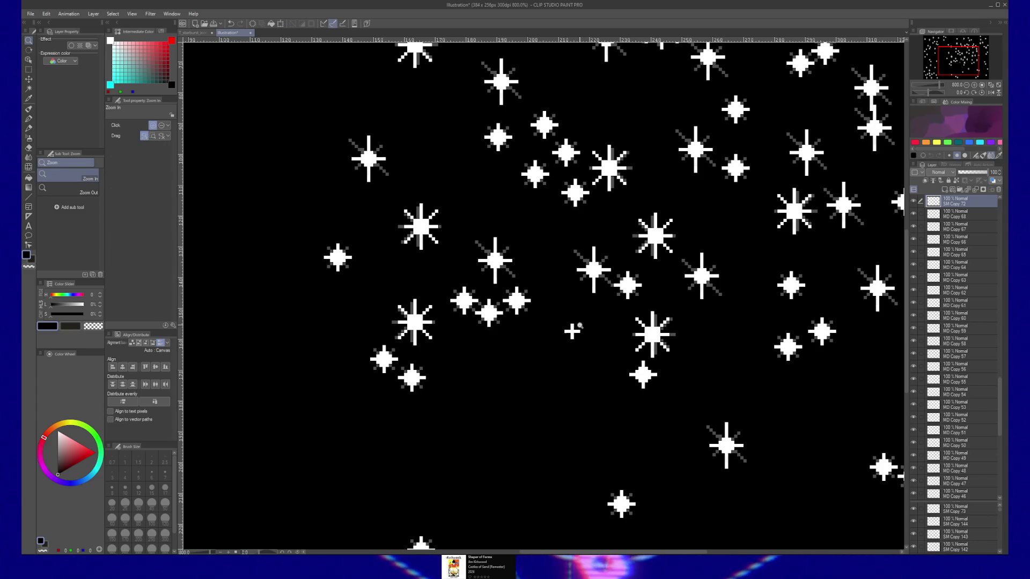
pyautogui.hotkey('ctrl', 'z')
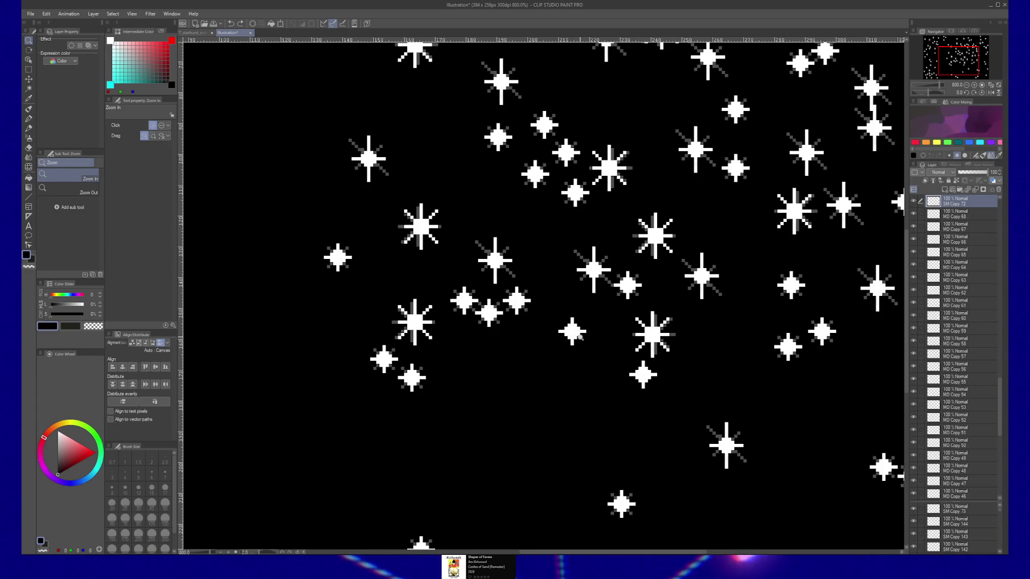
pyautogui.hotkey('ctrl', 't')
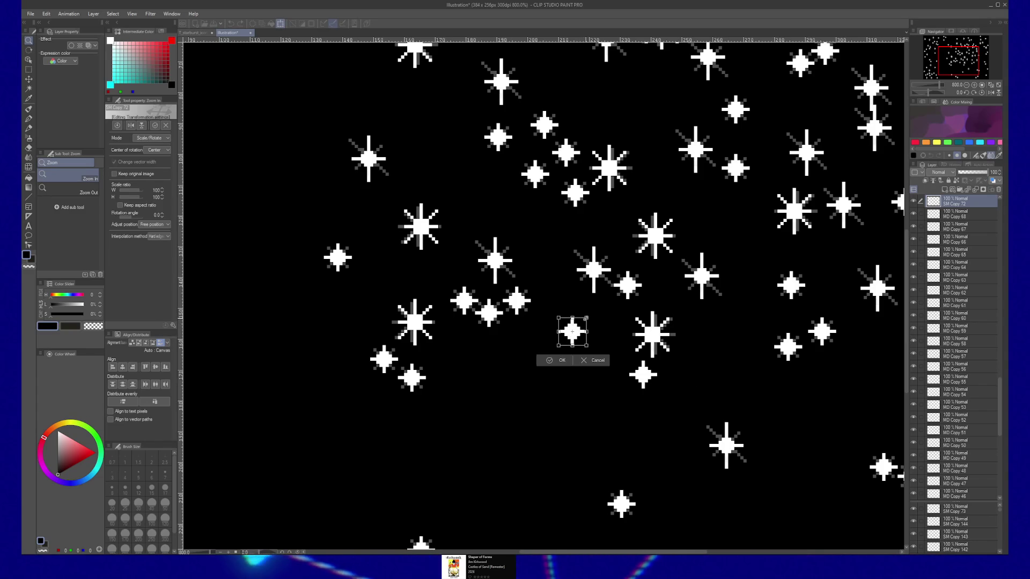
pyautogui.press('Return')
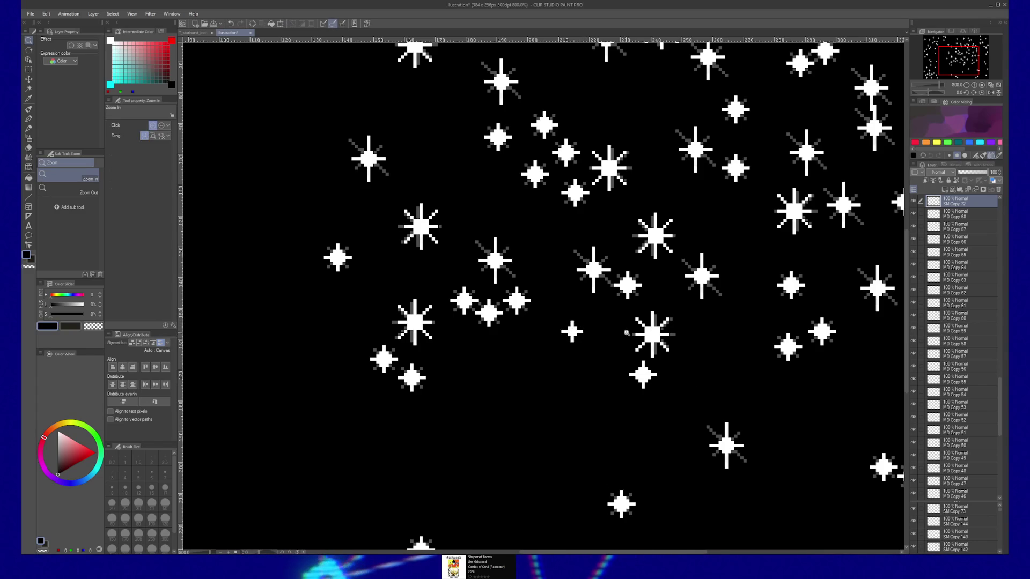
# Select the star below the large sparkle and scale it down to 75%
pyautogui.press('k')
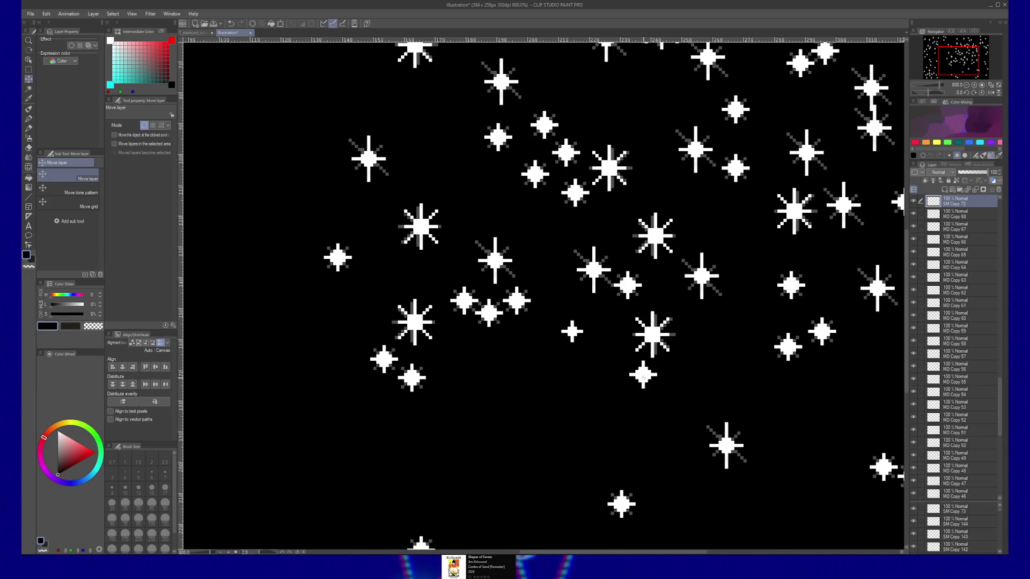
pyautogui.keyDown('ctrl'); pyautogui.keyDown('shift'); pyautogui.click(643, 374); pyautogui.keyUp('shift'); pyautogui.keyUp('ctrl')
pyautogui.hotkey('ctrl', 't')
pyautogui.moveTo(658, 391); pyautogui.dragTo(655, 386)
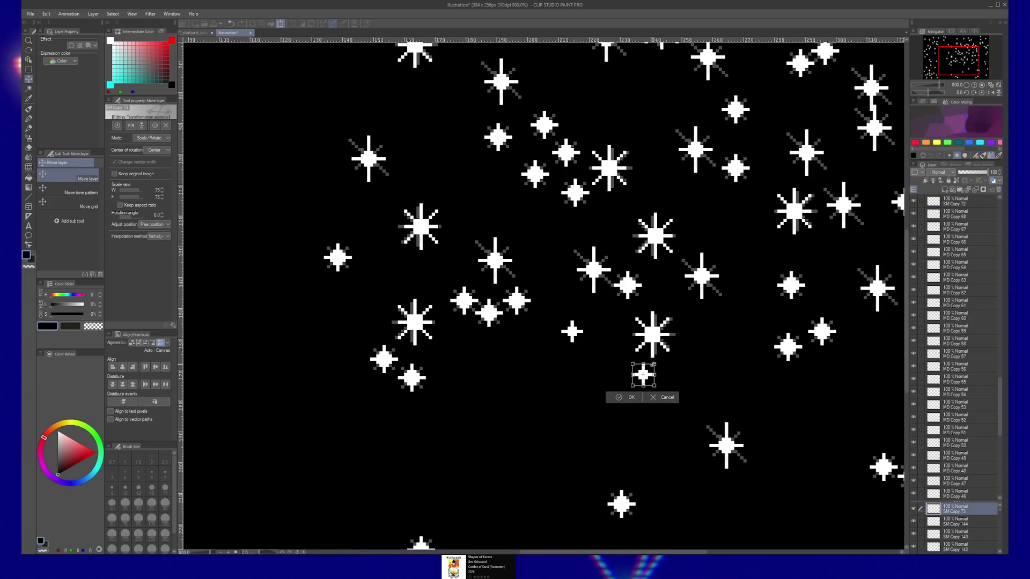
# Shrink the small star further and nudge it slightly down
pyautogui.press('/')
pyautogui.scroll(-1, 678, 385)
pyautogui.scroll(-1, 678, 385)
pyautogui.scroll(-1, 678, 385)
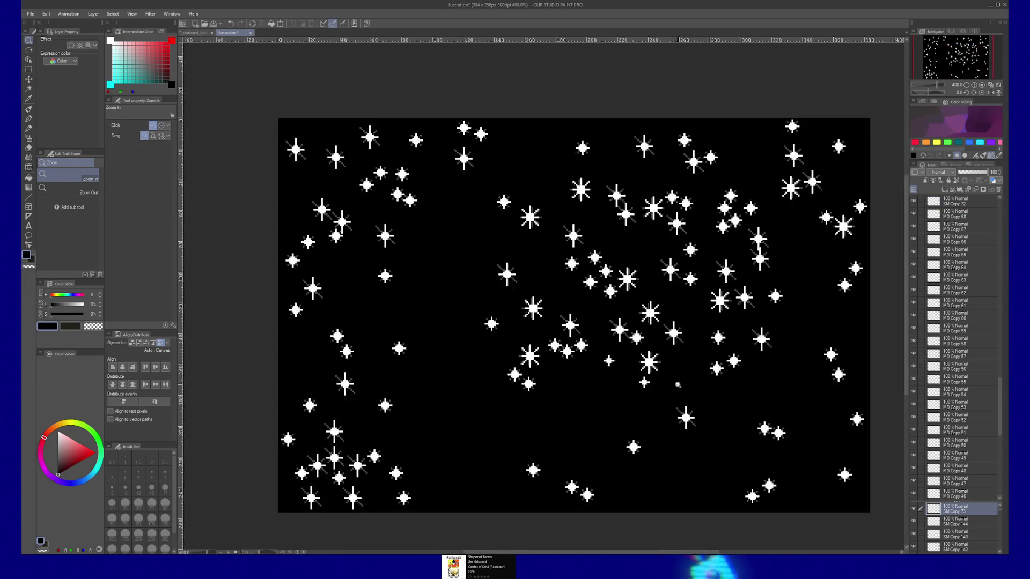
pyautogui.scroll(-2, 678, 385)
pyautogui.scroll(2, 660, 363)
pyautogui.hotkey('ctrl', 't')
pyautogui.moveTo(638, 340); pyautogui.dragTo(636, 345)
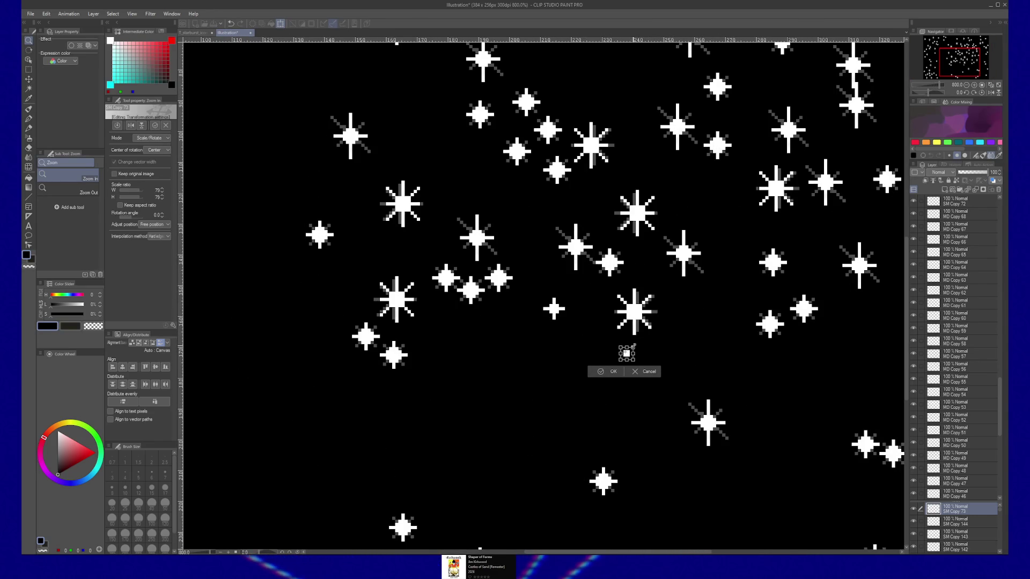
pyautogui.press('Return')
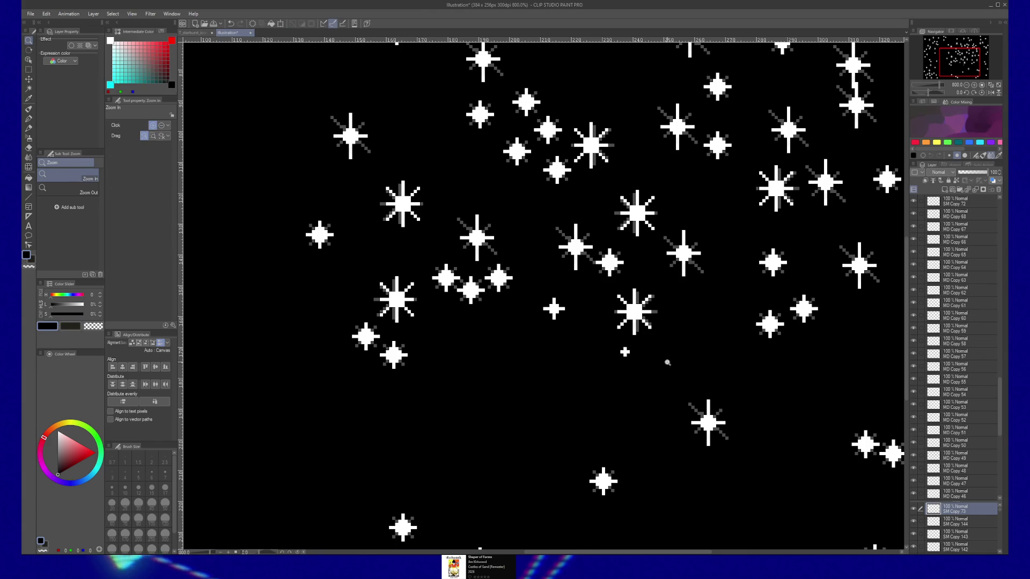
pyautogui.press('k')
pyautogui.moveTo(642, 359); pyautogui.dragTo(643, 368)
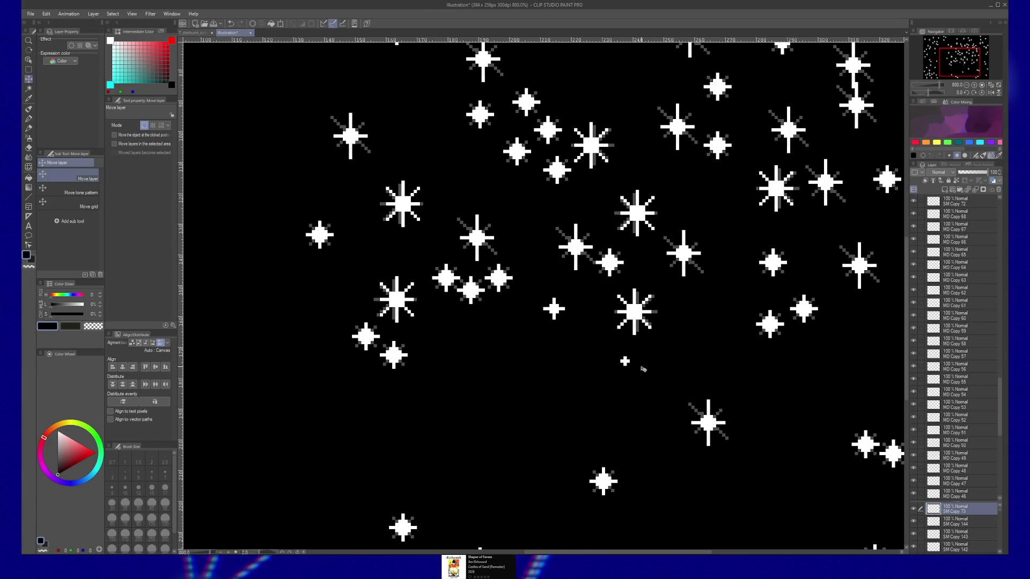
pyautogui.hotkey('ctrl', 't')
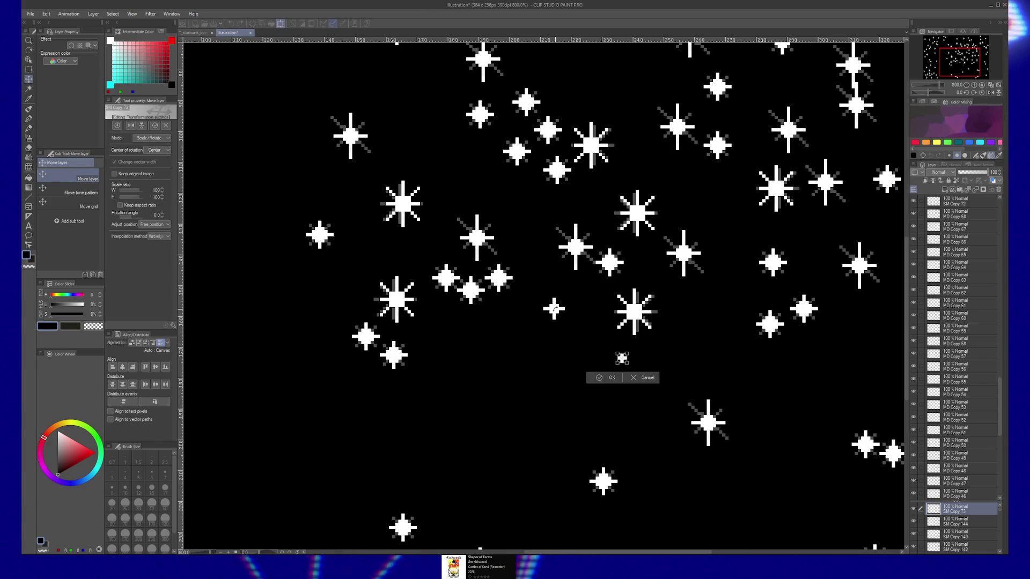
pyautogui.press('Return')
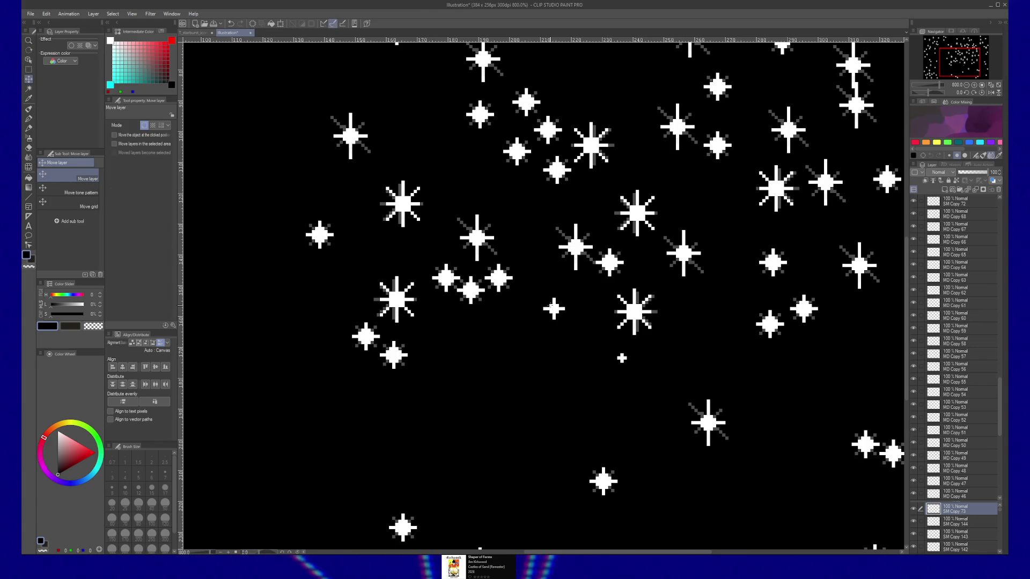
# Shrink the star left of the large sparkle to a small plus and Alt-drag copies of it around the canvas
pyautogui.keyDown('ctrl'); pyautogui.click(554, 308); pyautogui.keyUp('ctrl')
pyautogui.hotkey('ctrl', 't')
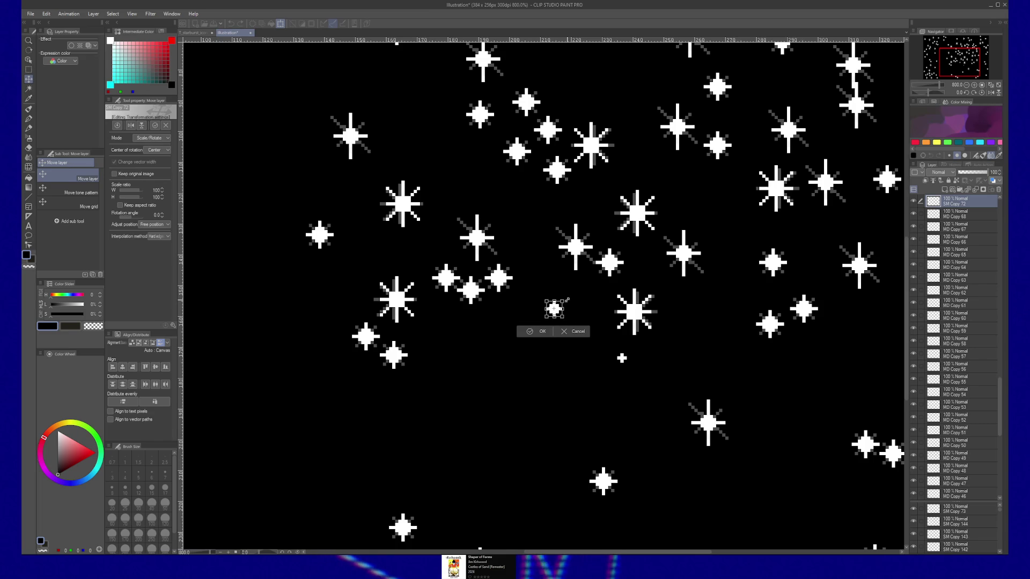
pyautogui.moveTo(567, 301); pyautogui.dragTo(564, 303)
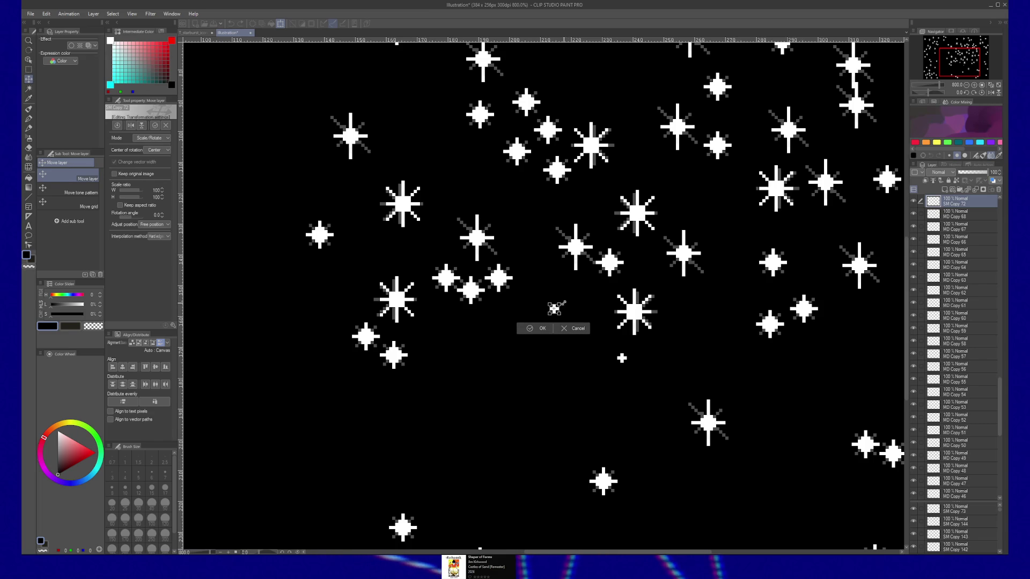
pyautogui.press('Return')
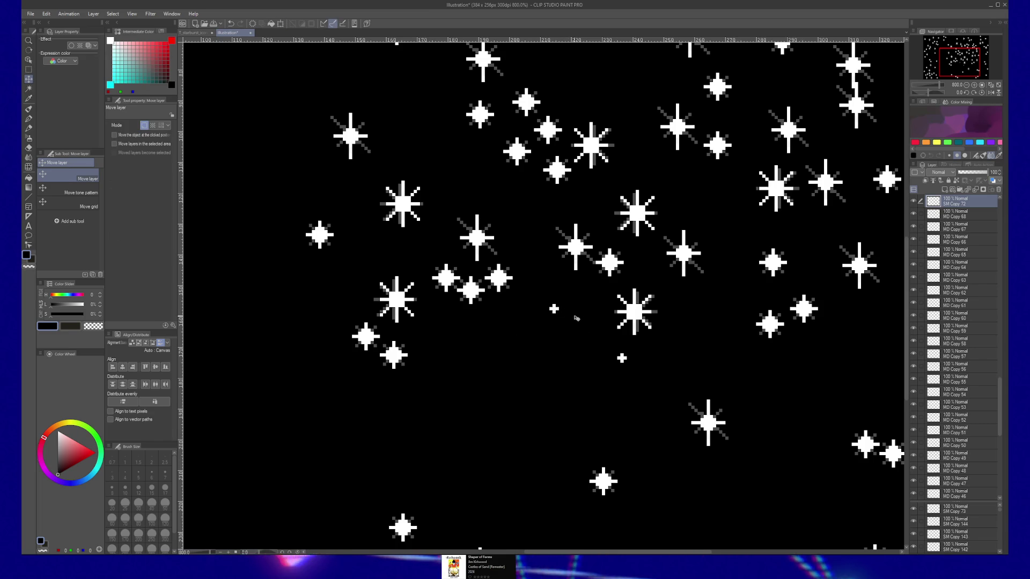
pyautogui.moveTo(574, 311)
pyautogui.mouseDown()
pyautogui.moveTo(624, 411)
pyautogui.moveTo(486, 396)
pyautogui.mouseUp()
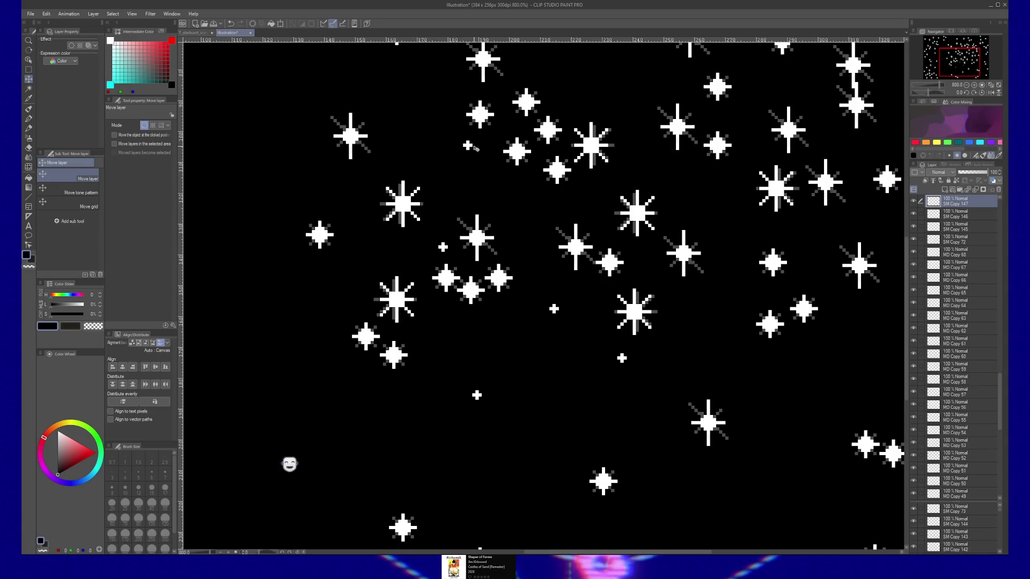
pyautogui.moveTo(283, 517); pyautogui.dragTo(301, 317)
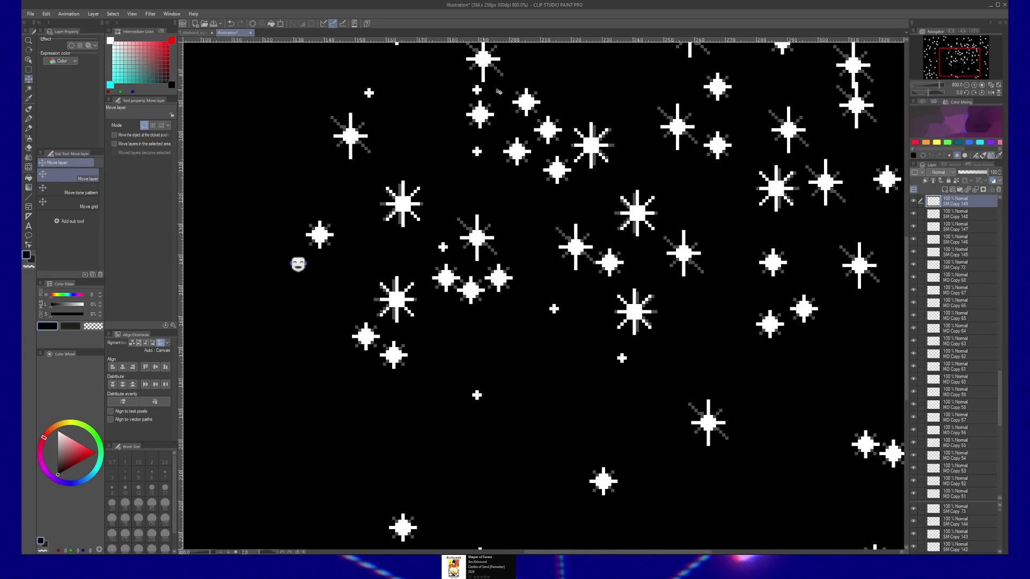
pyautogui.moveTo(657, 287); pyautogui.dragTo(605, 326)
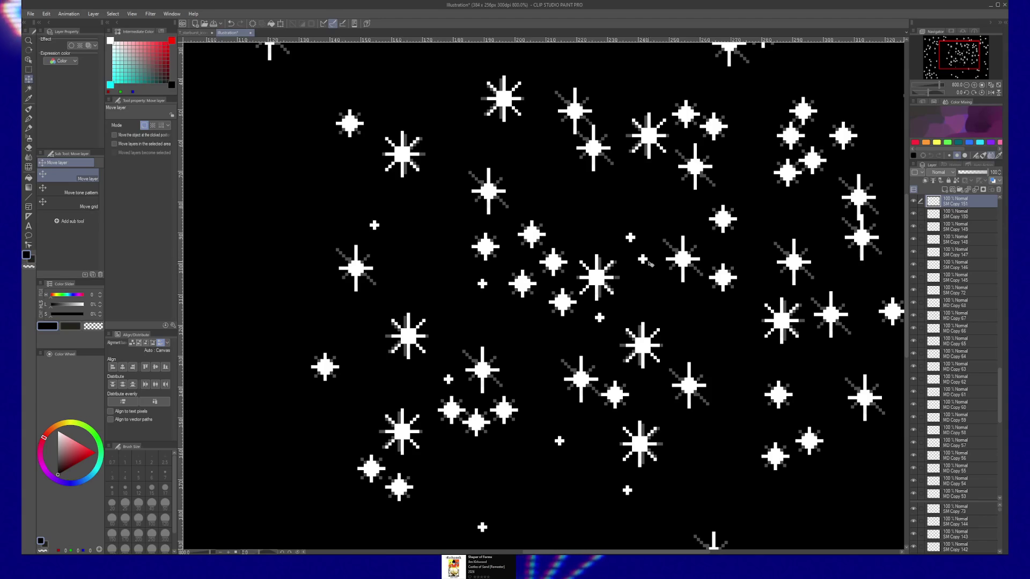
pyautogui.moveTo(647, 261)
pyautogui.mouseDown()
pyautogui.moveTo(656, 229)
pyautogui.moveTo(563, 192)
pyautogui.mouseUp()
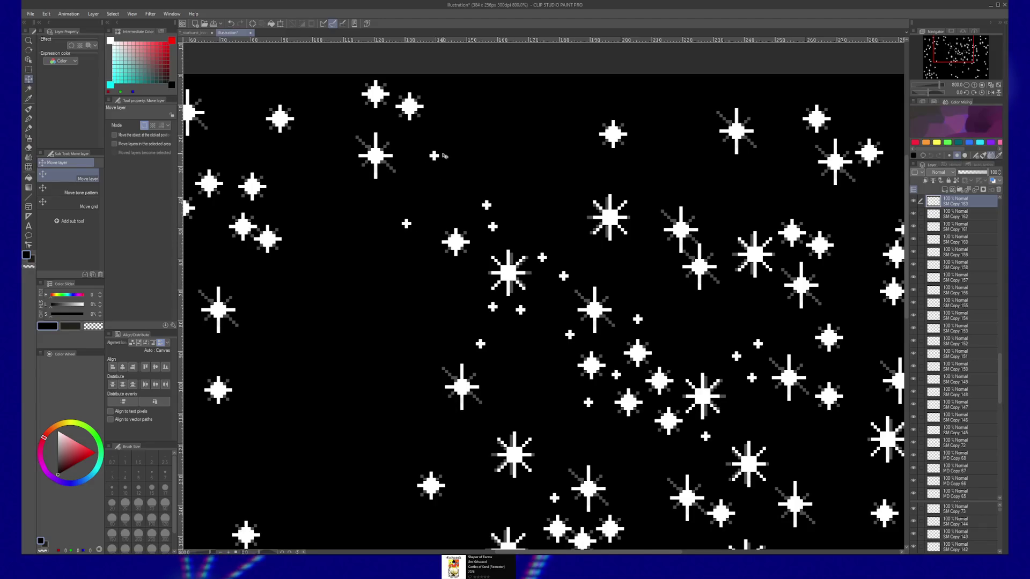
pyautogui.moveTo(326, 107); pyautogui.dragTo(323, 94)
# Duplicate the small star with Ctrl+J and place copies lower down and to the right
pyautogui.hotkey('ctrl', 'j')
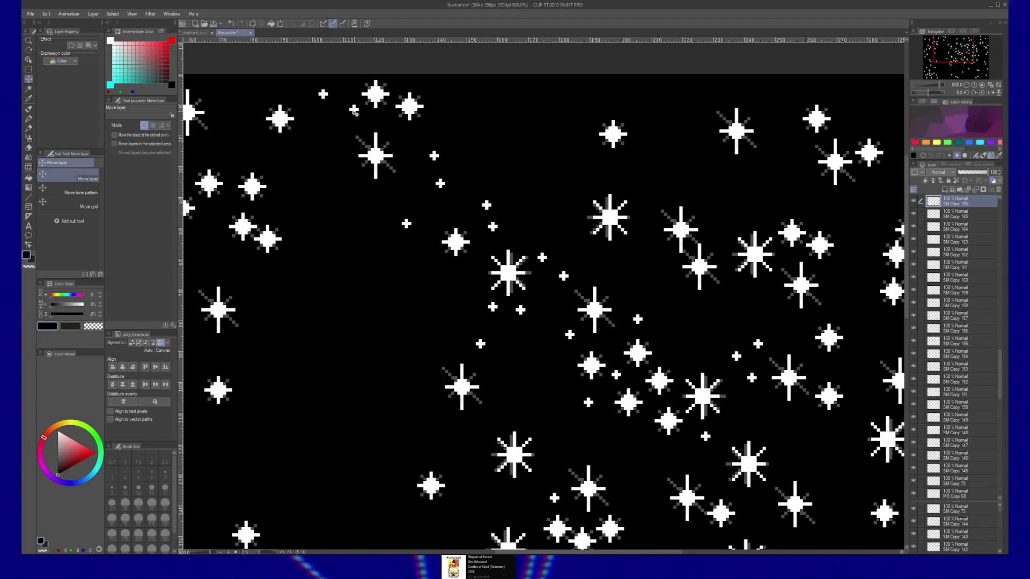
pyautogui.moveTo(473, 131); pyautogui.dragTo(376, 83)
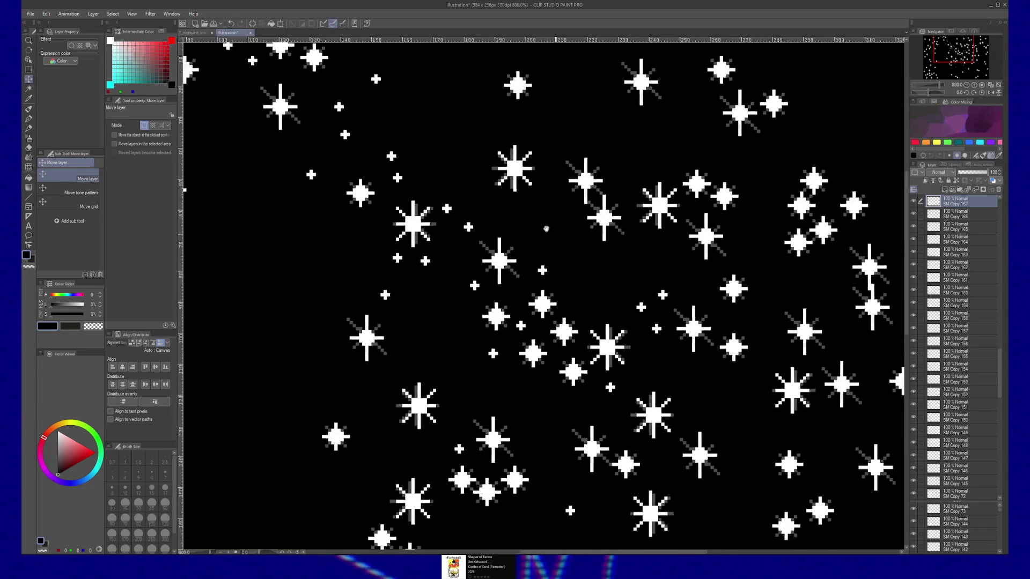
pyautogui.moveTo(399, 148); pyautogui.dragTo(504, 399)
pyautogui.hotkey('ctrl', 'j')
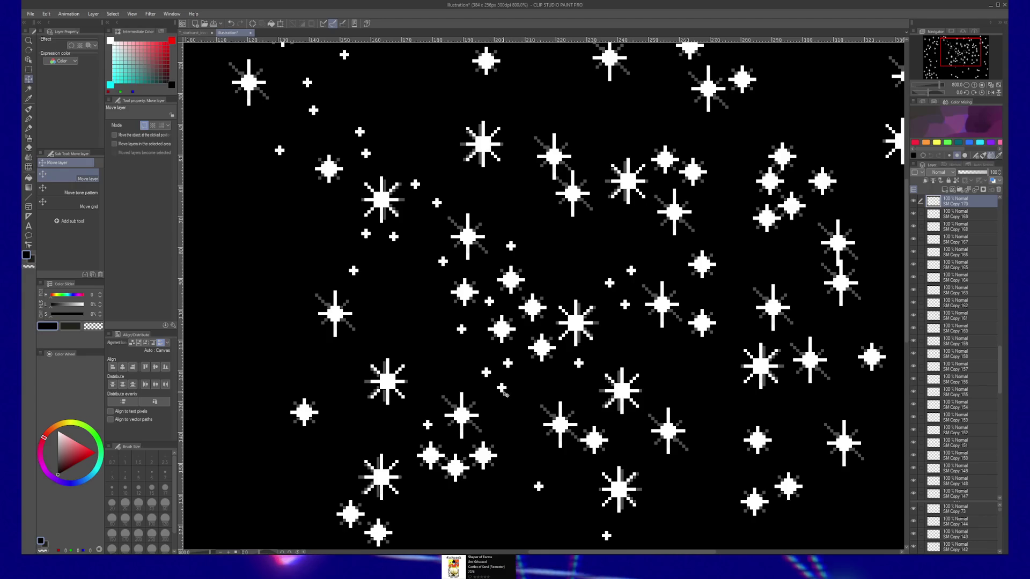
pyautogui.moveTo(629, 407); pyautogui.dragTo(546, 370)
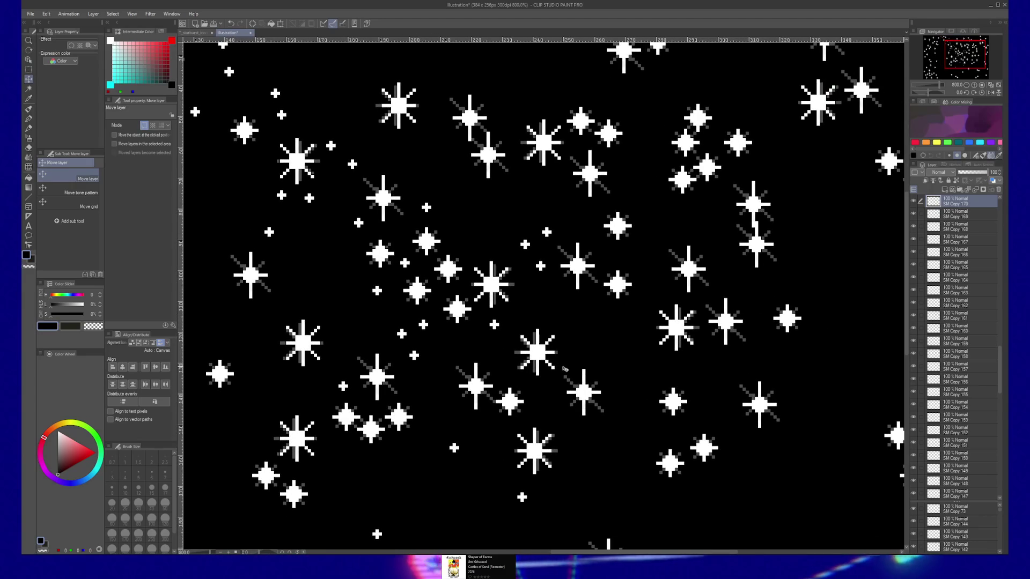
pyautogui.moveTo(428, 355)
pyautogui.mouseDown()
pyautogui.moveTo(687, 314)
pyautogui.moveTo(683, 278)
pyautogui.moveTo(648, 260)
pyautogui.moveTo(614, 211)
pyautogui.mouseUp()
pyautogui.hotkey('ctrl', 'j')
pyautogui.hotkey('ctrl', 'j')
pyautogui.hotkey('ctrl', 'j')
pyautogui.hotkey('ctrl', 'j')
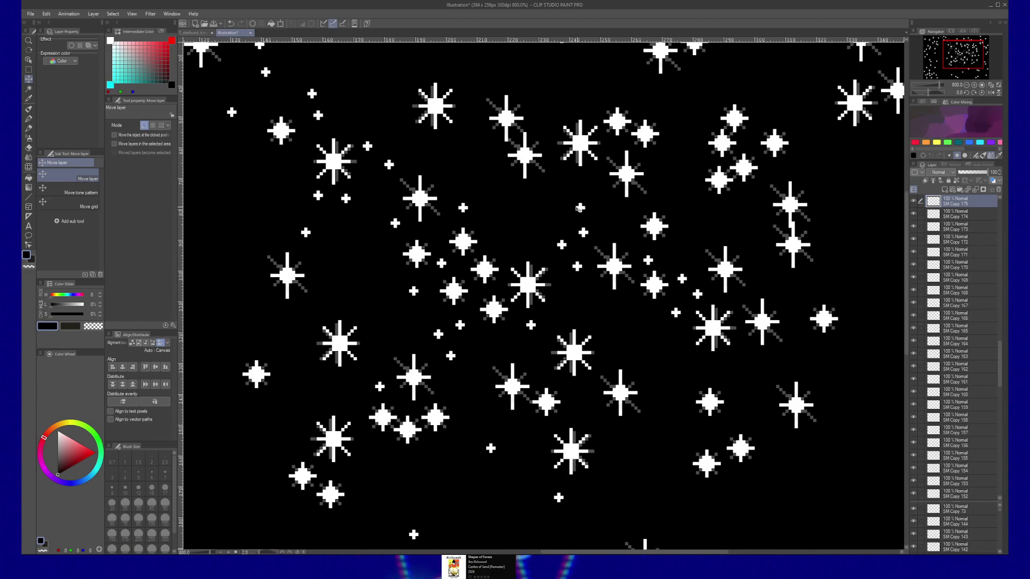
# Duplicate more small stars toward the top and right of the starfield, then zoom out to 200%
pyautogui.hotkey('ctrl', 'j')
pyautogui.moveTo(712, 227); pyautogui.dragTo(768, 101)
pyautogui.hotkey('ctrl', 'j')
pyautogui.hotkey('ctrl', 'j')
pyautogui.moveTo(709, 89); pyautogui.dragTo(700, 115)
pyautogui.hotkey('ctrl', 'j')
pyautogui.hotkey('ctrl', 'j')
pyautogui.moveTo(732, 83); pyautogui.dragTo(828, 352)
pyautogui.moveTo(825, 391); pyautogui.dragTo(715, 296)
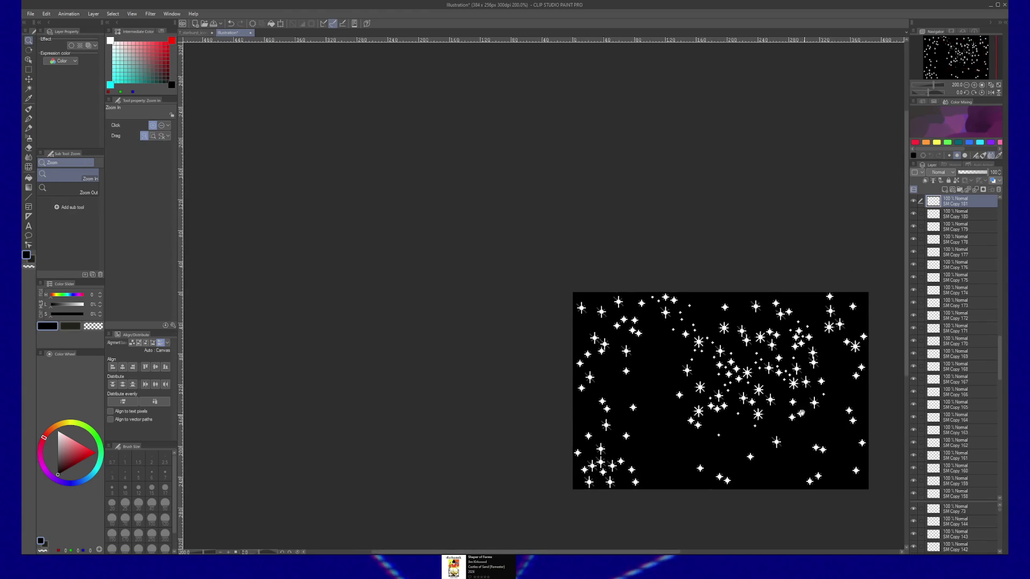
# Drag copied small stars into empty spots on the left side of the starfield
pyautogui.click(712, 319)
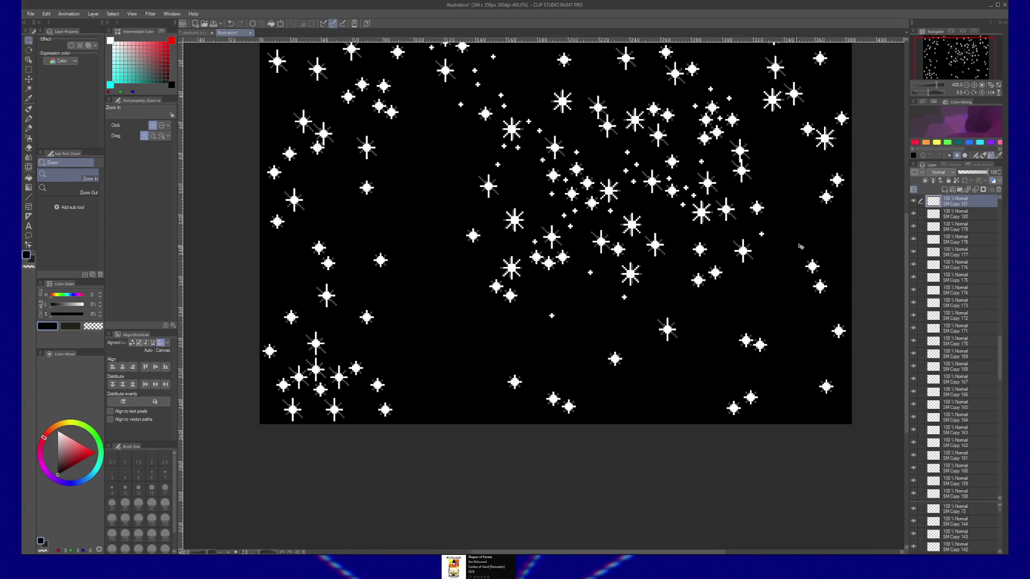
pyautogui.press('k')
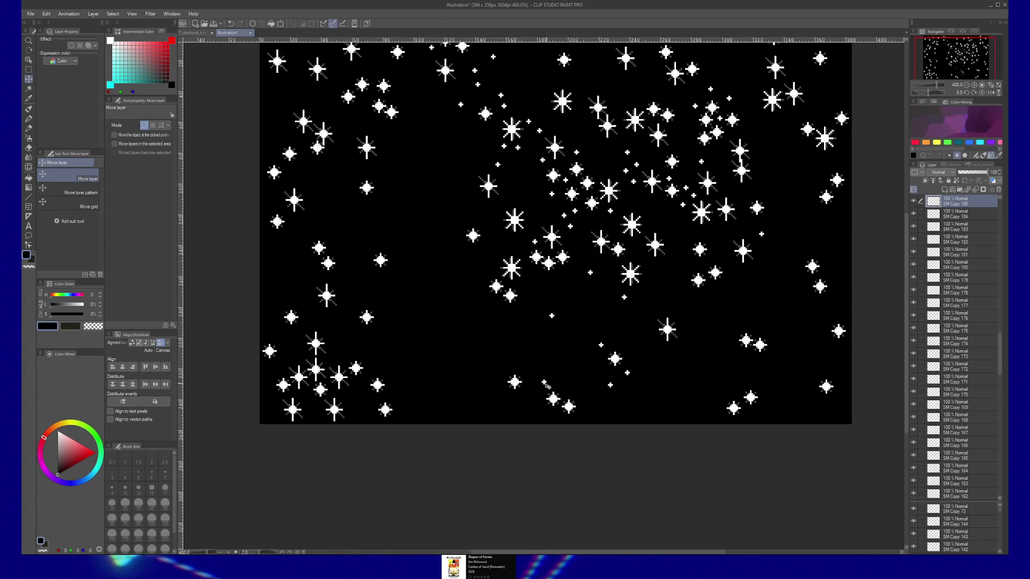
pyautogui.moveTo(550, 381)
pyautogui.mouseDown()
pyautogui.moveTo(504, 392)
pyautogui.moveTo(479, 249)
pyautogui.moveTo(483, 259)
pyautogui.mouseUp()
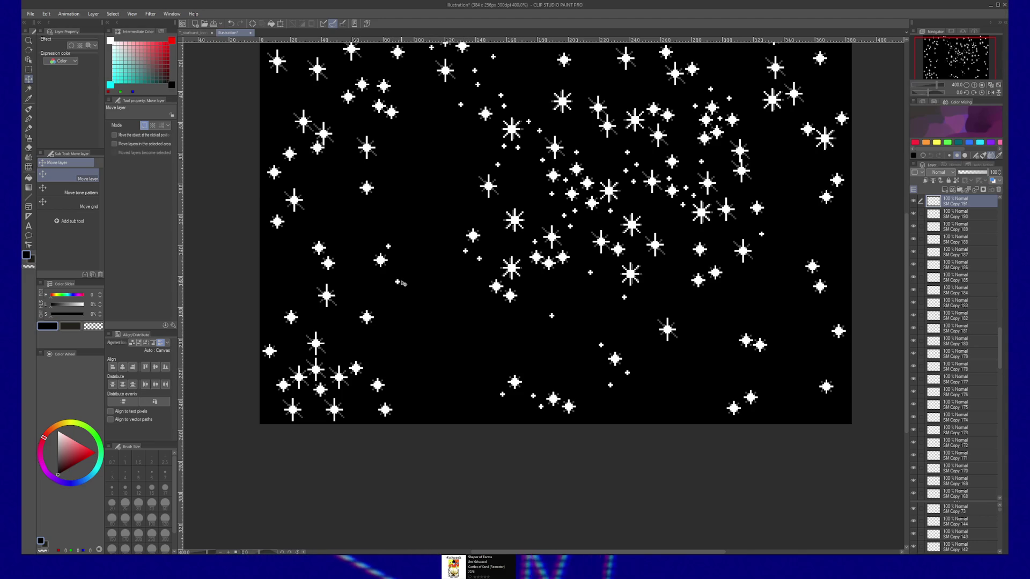
pyautogui.moveTo(364, 296); pyautogui.dragTo(354, 320)
pyautogui.moveTo(384, 361); pyautogui.dragTo(295, 296)
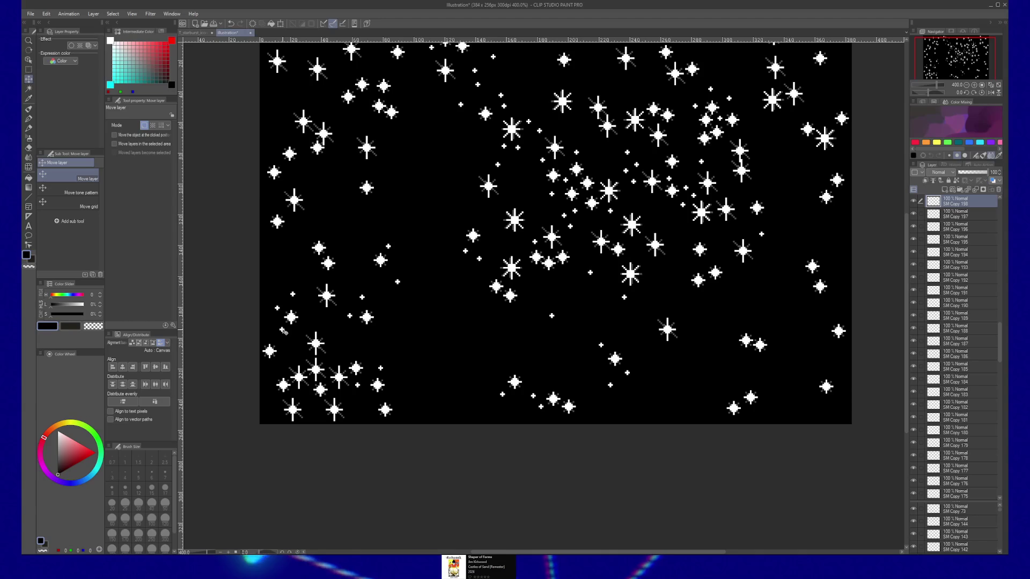
# Copy and paste the small star layer four times for further scattering
pyautogui.hotkey('ctrl', 'c')
pyautogui.hotkey('ctrl', 'v')
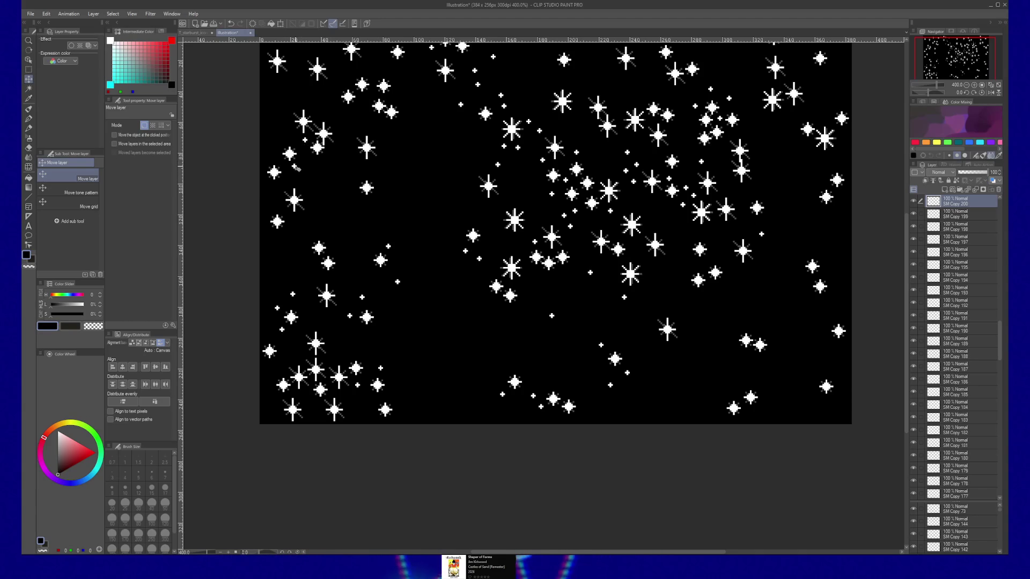
pyautogui.hotkey('ctrl', 'c')
pyautogui.hotkey('ctrl', 'v')
pyautogui.hotkey('ctrl', 'c')
pyautogui.hotkey('ctrl', 'v')
pyautogui.hotkey('ctrl', 'c')
pyautogui.hotkey('ctrl', 'v')
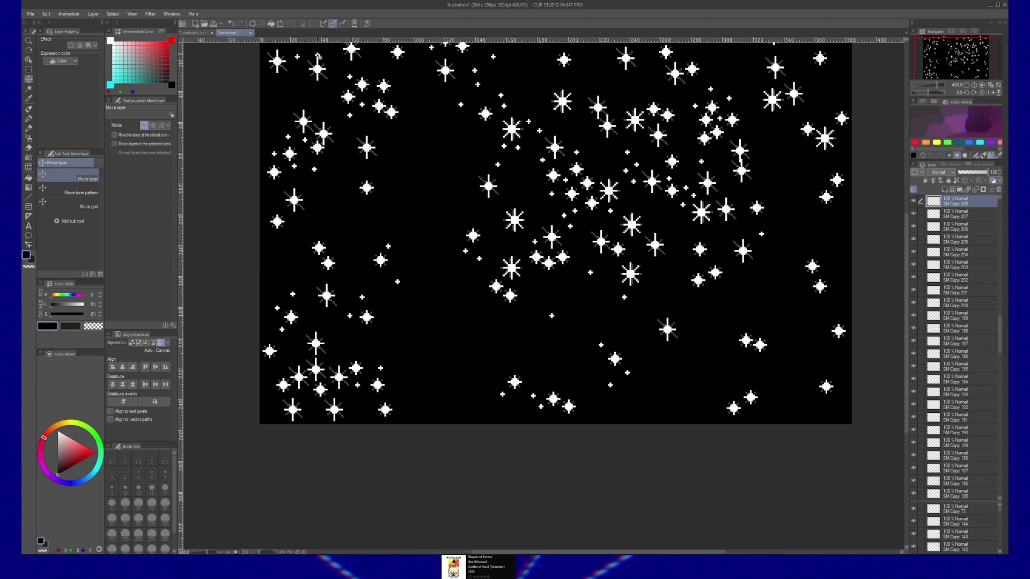
pyautogui.scroll(2, 555, 234)
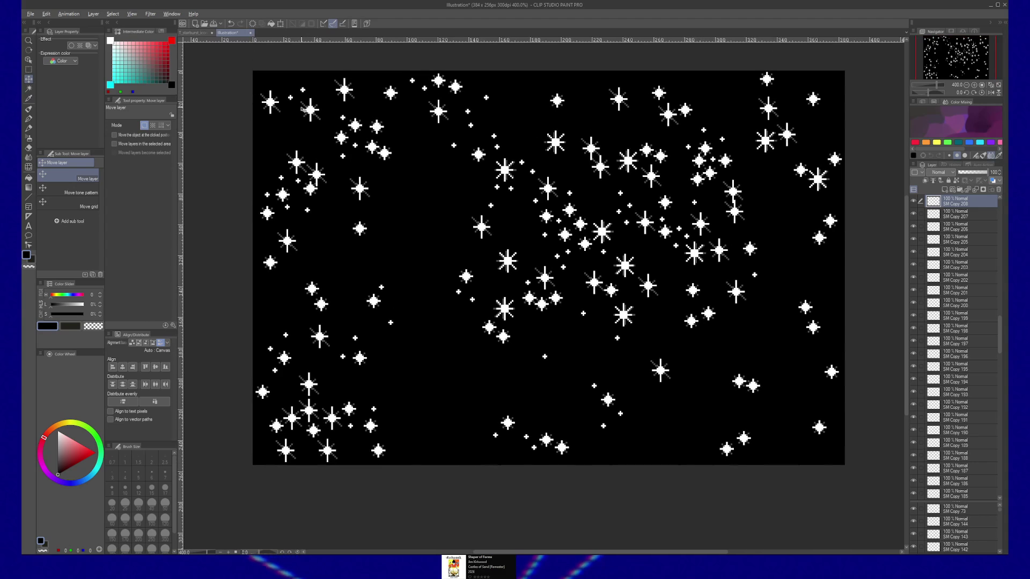
# Paste duplicated small stars along the top edge and move one into an empty spot
pyautogui.hotkey('ctrl', 'v')
pyautogui.hotkey('ctrl', 'v')
pyautogui.hotkey('ctrl', 'v')
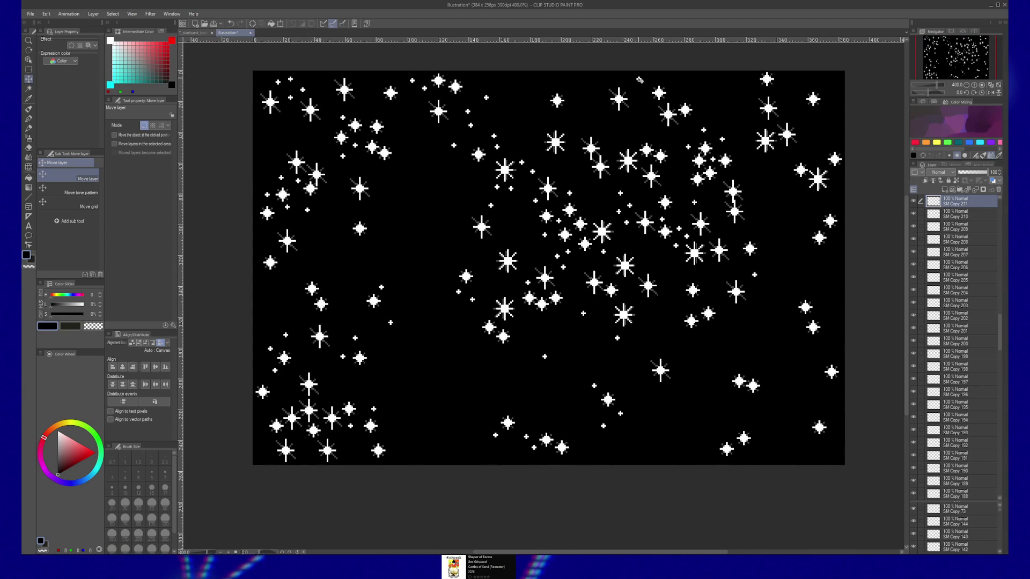
pyautogui.hotkey('ctrl', 'v')
pyautogui.hotkey('ctrl', 'v')
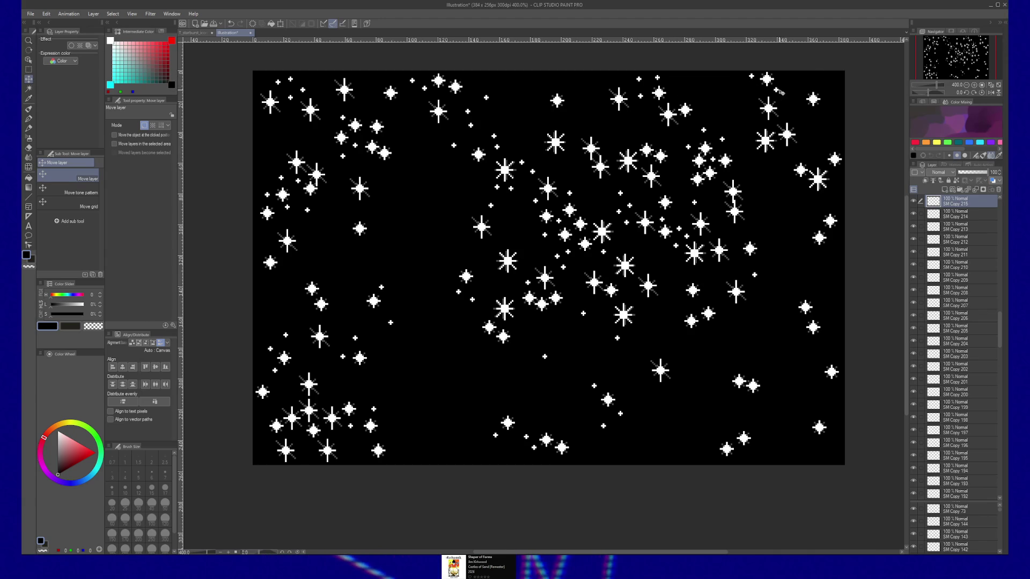
pyautogui.hotkey('ctrl', 'v')
pyautogui.hotkey('ctrl', 'v')
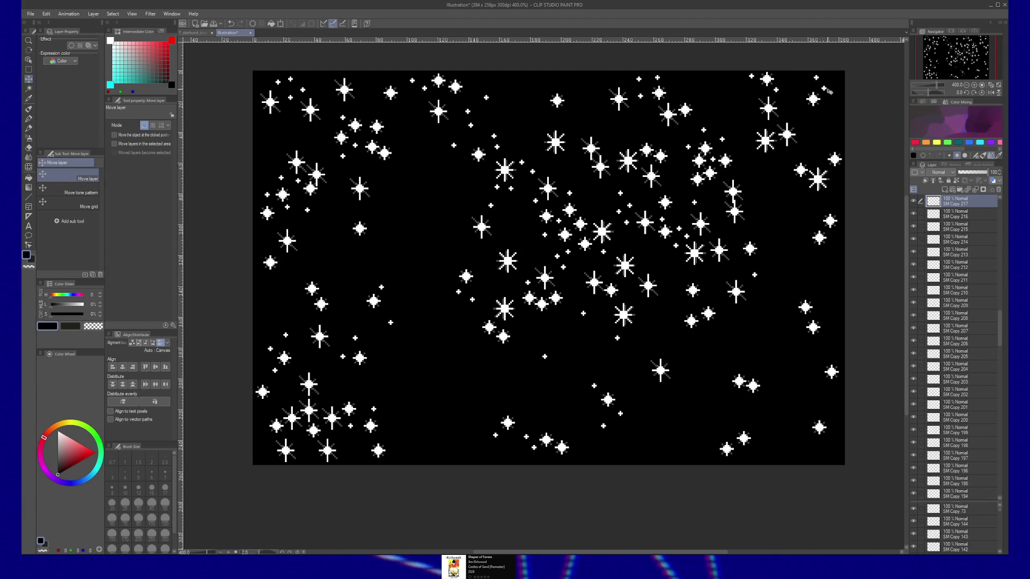
pyautogui.hotkey('ctrl', 'v')
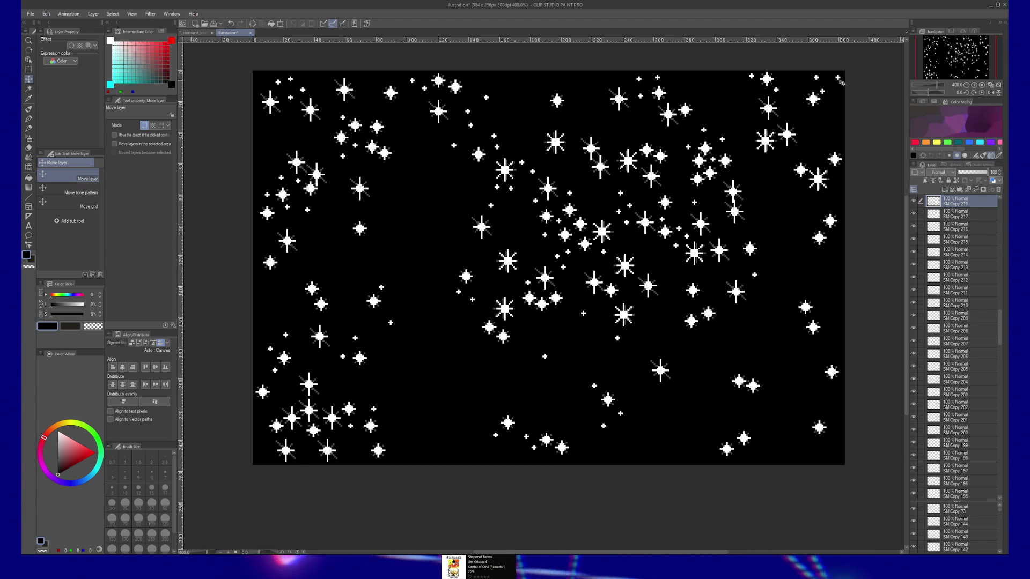
pyautogui.moveTo(835, 83)
pyautogui.mouseDown()
pyautogui.moveTo(600, 336)
pyautogui.moveTo(614, 393)
pyautogui.moveTo(638, 412)
pyautogui.moveTo(650, 453)
pyautogui.moveTo(734, 428)
pyautogui.moveTo(720, 439)
pyautogui.moveTo(709, 407)
pyautogui.moveTo(710, 449)
pyautogui.moveTo(697, 442)
pyautogui.moveTo(680, 367)
pyautogui.mouseUp()
pyautogui.hotkey('ctrl', 'v')
pyautogui.hotkey('ctrl', 'v')
pyautogui.hotkey('ctrl', 'v')
pyautogui.hotkey('ctrl', 'v')
pyautogui.hotkey('ctrl', 'v')
pyautogui.hotkey('ctrl', 'v')
pyautogui.hotkey('ctrl', 'v')
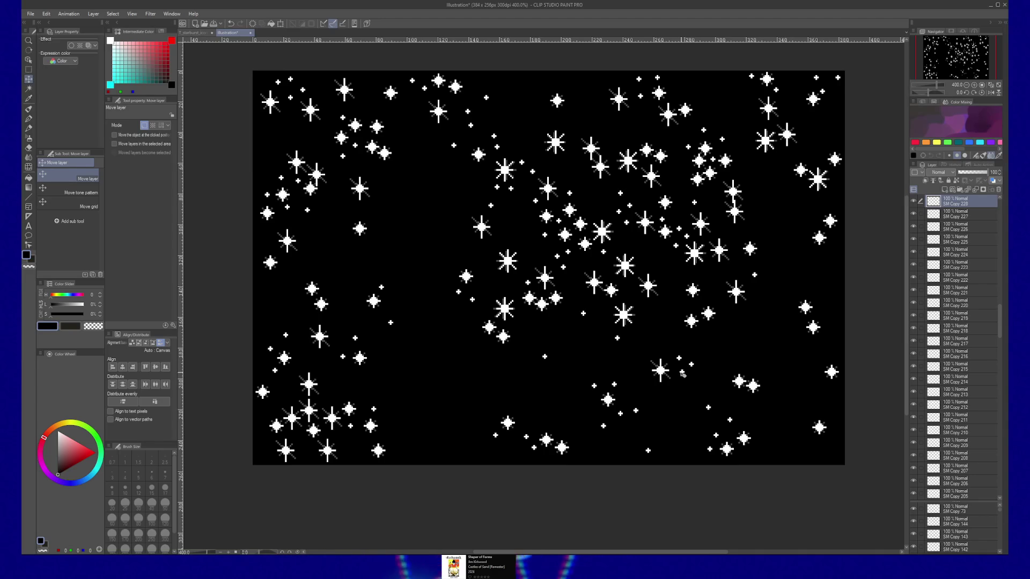
# Paste more star copies and place them in the gaps on the right-hand side
pyautogui.hotkey('ctrl', 'v')
pyautogui.moveTo(774, 387)
pyautogui.mouseDown()
pyautogui.moveTo(767, 407)
pyautogui.moveTo(767, 375)
pyautogui.moveTo(796, 374)
pyautogui.mouseUp()
pyautogui.hotkey('ctrl', 'v')
pyautogui.hotkey('ctrl', 'v')
pyautogui.hotkey('ctrl', 'v')
pyautogui.hotkey('ctrl', 'v')
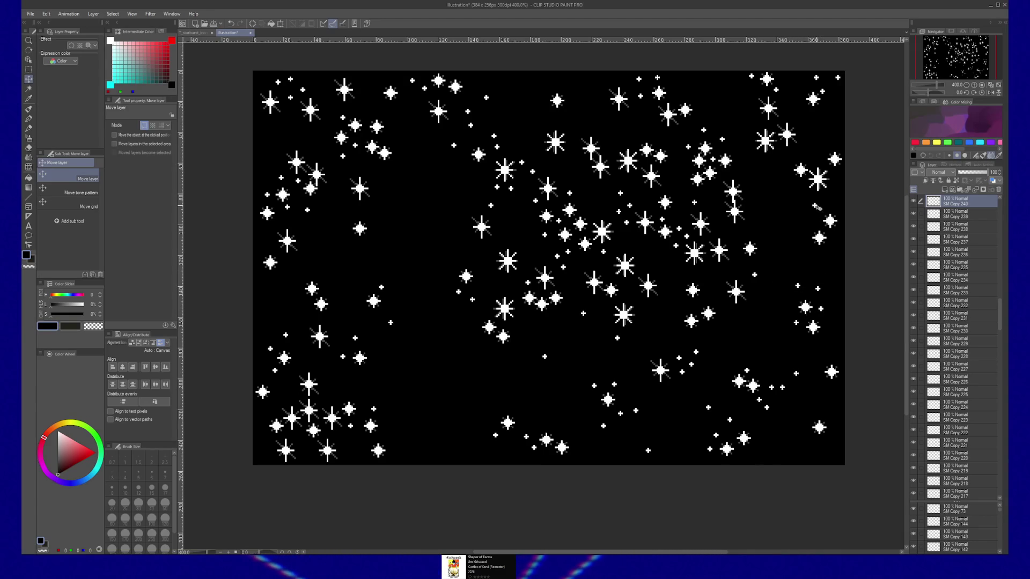
pyautogui.hotkey('ctrl', 'v')
pyautogui.moveTo(805, 190)
pyautogui.mouseDown()
pyautogui.moveTo(758, 174)
pyautogui.moveTo(846, 313)
pyautogui.moveTo(838, 285)
pyautogui.moveTo(829, 389)
pyautogui.mouseUp()
pyautogui.hotkey('ctrl', 'v')
pyautogui.hotkey('ctrl', 'v')
pyautogui.hotkey('ctrl', 'v')
pyautogui.hotkey('ctrl', 'v')
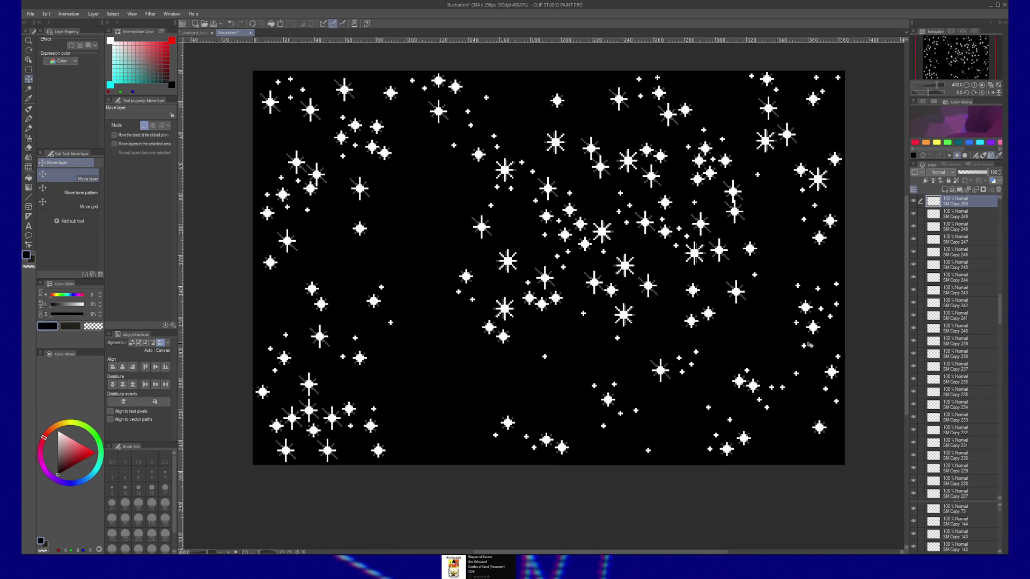
# Paste further star copies into the lower-right and bottom empty patches
pyautogui.hotkey('ctrl', 'v')
pyautogui.moveTo(816, 351)
pyautogui.mouseDown()
pyautogui.moveTo(765, 441)
pyautogui.moveTo(772, 449)
pyautogui.moveTo(788, 437)
pyautogui.moveTo(742, 460)
pyautogui.mouseUp()
pyautogui.hotkey('ctrl', 'v')
pyautogui.hotkey('ctrl', 'v')
pyautogui.hotkey('ctrl', 'v')
pyautogui.hotkey('ctrl', 'v')
pyautogui.hotkey('ctrl', 'v')
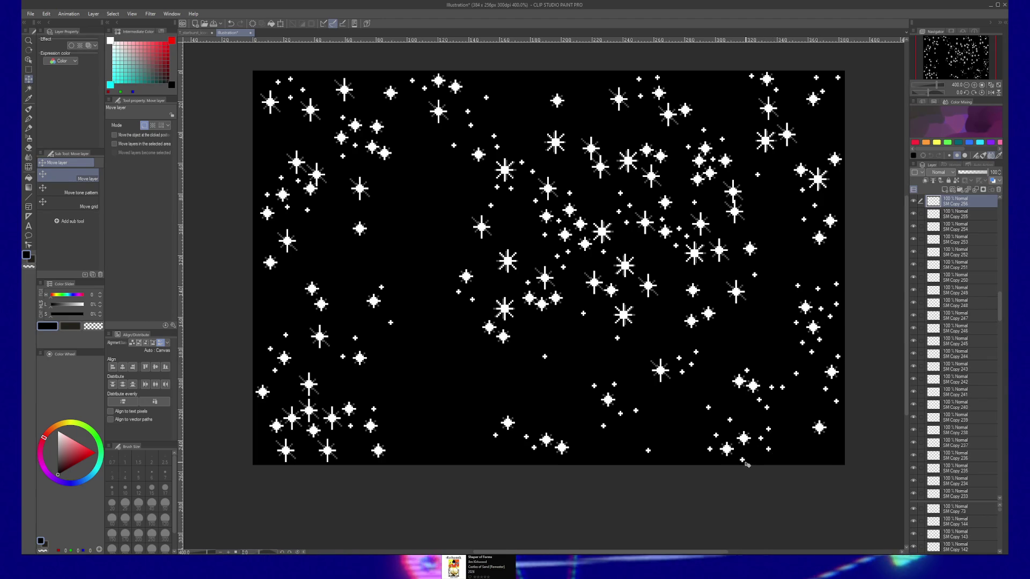
pyautogui.hotkey('ctrl', 'v')
pyautogui.moveTo(550, 427); pyautogui.dragTo(475, 374)
pyautogui.hotkey('ctrl', 'v')
# Paste small star copies and slide them among the lower-left stars
pyautogui.moveTo(410, 457); pyautogui.dragTo(353, 459)
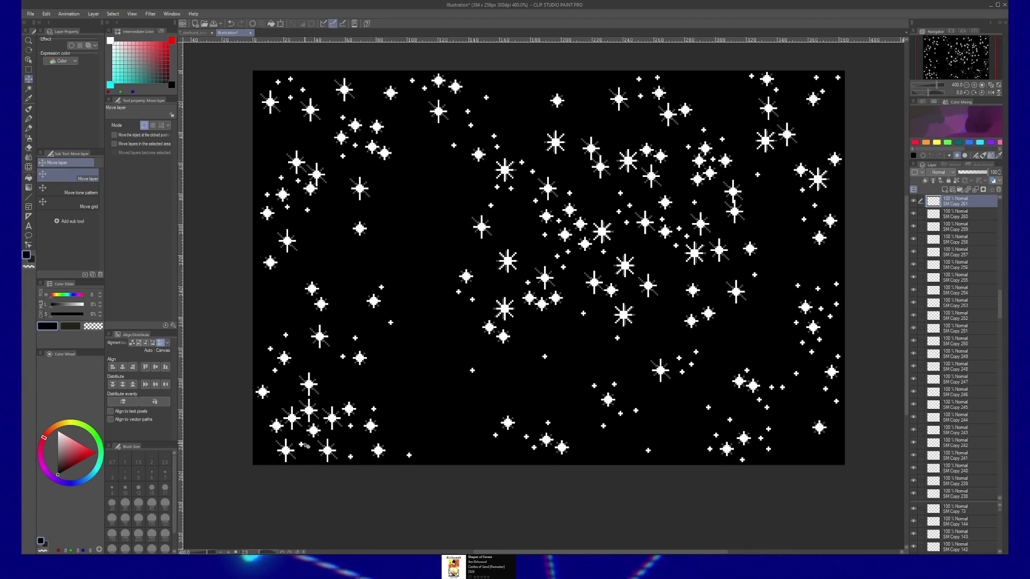
pyautogui.hotkey('ctrl', 'v')
pyautogui.moveTo(306, 452)
pyautogui.mouseDown()
pyautogui.moveTo(290, 404)
pyautogui.moveTo(261, 420)
pyautogui.mouseUp()
pyautogui.hotkey('ctrl', 'v')
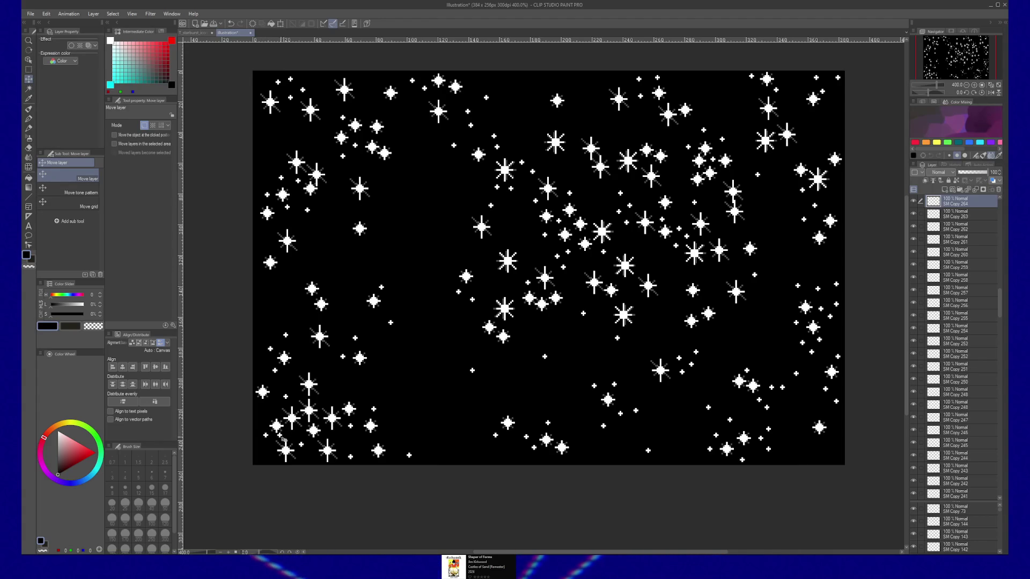
# Duplicate the small star and sparkle layers with Ctrl+J, moving a sparkle upward
pyautogui.hotkey('ctrl', 'j')
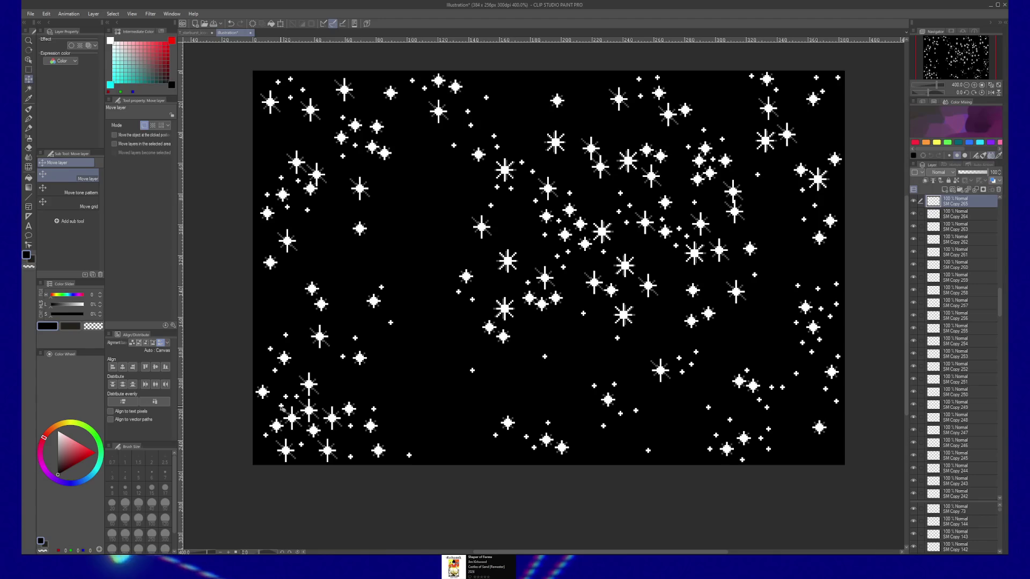
pyautogui.hotkey('ctrl', 'j')
pyautogui.moveTo(276, 409); pyautogui.dragTo(274, 374)
pyautogui.hotkey('ctrl', 'j')
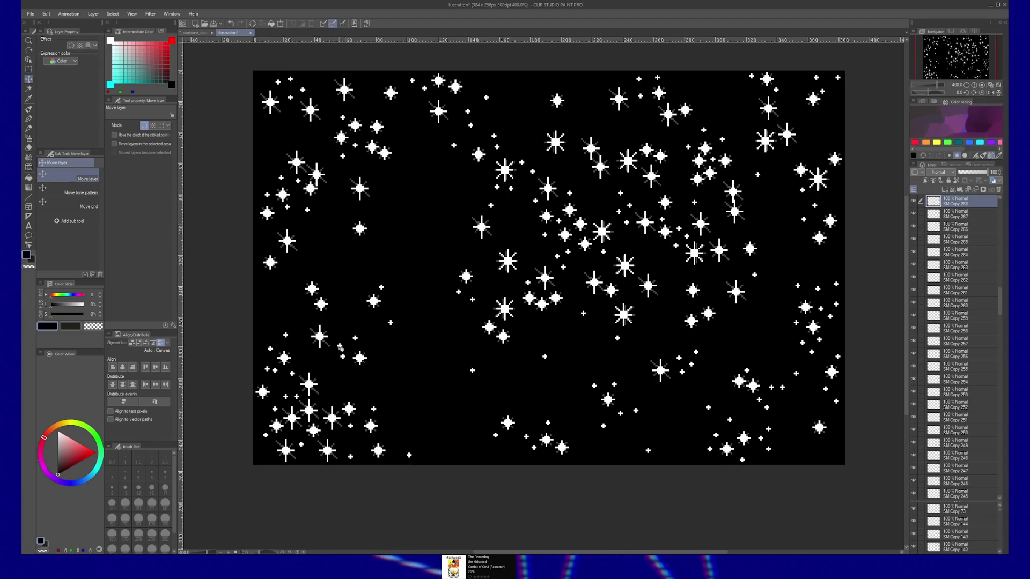
pyautogui.hotkey('ctrl', 'j')
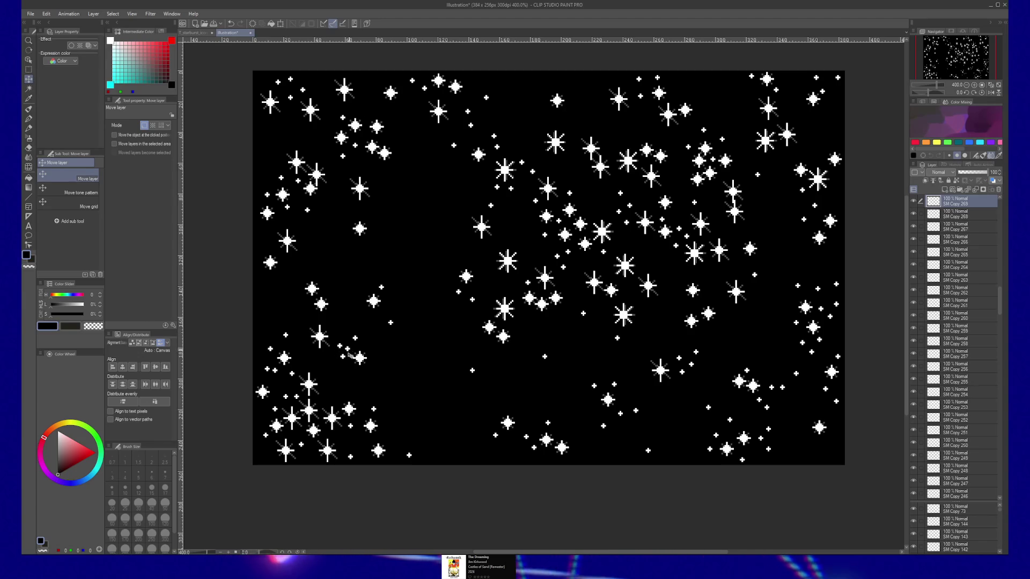
pyautogui.hotkey('ctrl', 'j')
pyautogui.hotkey('ctrl', 'j')
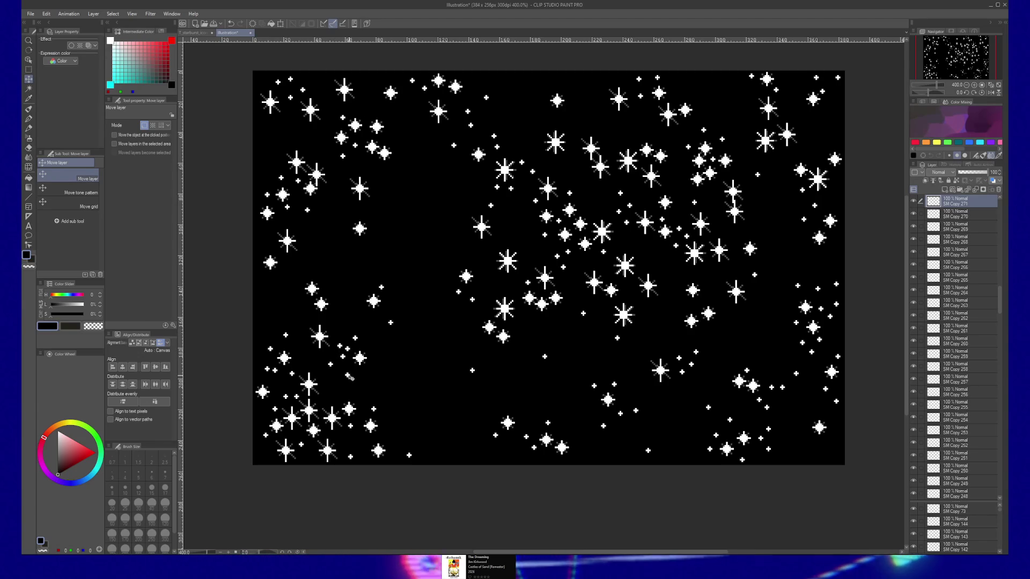
# Duplicate more sparkle layers into empty spots along the left, then shift the canvas view
pyautogui.hotkey('ctrl', 'j')
pyautogui.hotkey('ctrl', 'j')
pyautogui.moveTo(330, 281); pyautogui.dragTo(331, 287)
pyautogui.hotkey('ctrl', 'j')
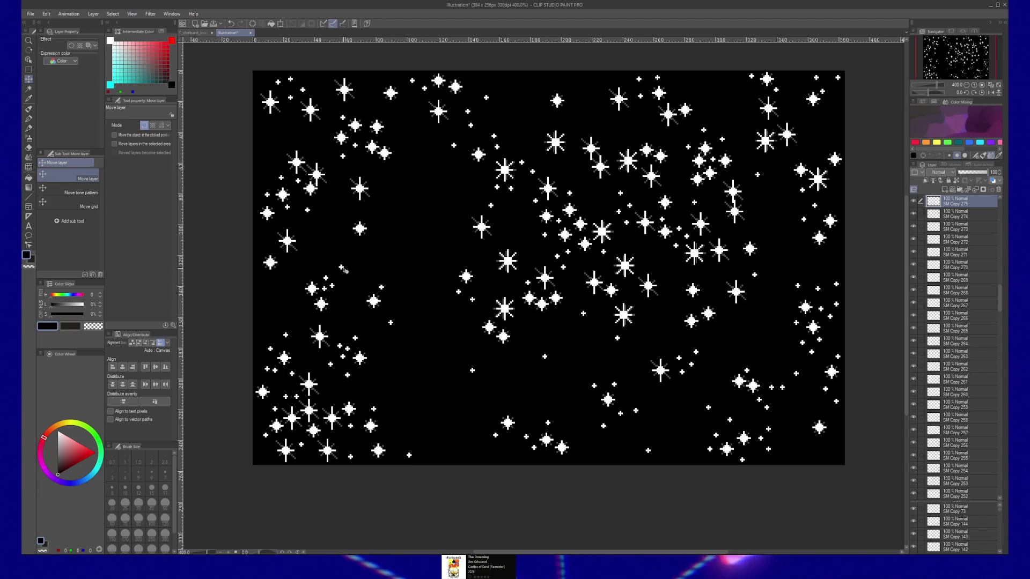
pyautogui.hotkey('ctrl', 'j')
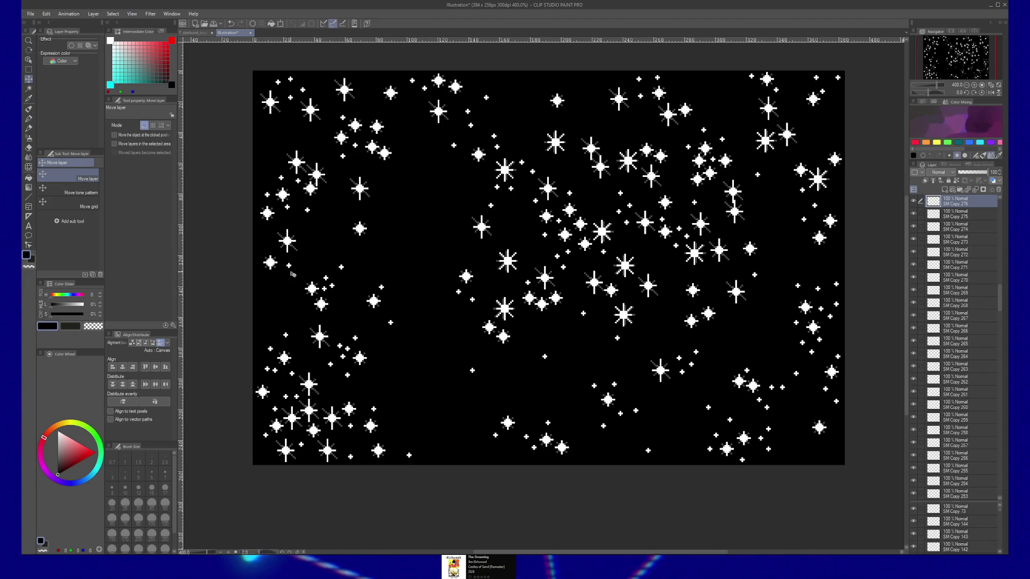
pyautogui.moveTo(289, 265)
pyautogui.mouseDown()
pyautogui.moveTo(424, 448)
pyautogui.moveTo(390, 443)
pyautogui.mouseUp()
pyautogui.hotkey('ctrl', 'j')
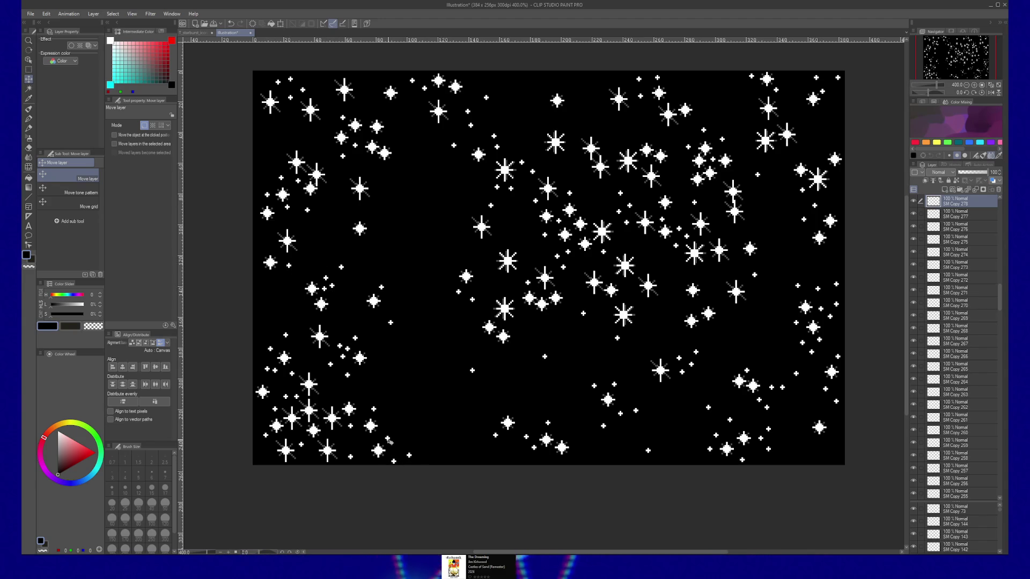
pyautogui.hotkey('ctrl', 'j')
pyautogui.hotkey('ctrl', 'j')
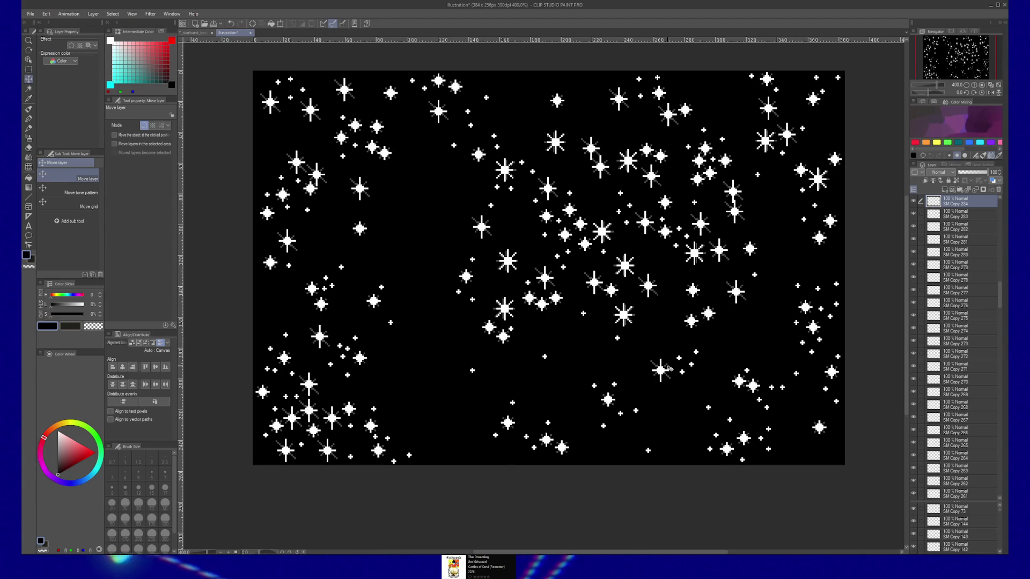
pyautogui.moveTo(630, 328); pyautogui.dragTo(632, 353)
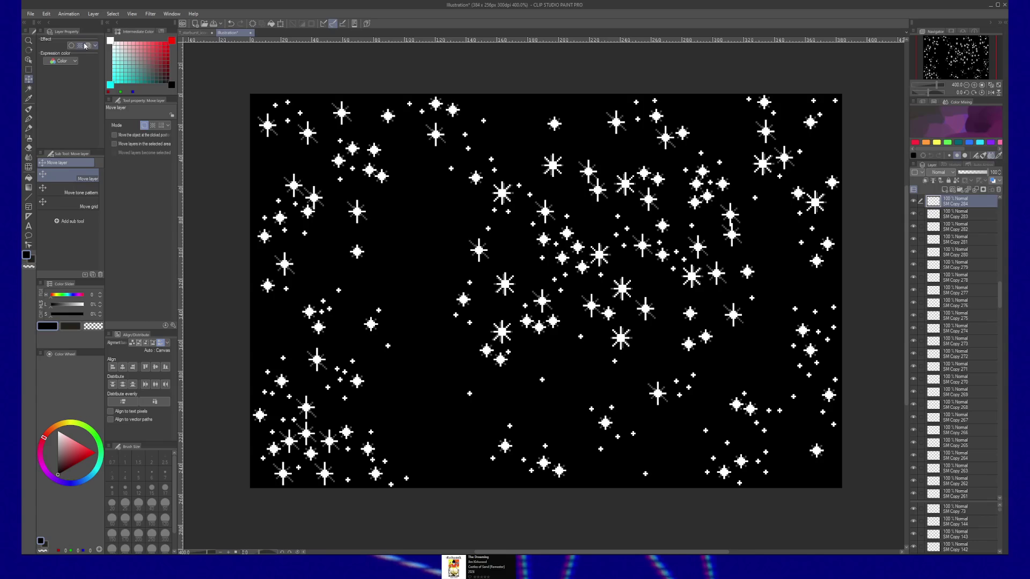
# Save the starfield illustration under the new name T_StarMap_01
pyautogui.click(32, 14)
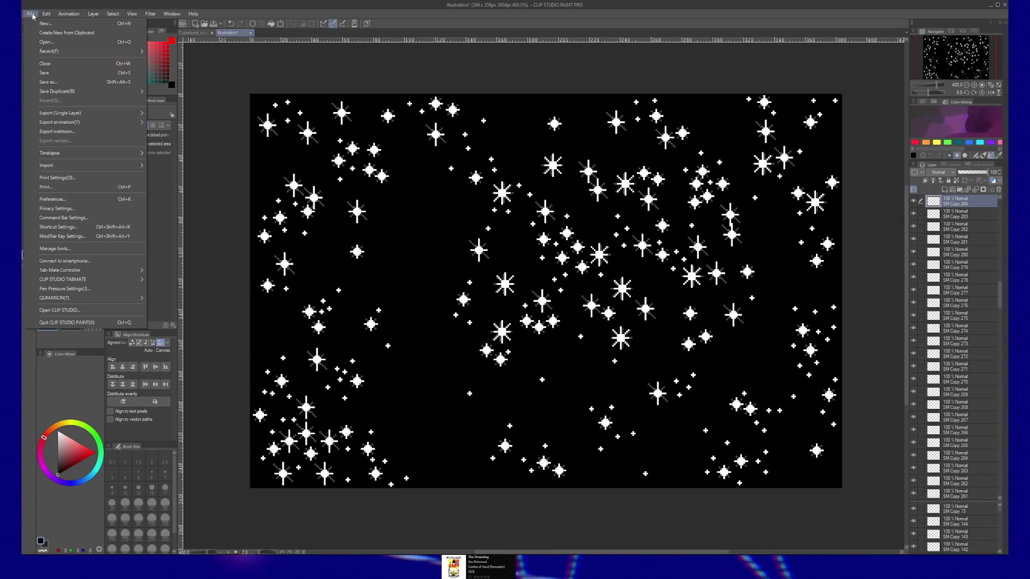
pyautogui.click(80, 84)
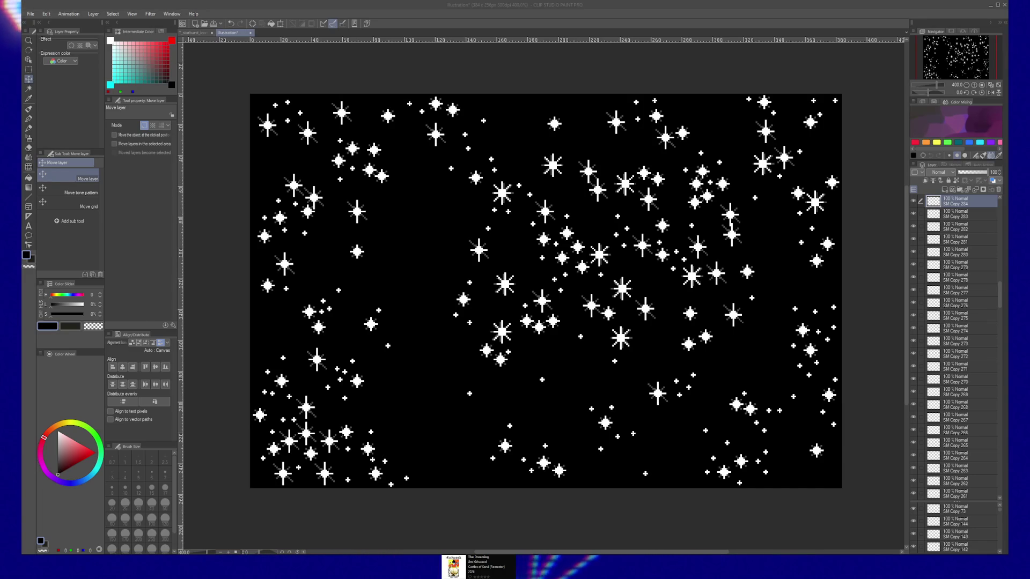
pyautogui.hotkey('ctrl', 's')
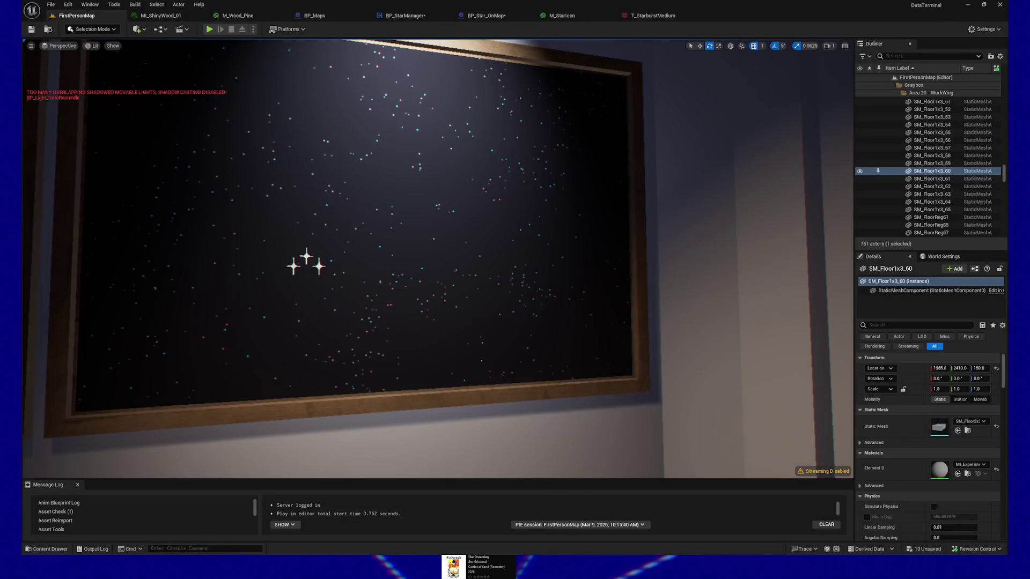
# Open the Content Drawer to browse the project's Textures folder
pyautogui.click(49, 549)
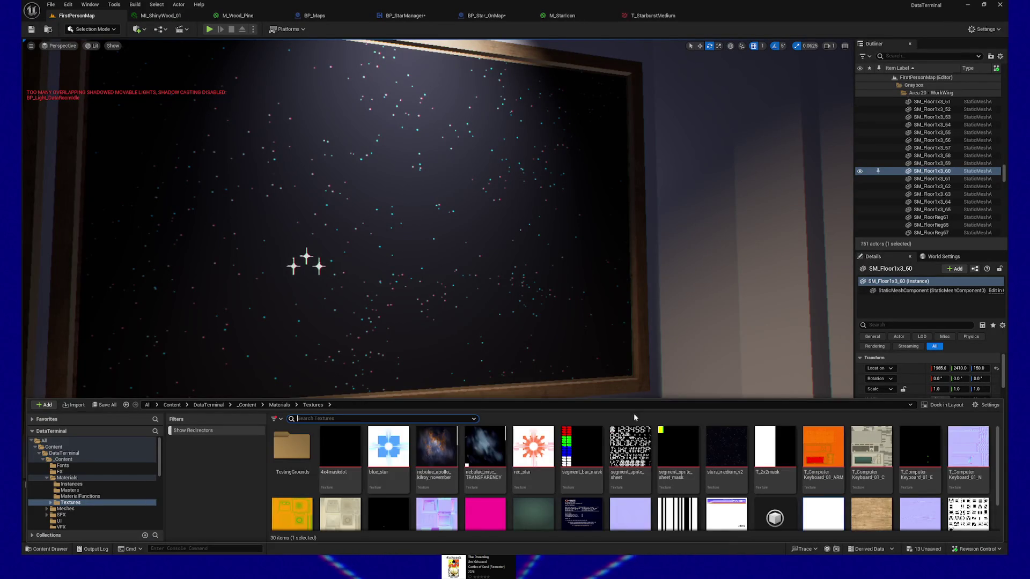
pyautogui.scroll(-1, 563, 467)
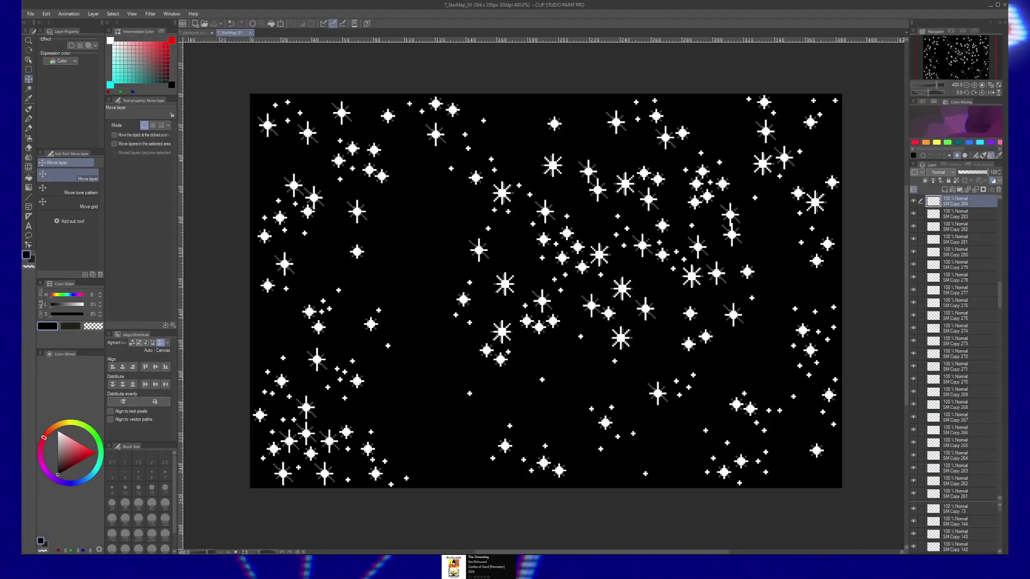
# Export the star map as a JPEG at 100% scale ratio and quality 100, confirming the preview
pyautogui.click(32, 14)
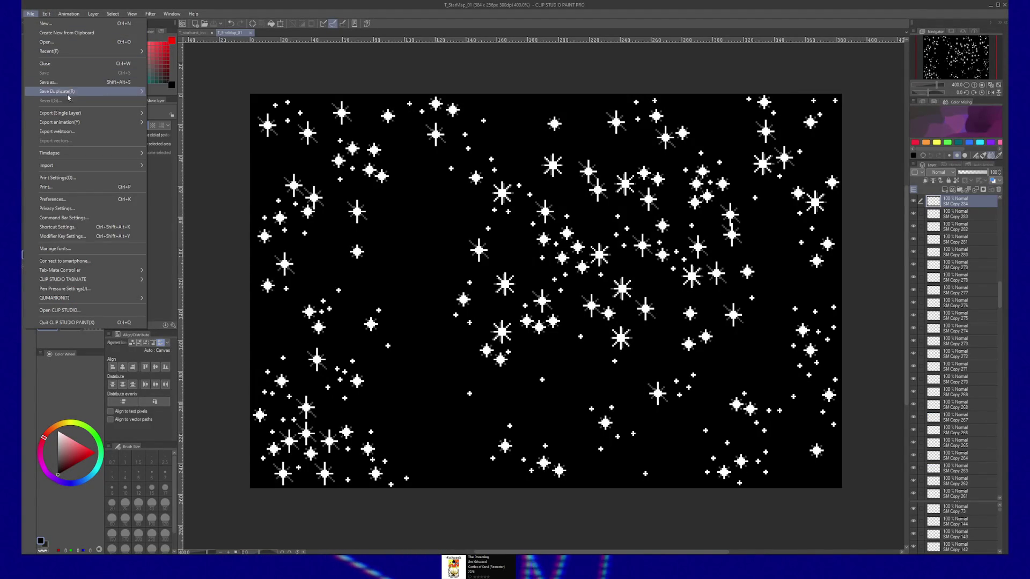
pyautogui.moveTo(60, 112)
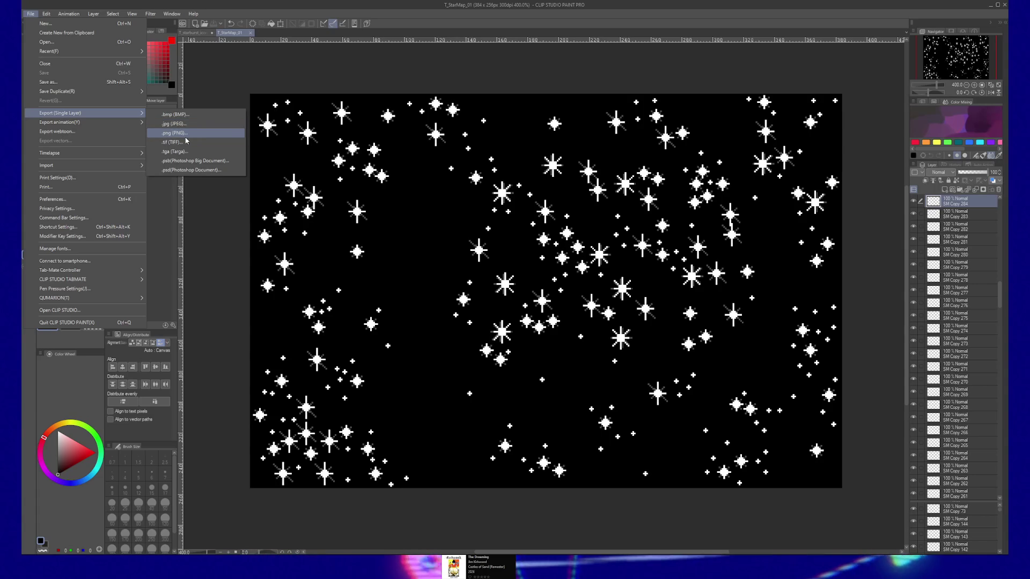
pyautogui.click(187, 132)
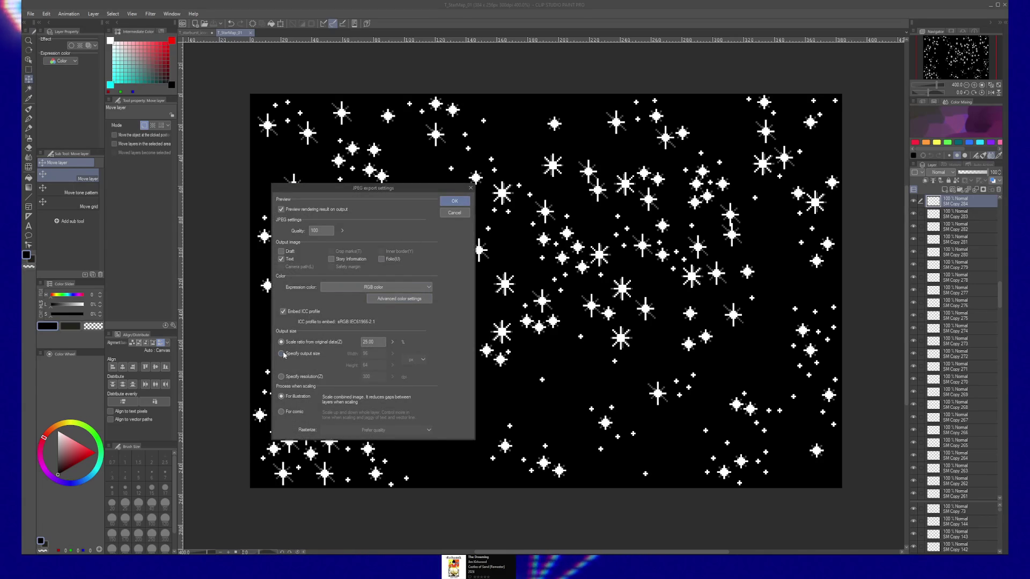
pyautogui.click(339, 342)
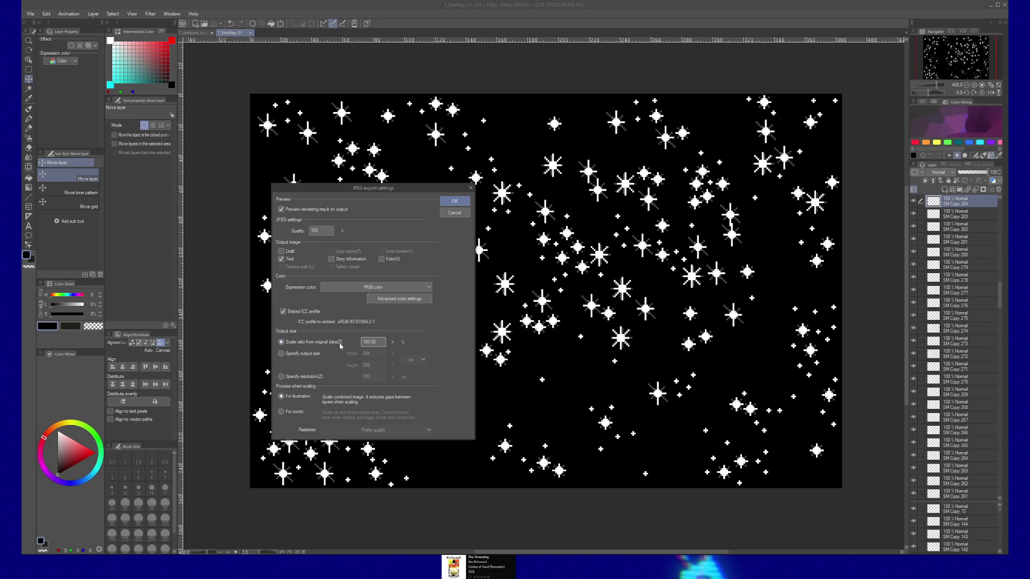
pyautogui.moveTo(373, 343); pyautogui.dragTo(379, 354)
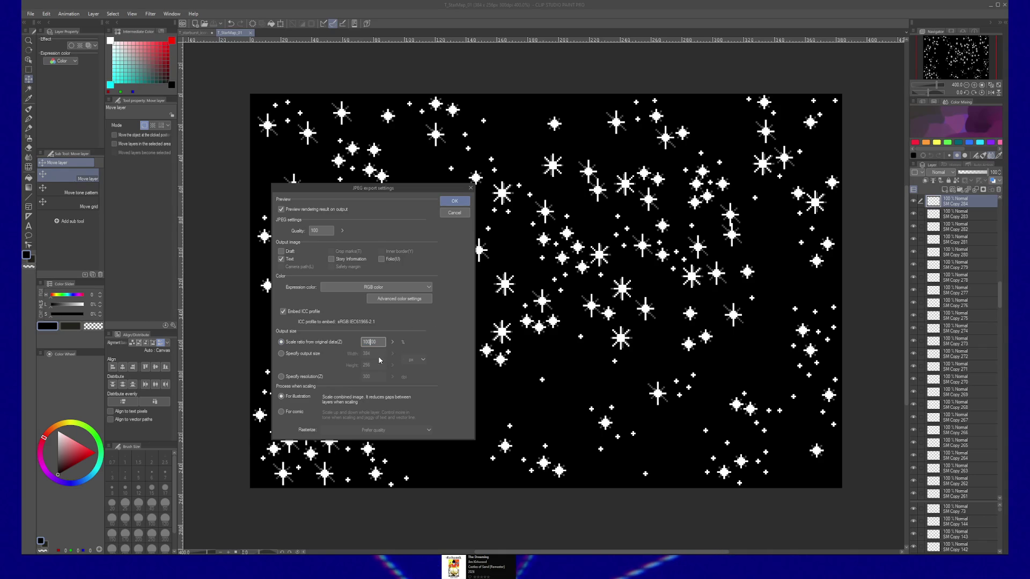
pyautogui.click(455, 201)
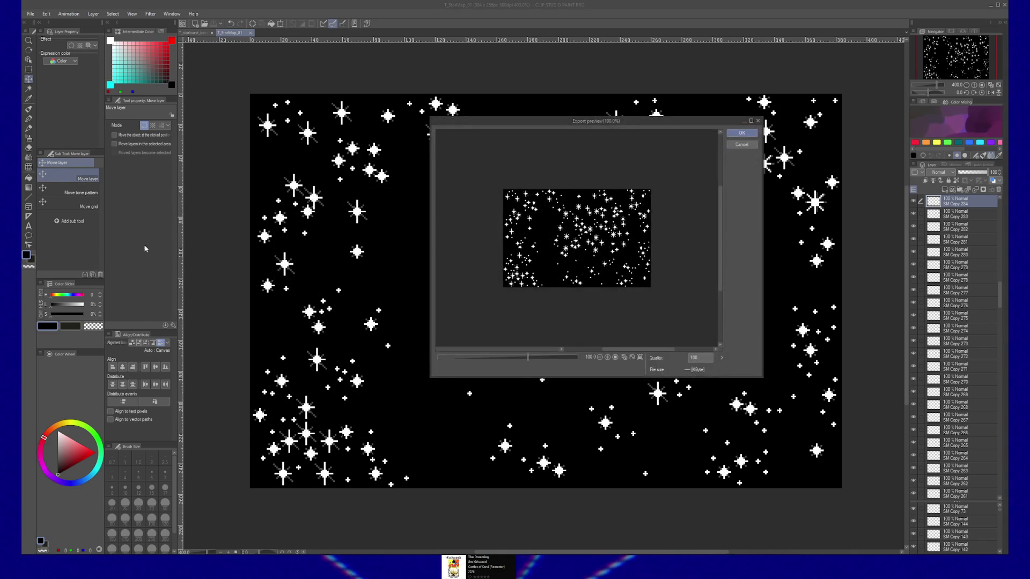
pyautogui.click(742, 142)
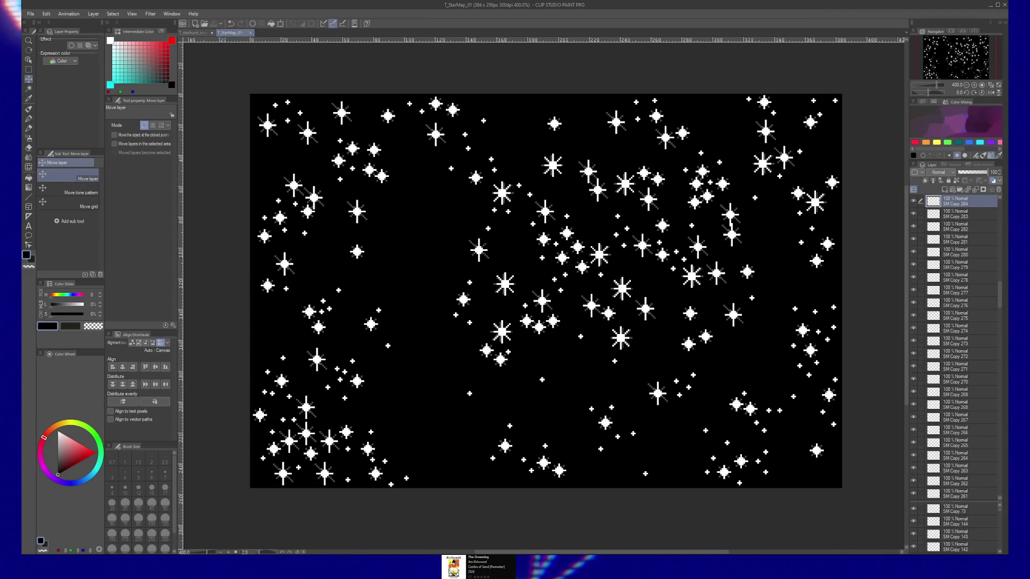
pyautogui.hotkey('alt', 'Tab')
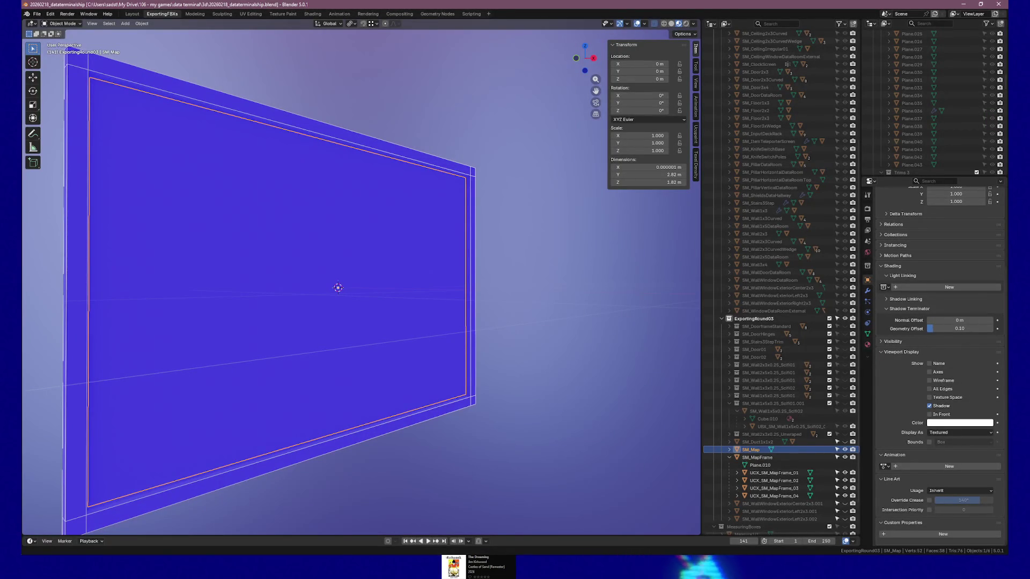
# Switch from Blender over to the Unreal Engine level editor
pyautogui.hotkey('alt', 'Tab')
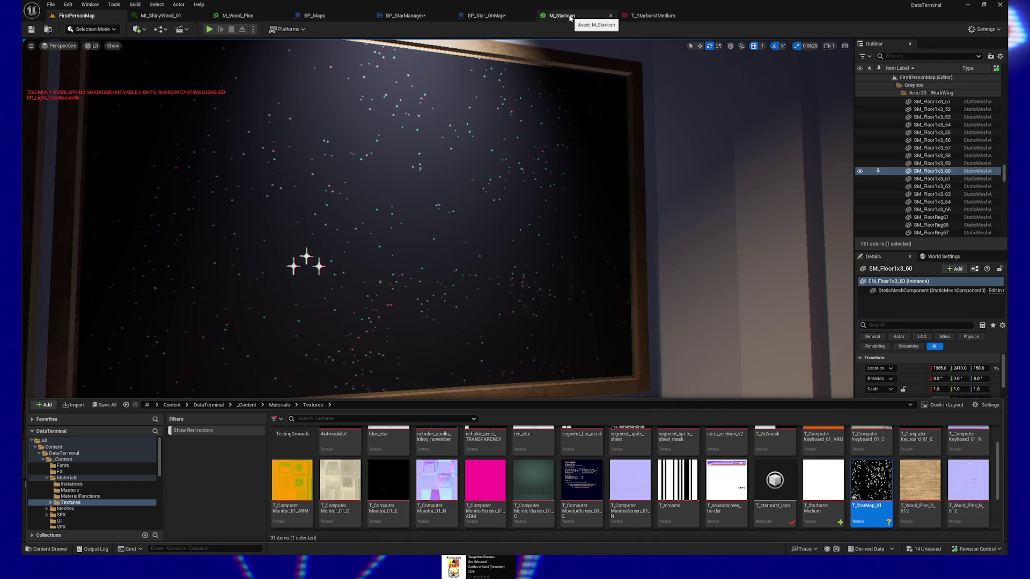
# In BP_Maps select the Map3_Map panel and open its M_StarMap material
pyautogui.click(404, 15)
pyautogui.click(314, 16)
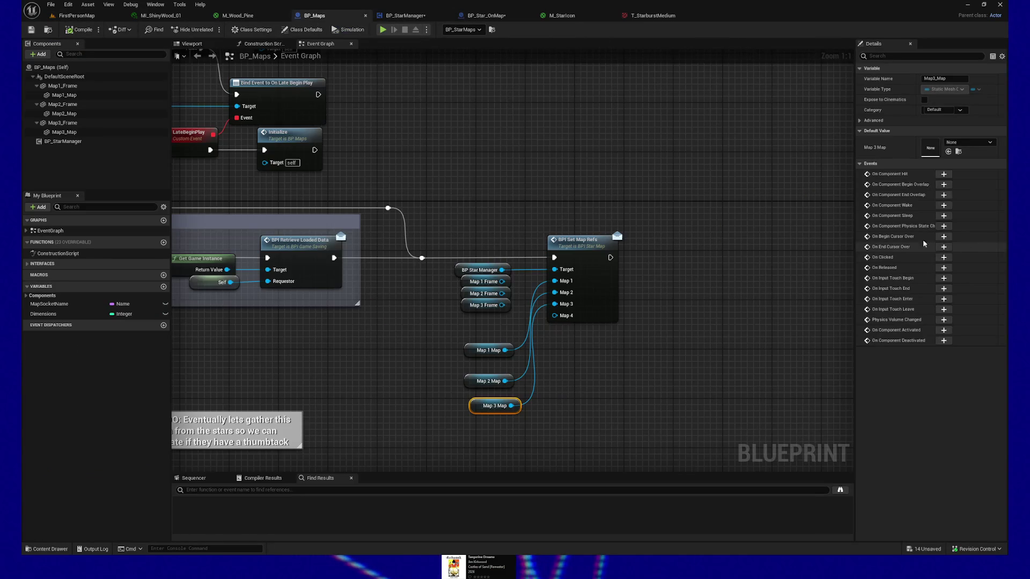
pyautogui.click(564, 15)
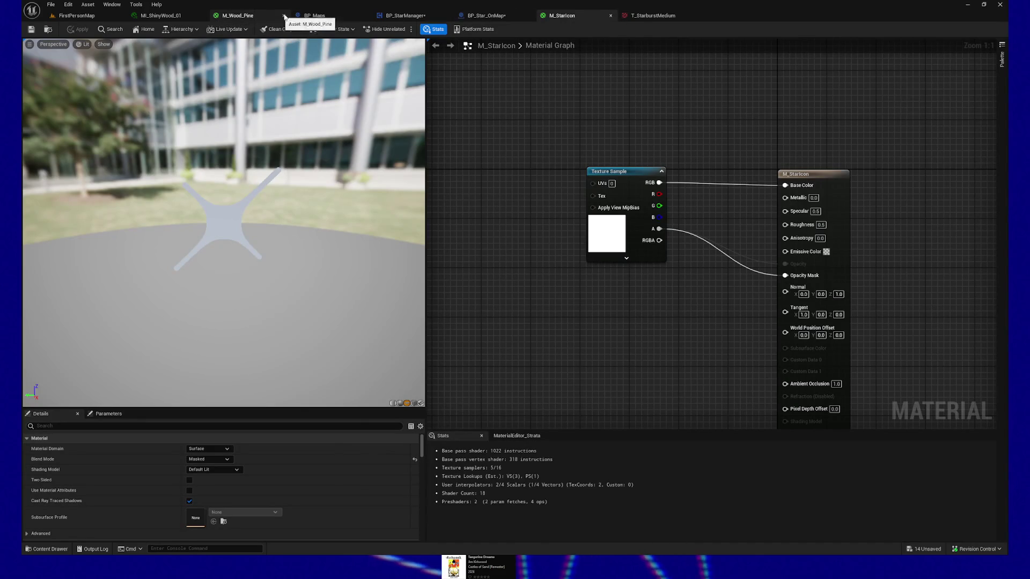
pyautogui.click(314, 16)
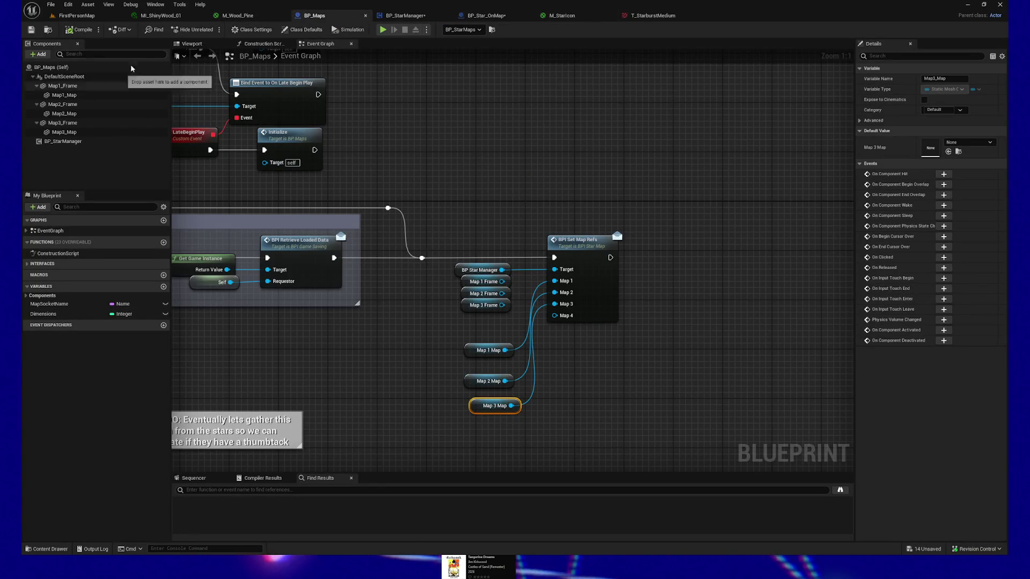
pyautogui.click(191, 43)
pyautogui.click(483, 196)
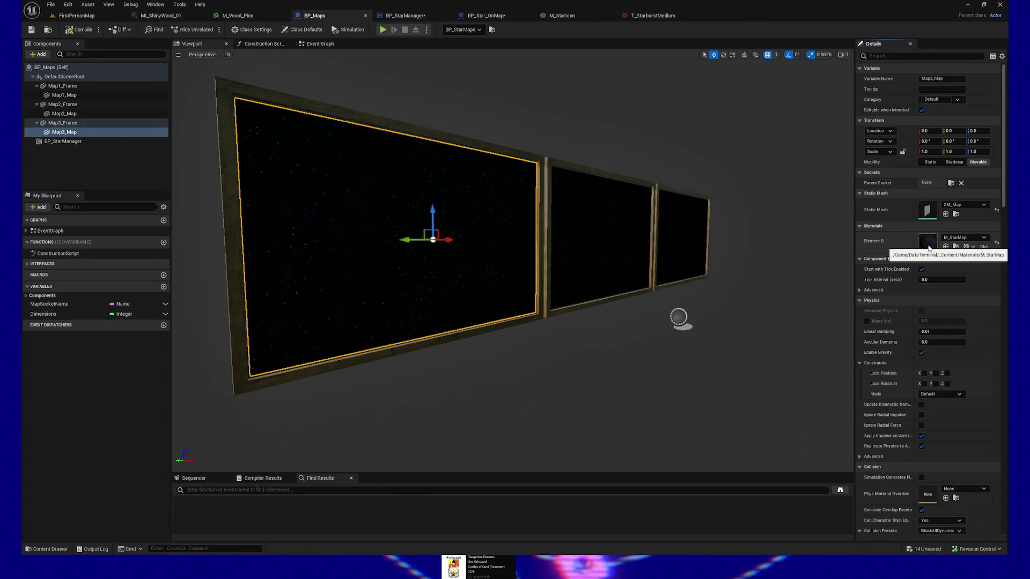
pyautogui.doubleClick(928, 243)
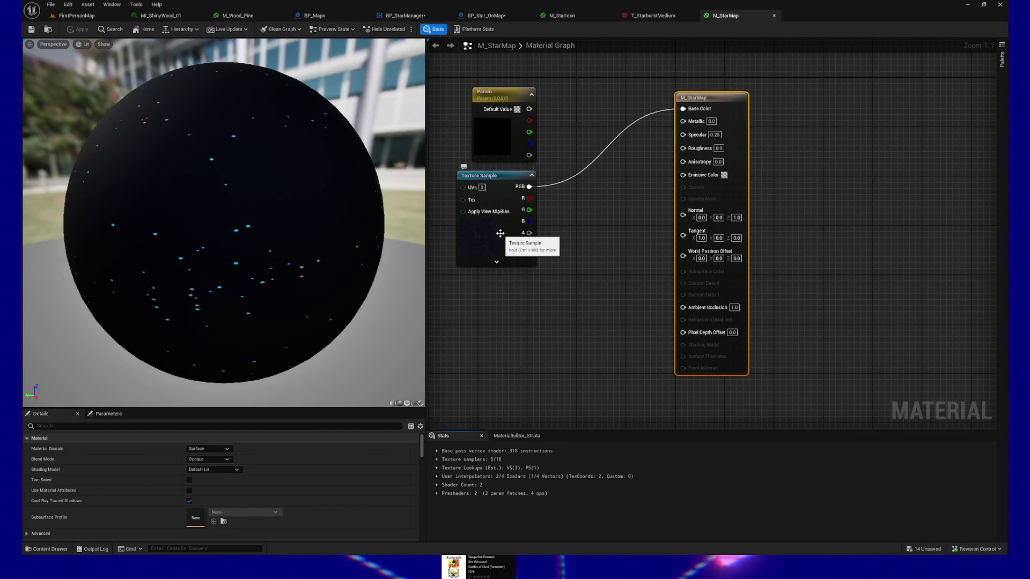
# Assign T_StarMap_01 to the material's Texture Sample node and open that texture's settings
pyautogui.moveTo(576, 287); pyautogui.dragTo(659, 307)
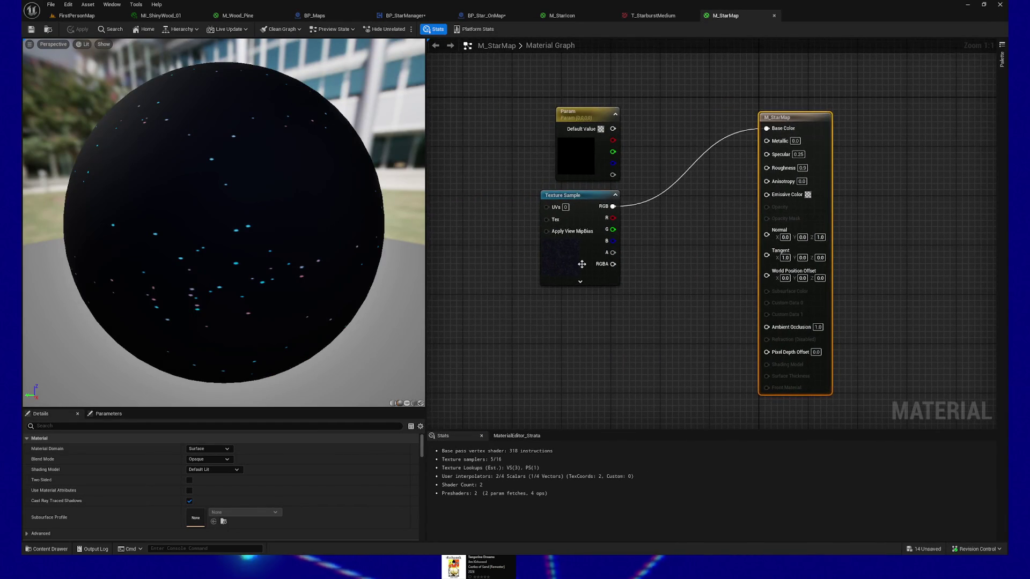
pyautogui.click(566, 256)
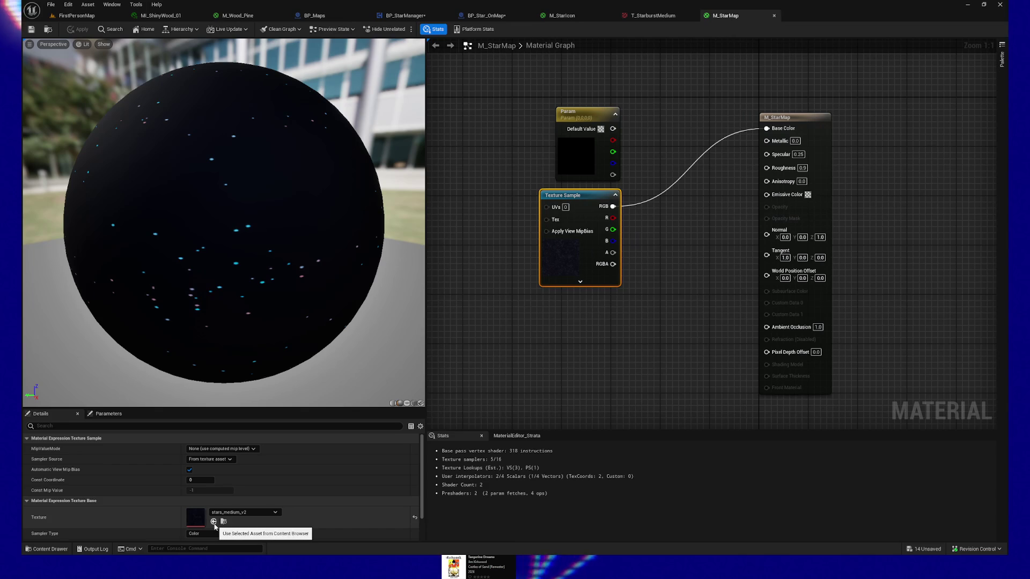
pyautogui.click(54, 551)
pyautogui.click(662, 325)
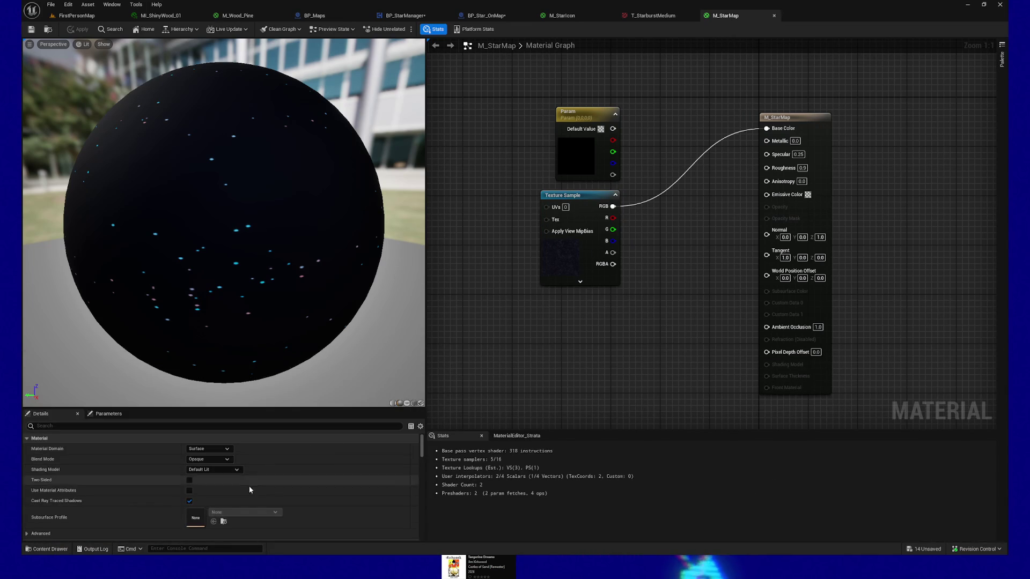
pyautogui.click(553, 264)
pyautogui.click(415, 518)
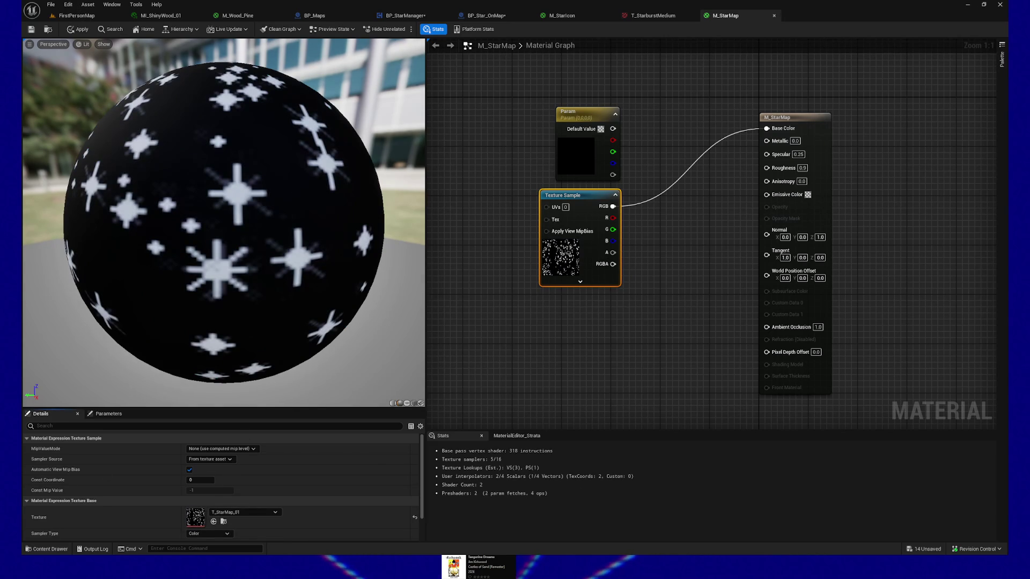
pyautogui.click(44, 549)
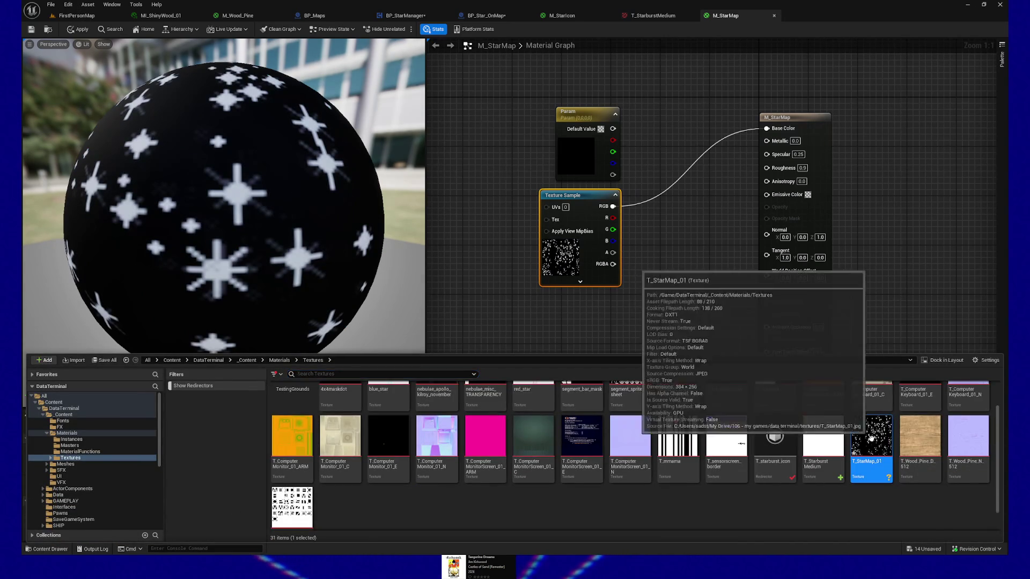
pyautogui.doubleClick(870, 438)
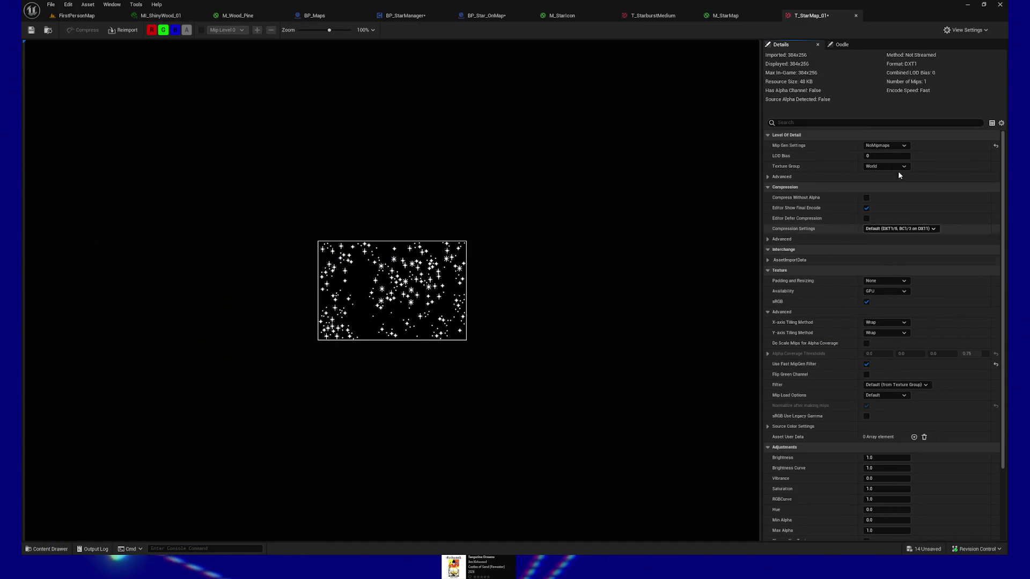
# Set T_StarMap_01 to Sharpen0 mip generation and Nearest filtering
pyautogui.click(900, 149)
pyautogui.click(901, 149)
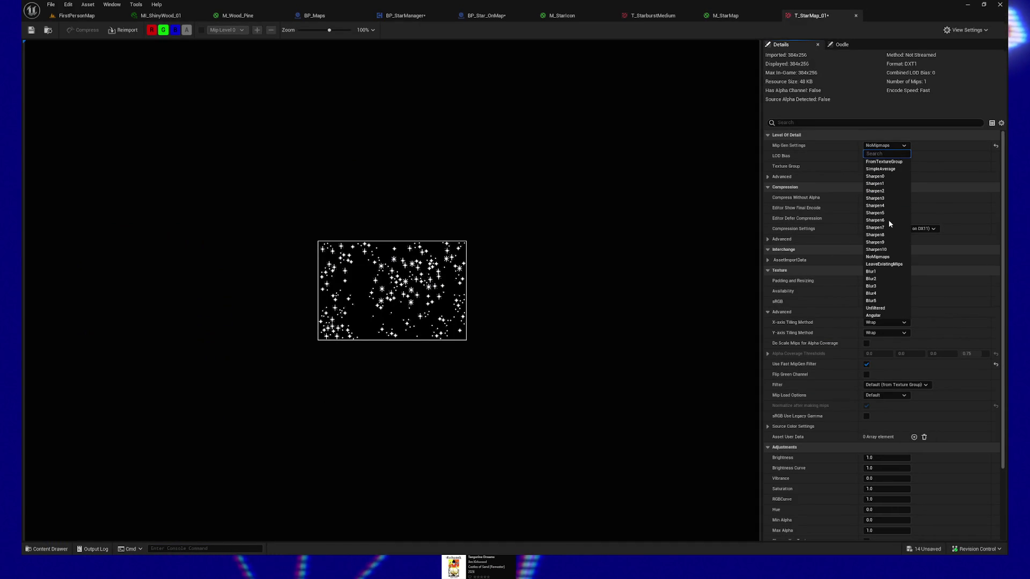
pyautogui.click(877, 176)
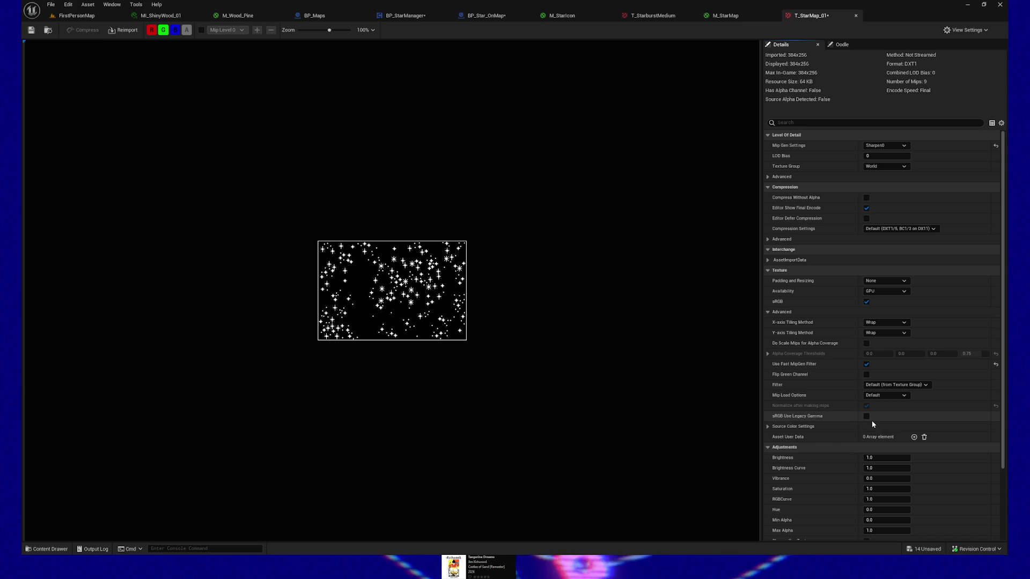
pyautogui.click(891, 385)
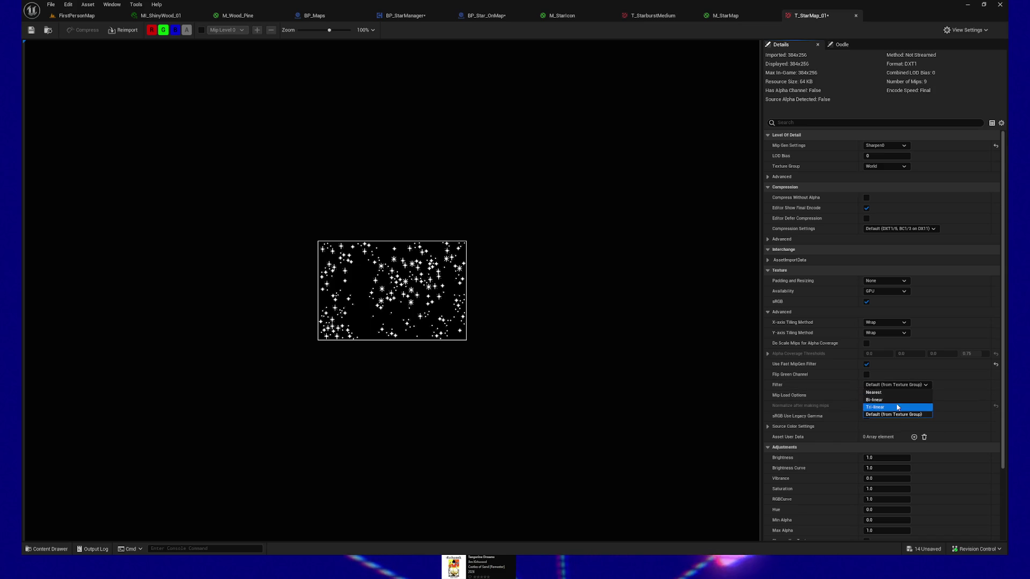
# Save the texture asset and return to the FirstPersonMap level
pyautogui.click(32, 30)
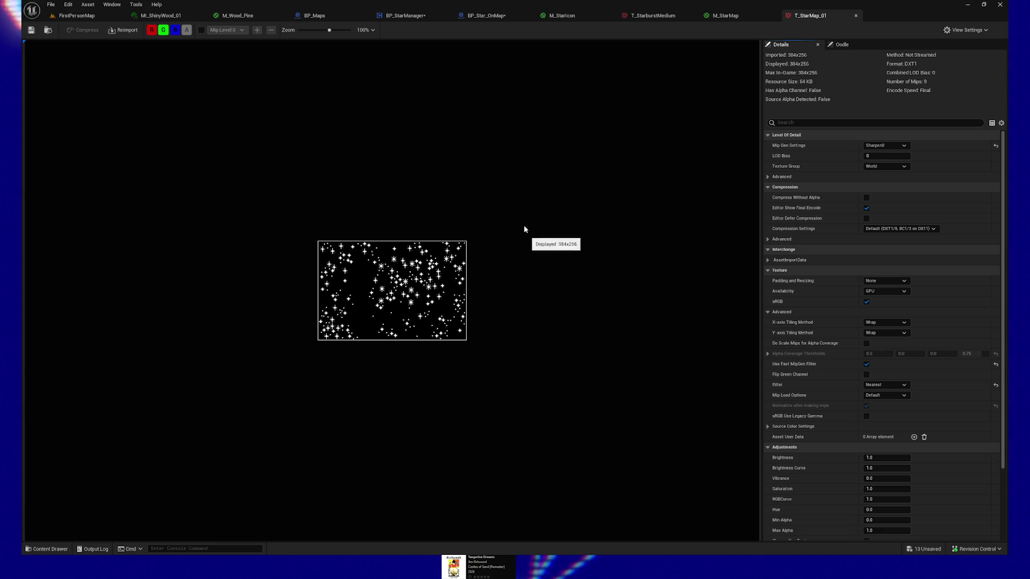
pyautogui.click(33, 30)
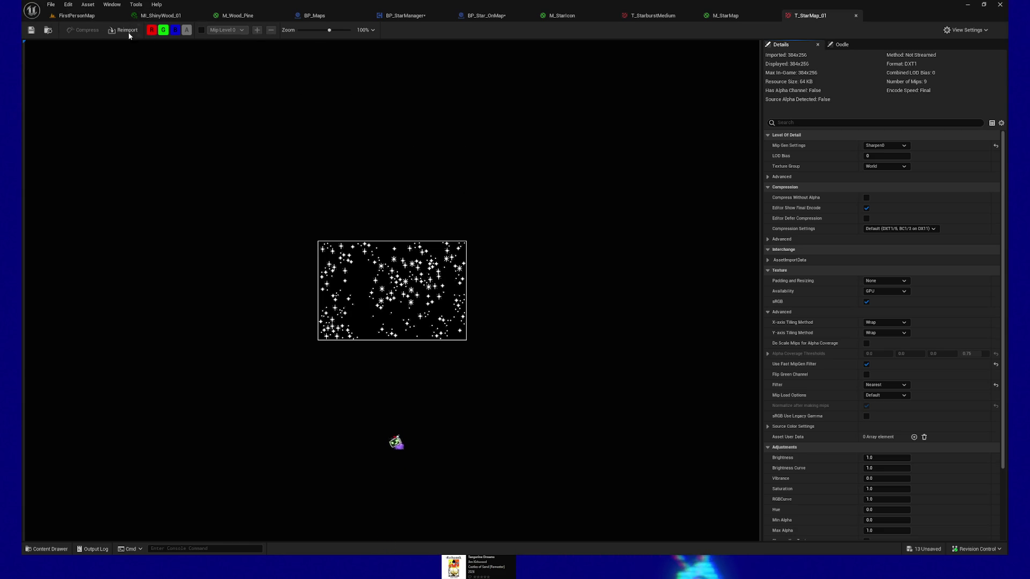
pyautogui.click(80, 15)
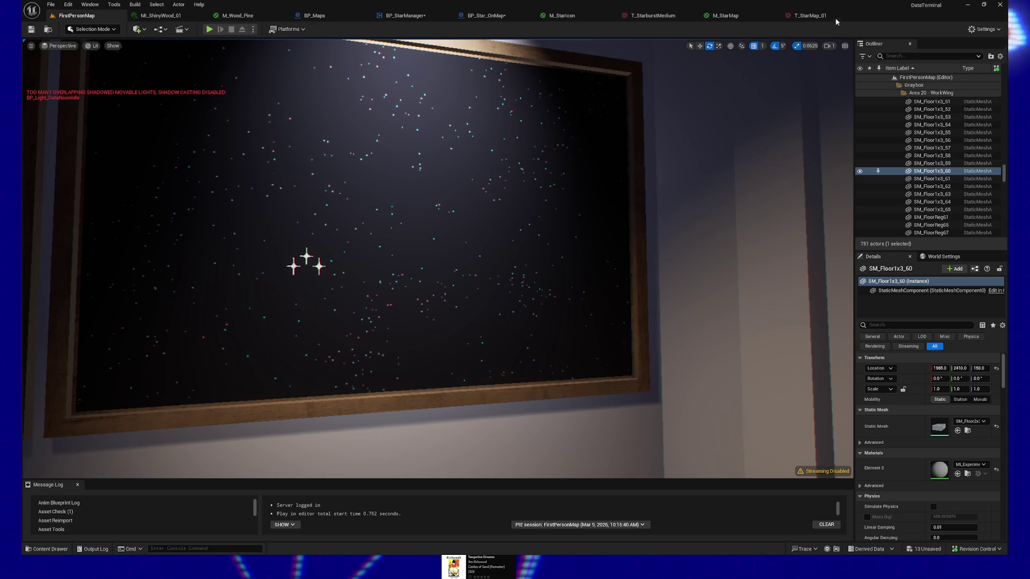
# Save T_StarMap_01, apply the M_StarMap material, and view the framed panels in the level
pyautogui.click(809, 16)
pyautogui.click(33, 30)
pyautogui.click(721, 15)
pyautogui.click(31, 30)
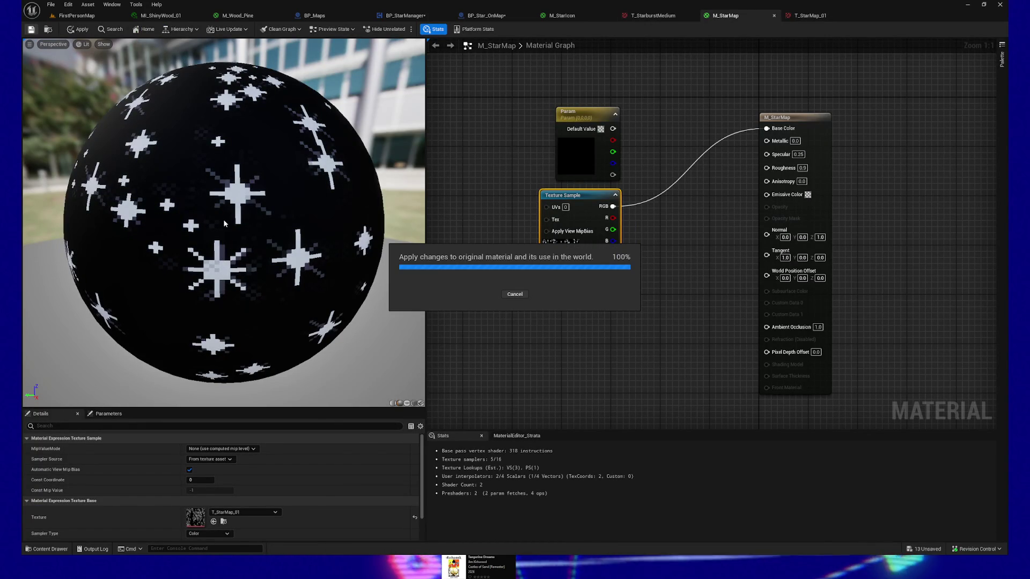
pyautogui.click(74, 15)
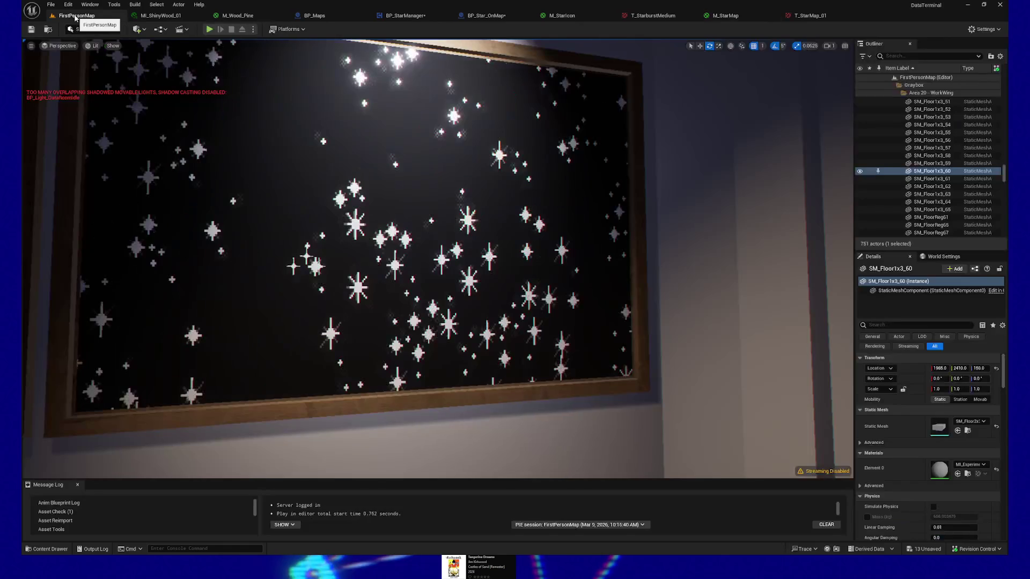
pyautogui.moveTo(435, 258)
pyautogui.mouseDown()
pyautogui.moveTo(387, 258)
pyautogui.moveTo(450, 275)
pyautogui.moveTo(499, 322)
pyautogui.moveTo(435, 242)
pyautogui.moveTo(451, 193)
pyautogui.moveTo(419, 266)
pyautogui.moveTo(403, 274)
pyautogui.moveTo(483, 258)
pyautogui.mouseUp()
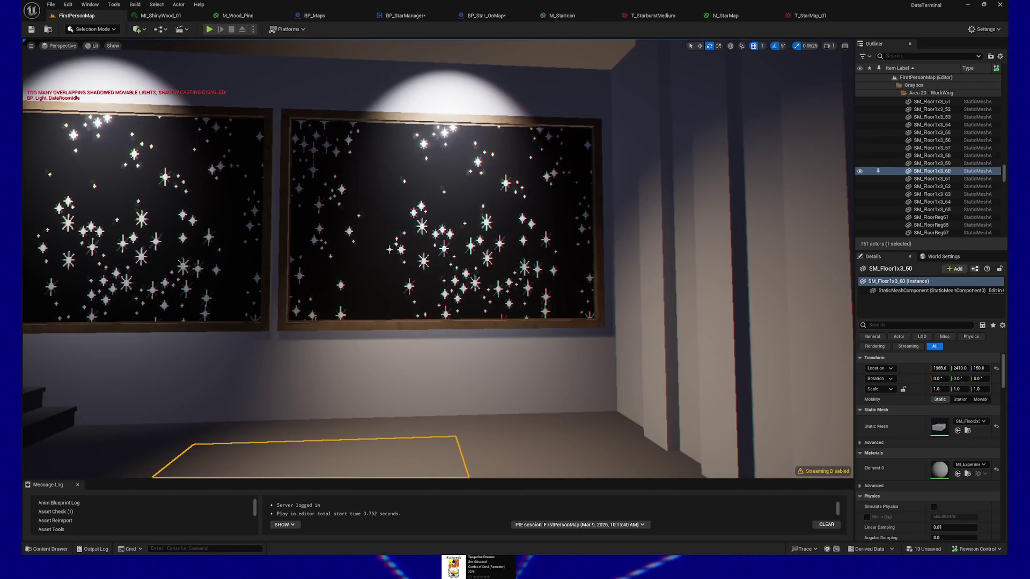
pyautogui.scroll(5, 439, 258)
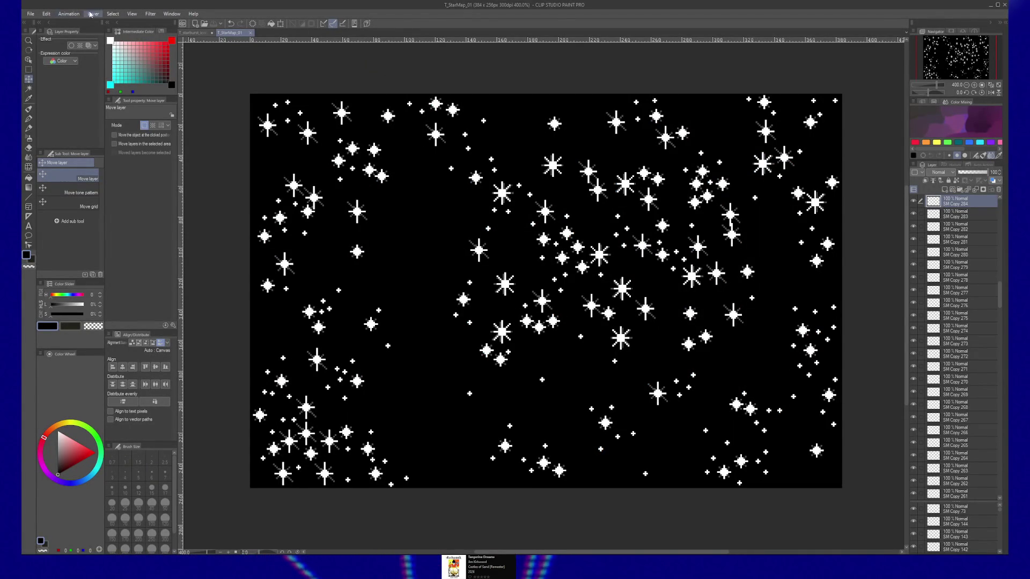
# Check the star map's height in the Change Canvas Size dialog
pyautogui.click(46, 14)
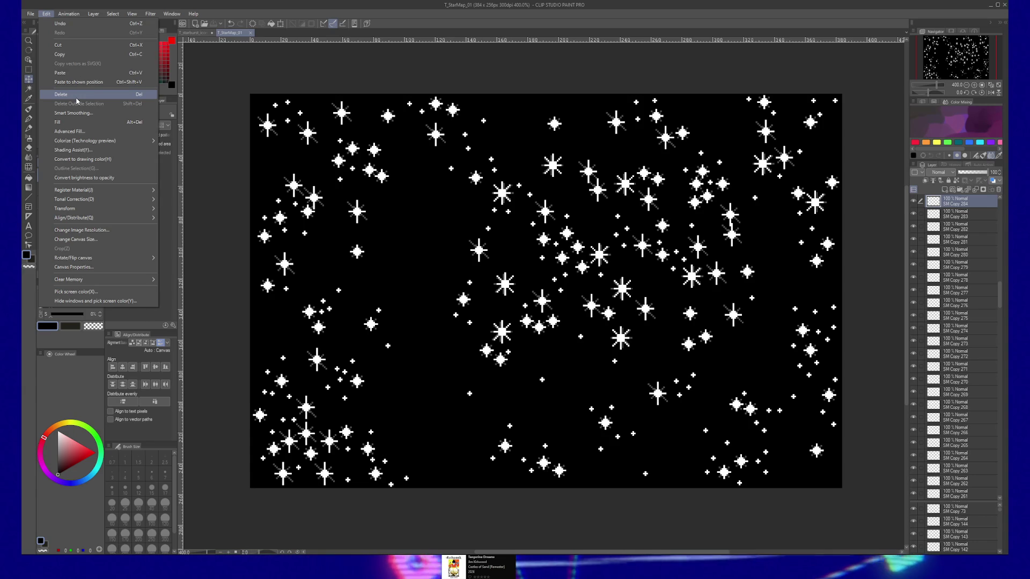
pyautogui.click(90, 240)
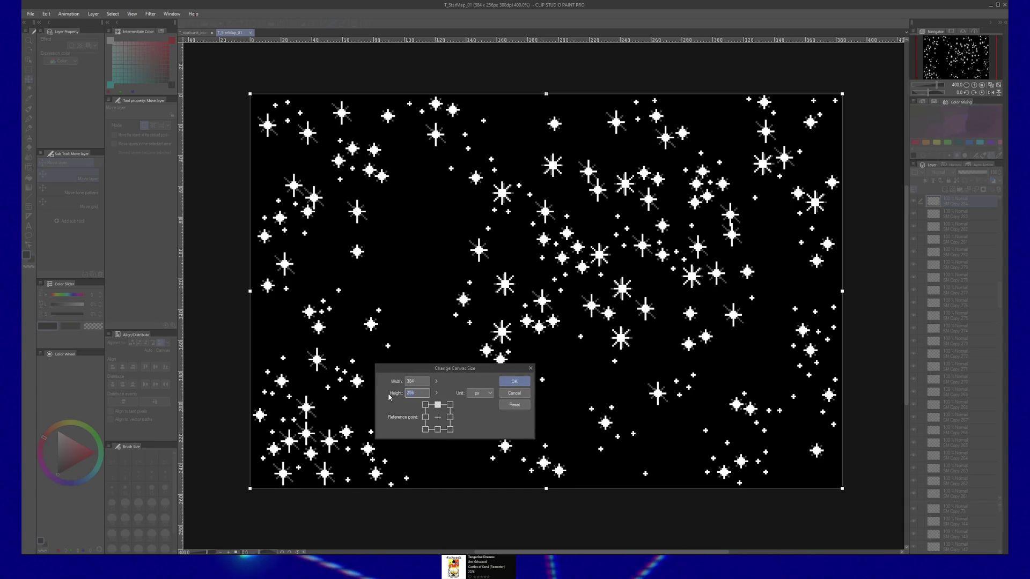
pyautogui.write('384')
pyautogui.click(417, 394)
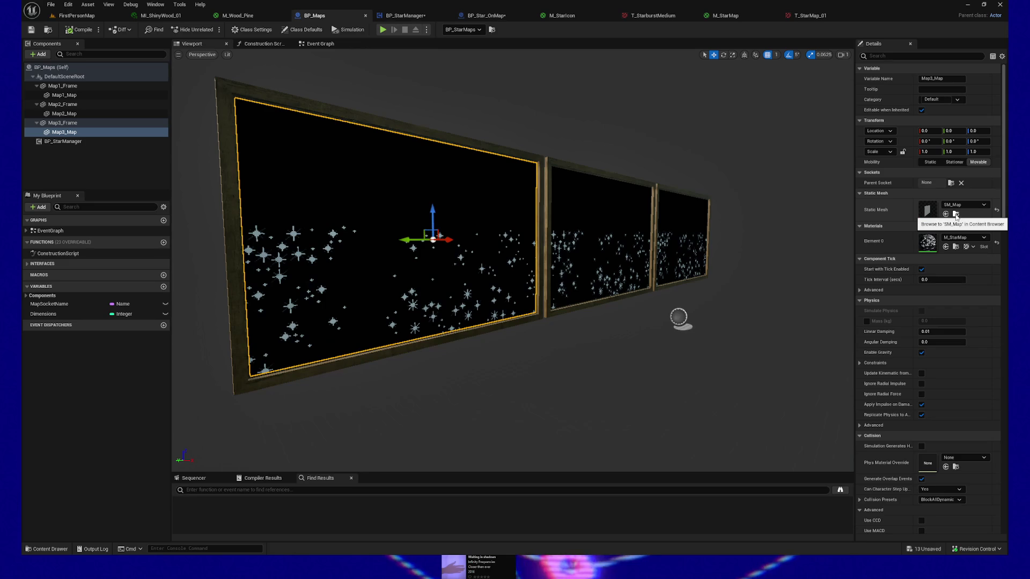
# Bring up and dismiss the SM_Map mesh's asset actions in the Content Drawer
pyautogui.click(956, 214)
pyautogui.rightClick(288, 406)
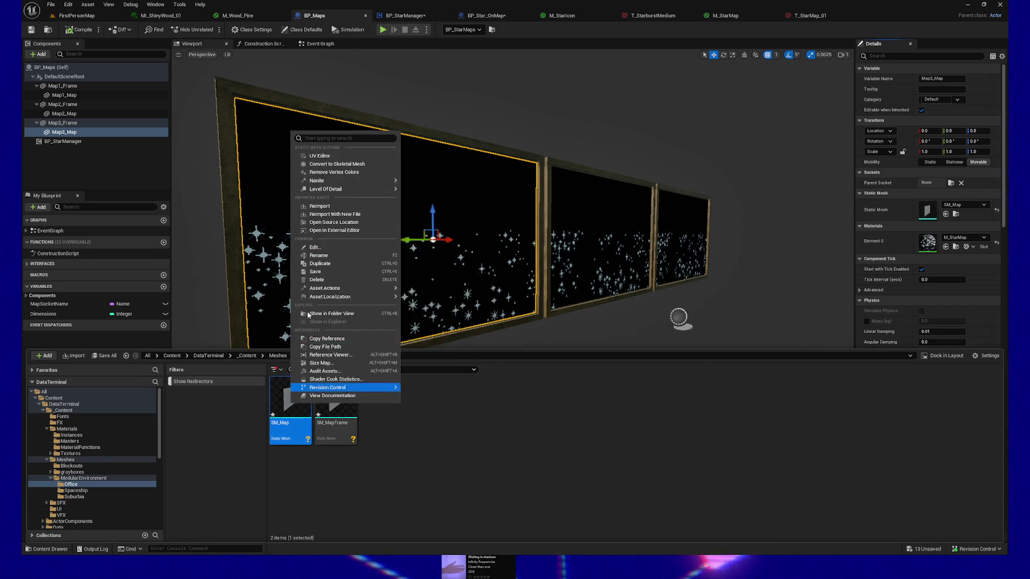
pyautogui.click(357, 228)
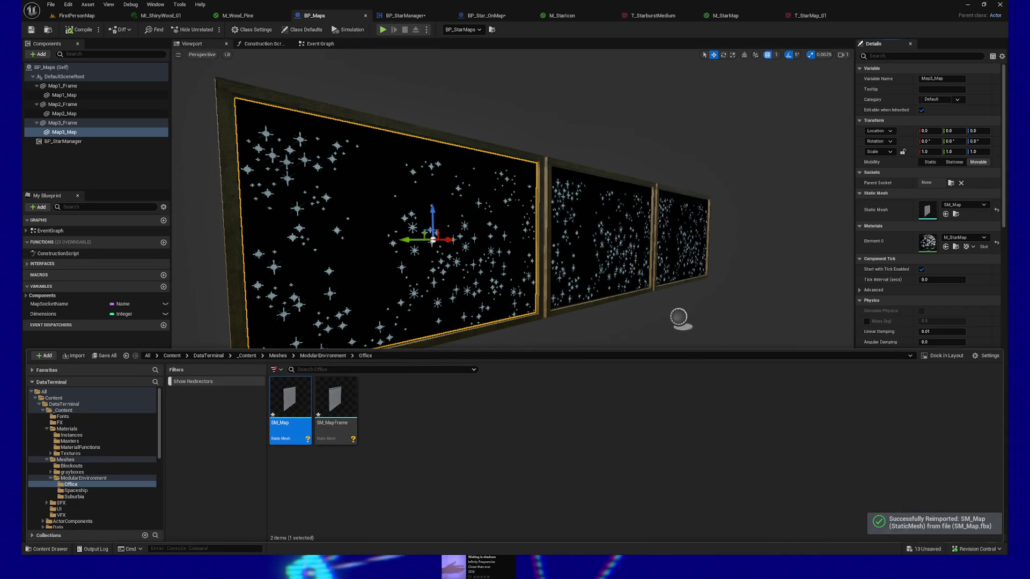
# Fly the viewport in to face the Map3 star panel up close, then head to M_StarMap
pyautogui.moveTo(523, 275); pyautogui.dragTo(527, 242)
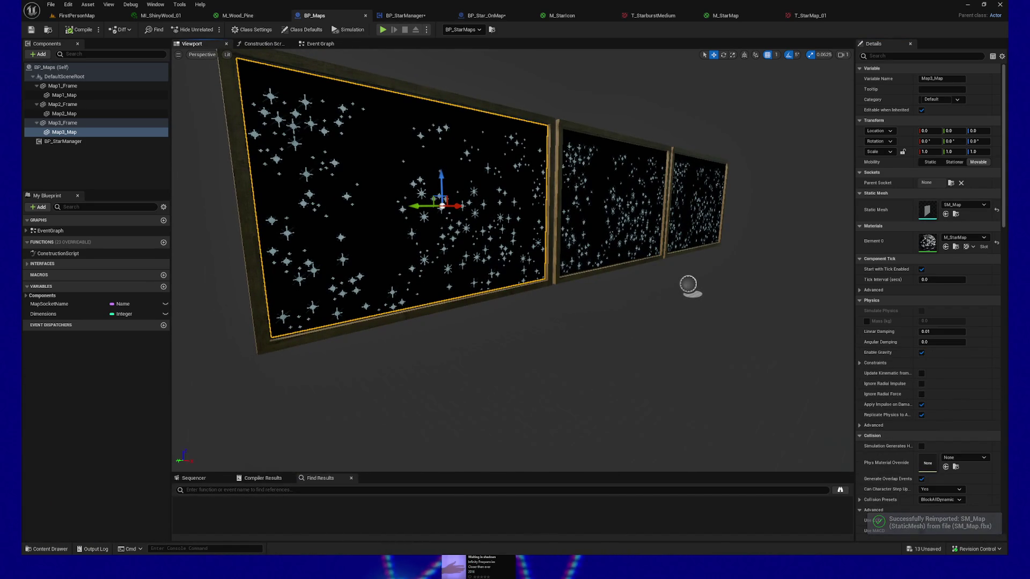
pyautogui.moveTo(515, 257); pyautogui.dragTo(484, 266)
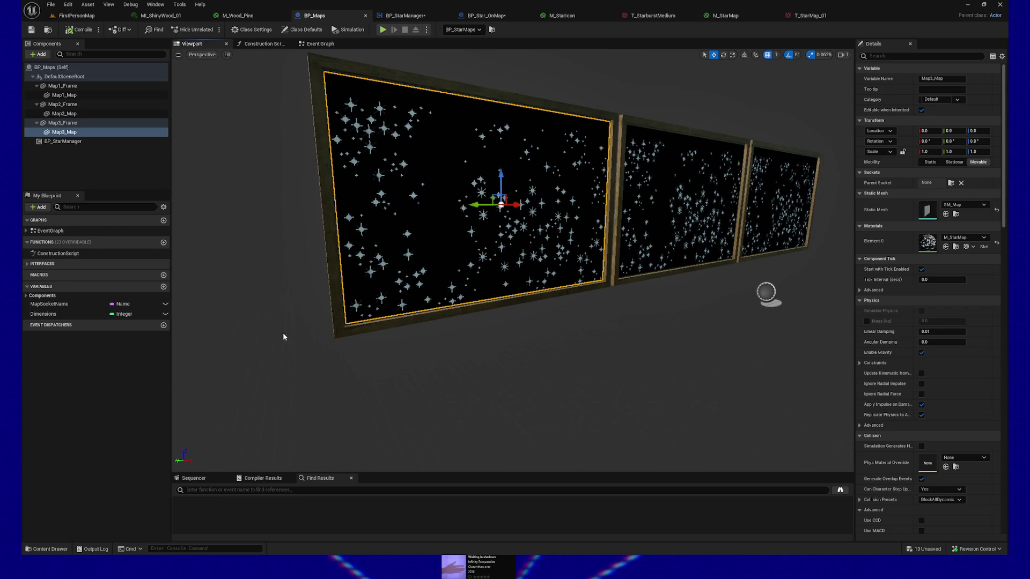
pyautogui.moveTo(541, 353); pyautogui.dragTo(532, 306)
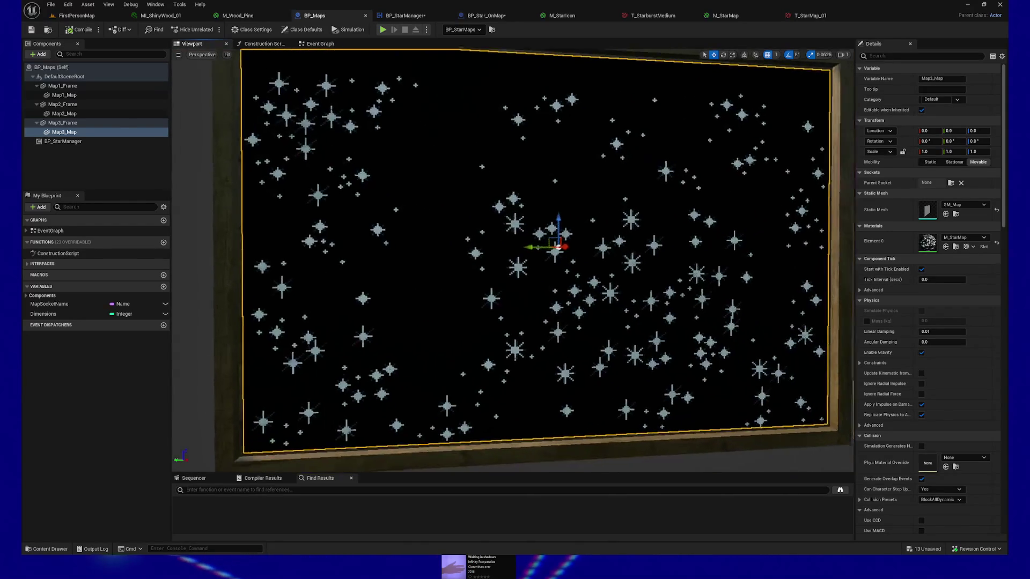
pyautogui.moveTo(532, 306)
pyautogui.mouseDown()
pyautogui.moveTo(550, 342)
pyautogui.moveTo(492, 330)
pyautogui.moveTo(515, 277)
pyautogui.mouseUp()
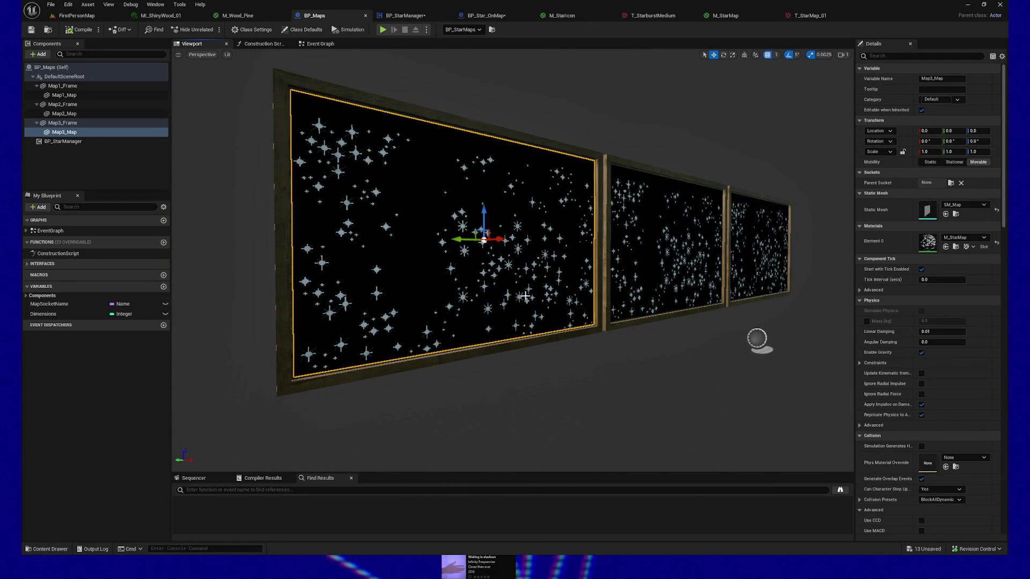
pyautogui.click(725, 16)
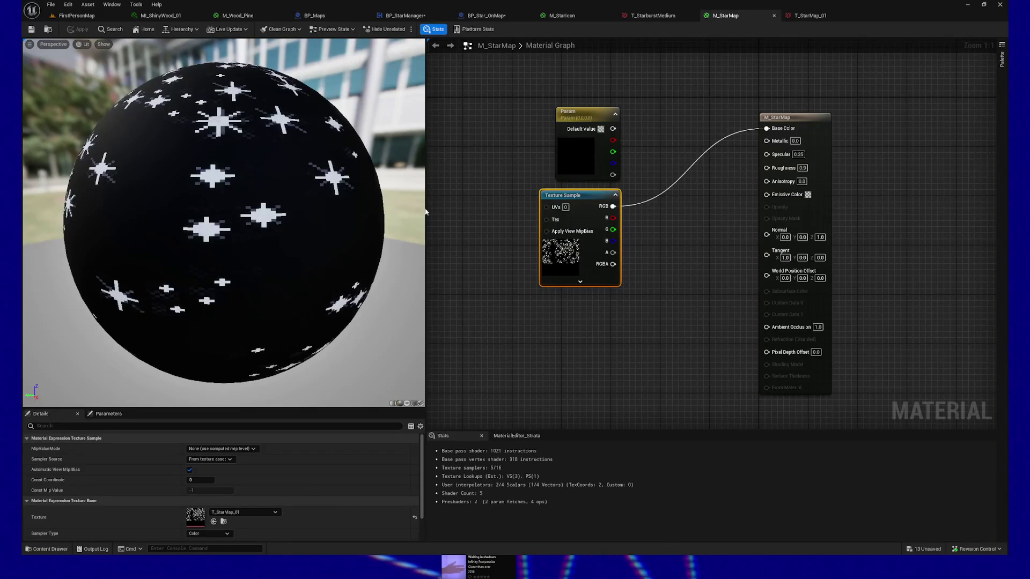
# Preview M_StarMap on a flat plane, check the panels in FirstPersonMap, then switch to Blender
pyautogui.click(407, 402)
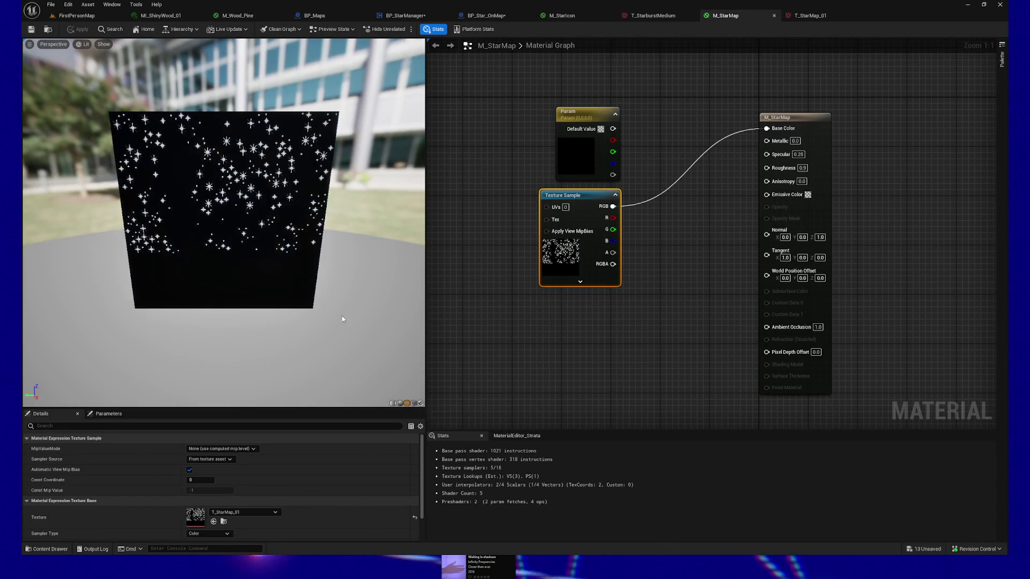
pyautogui.click(83, 18)
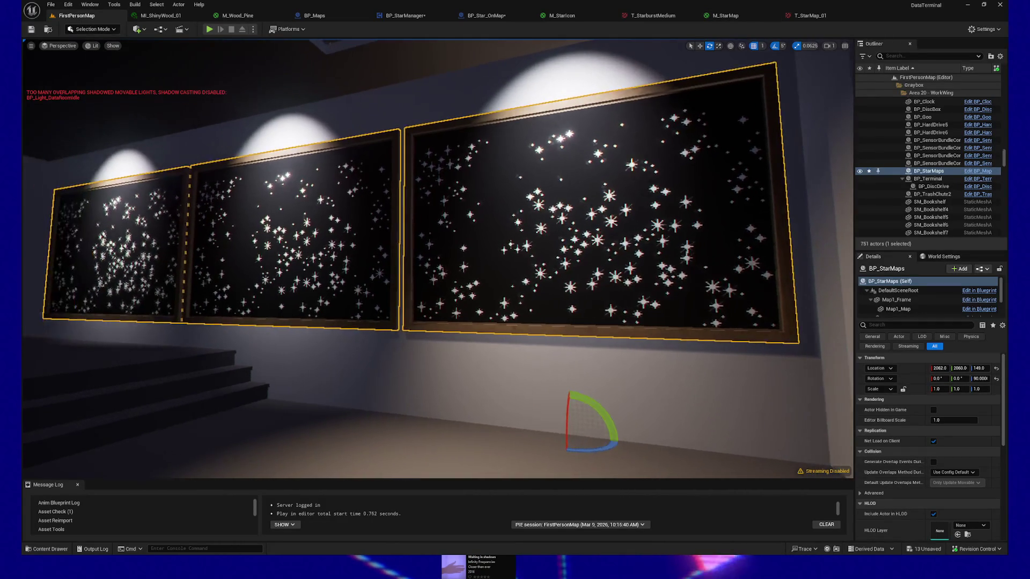
pyautogui.scroll(5, 438, 258)
pyautogui.scroll(-1, 616, 104)
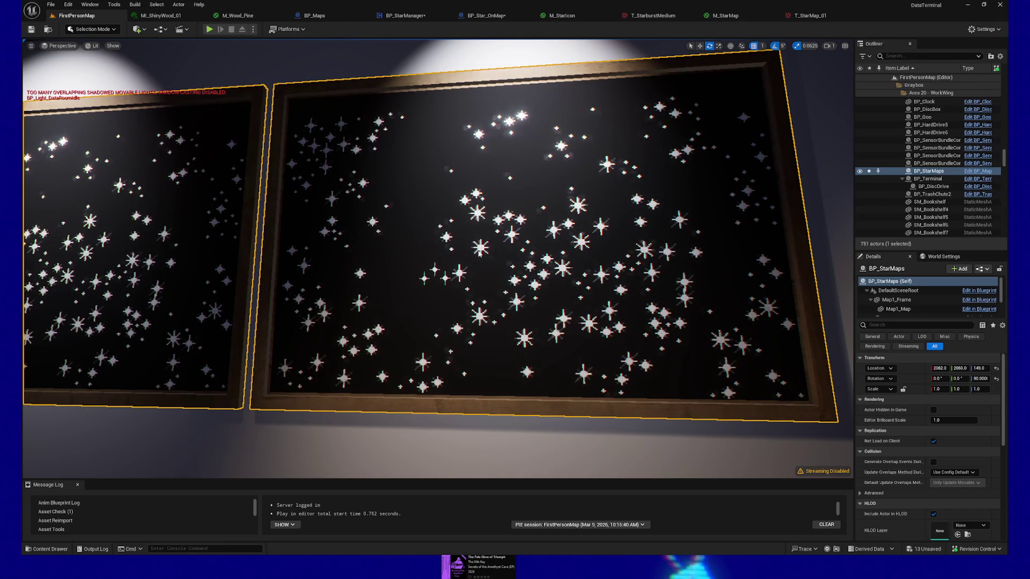
pyautogui.hotkey('alt', 'Tab')
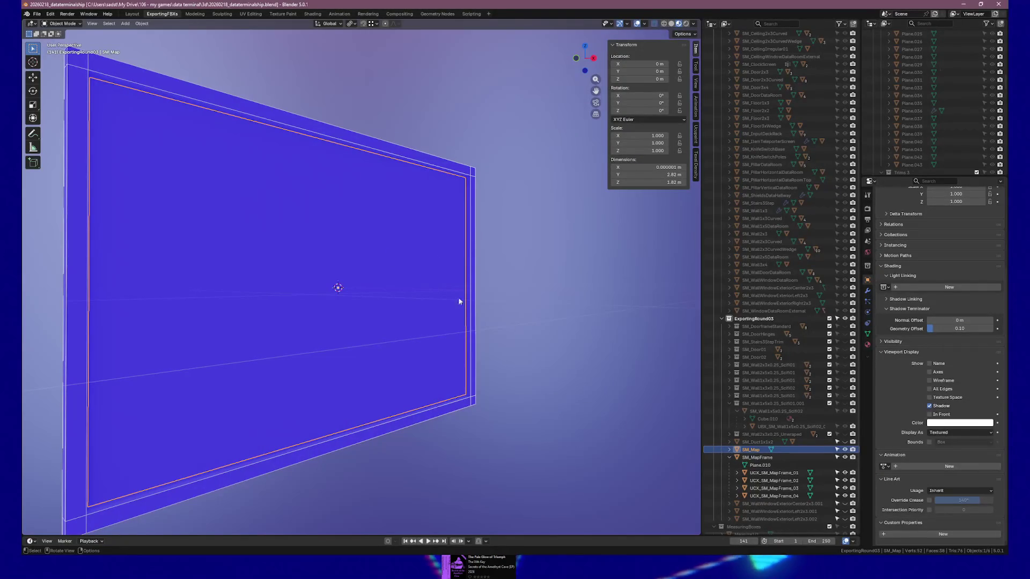
# In UV Editing, mirror the SM_Map plane's UVs on Y and move them up 0.25
pyautogui.click(250, 14)
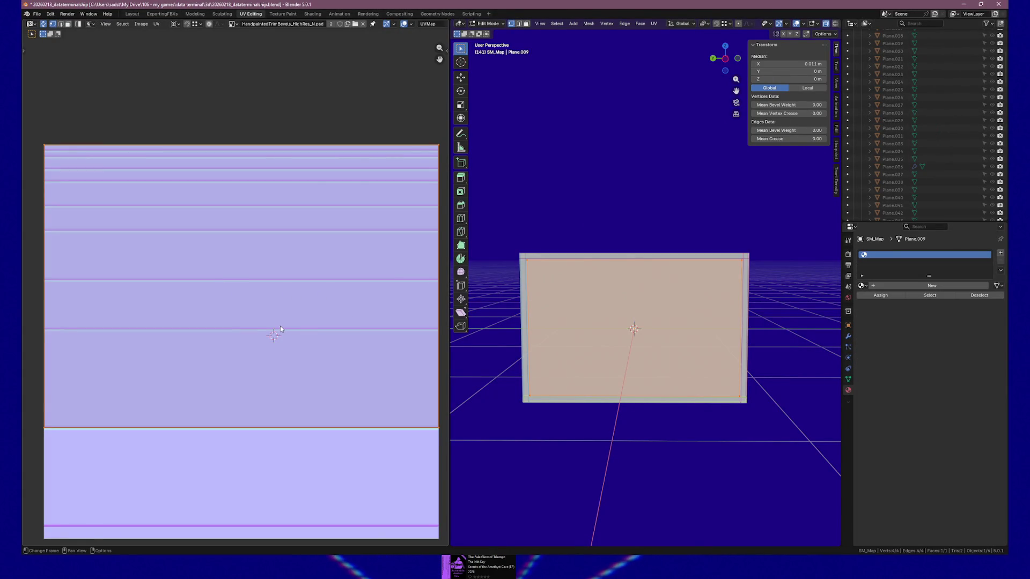
pyautogui.press('u')
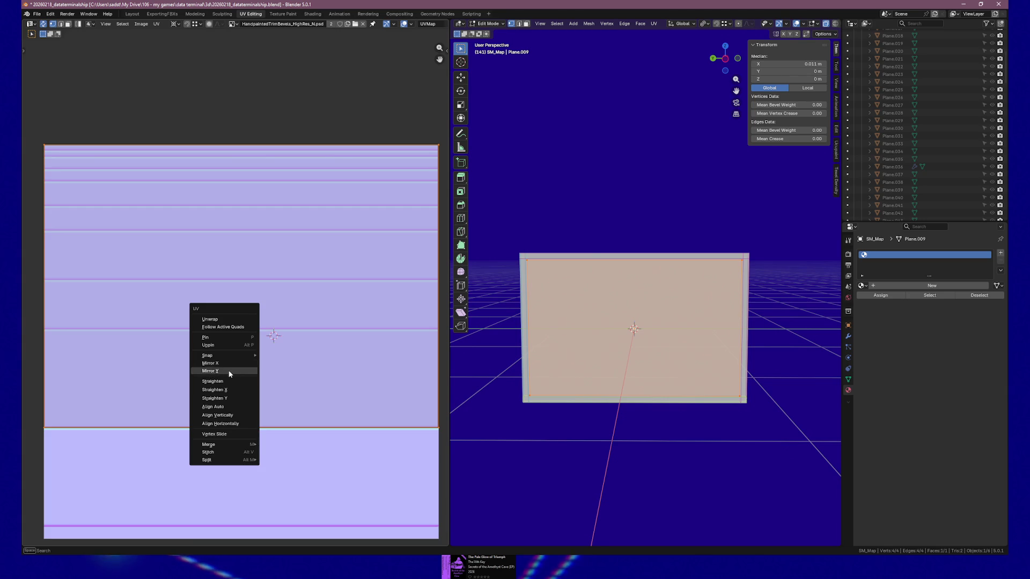
pyautogui.click(229, 373)
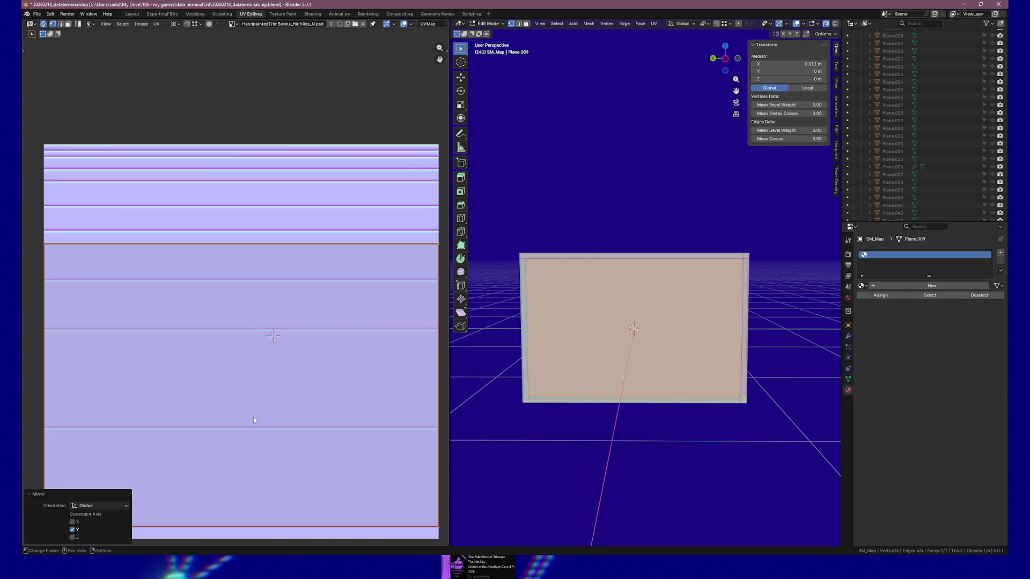
pyautogui.press('g')
pyautogui.press('y')
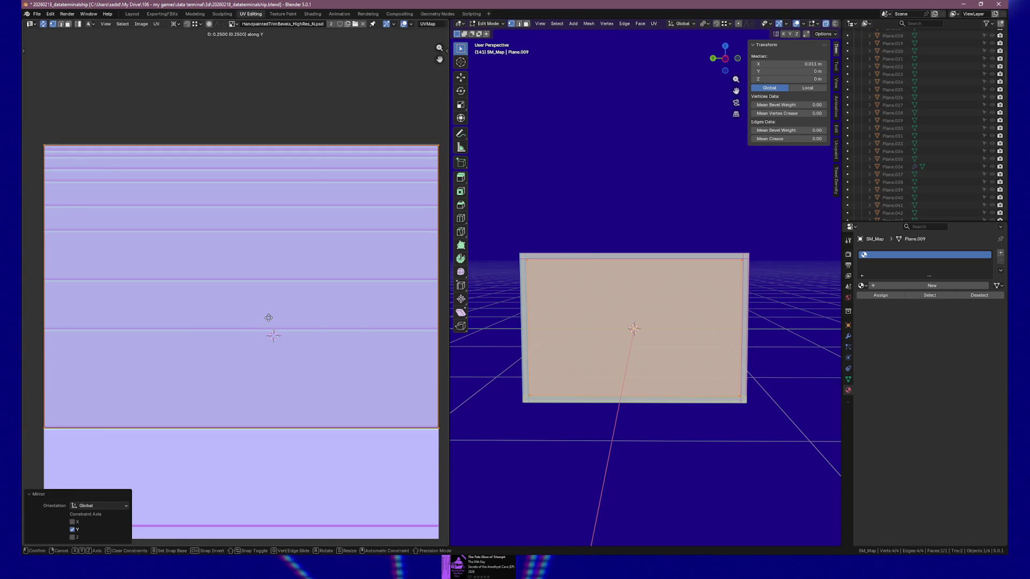
pyautogui.click(269, 318)
pyautogui.scroll(-1, 568, 401)
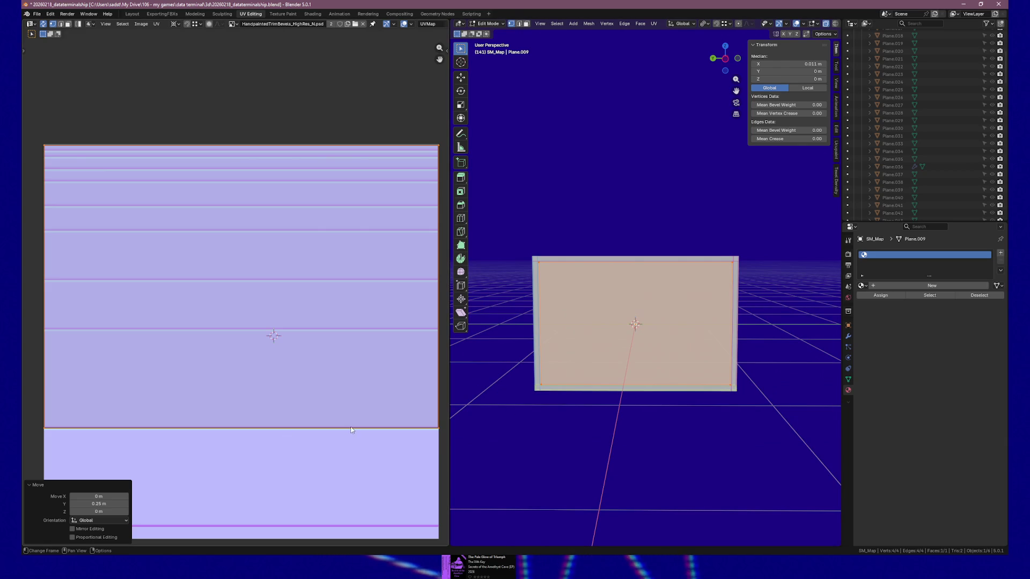
# Unwrap the plane angle-based, rotate the UV island -90°, reposition it and save
pyautogui.press('u')
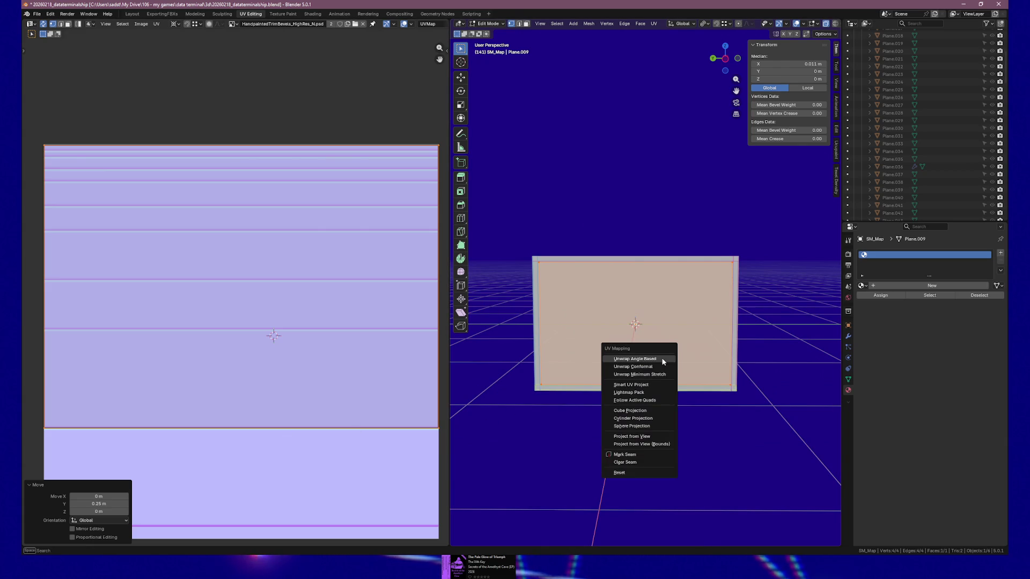
pyautogui.click(661, 360)
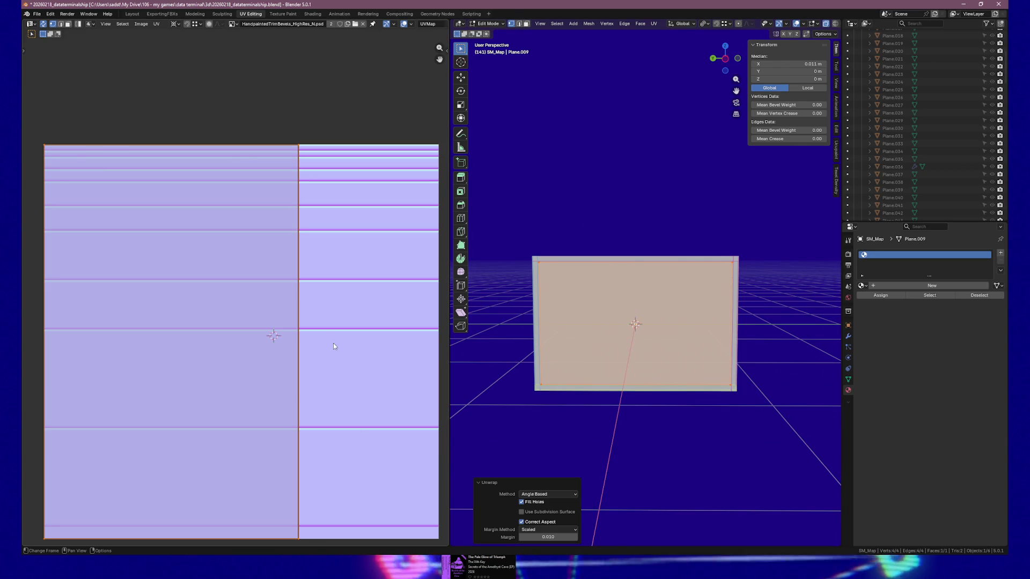
pyautogui.press('s')
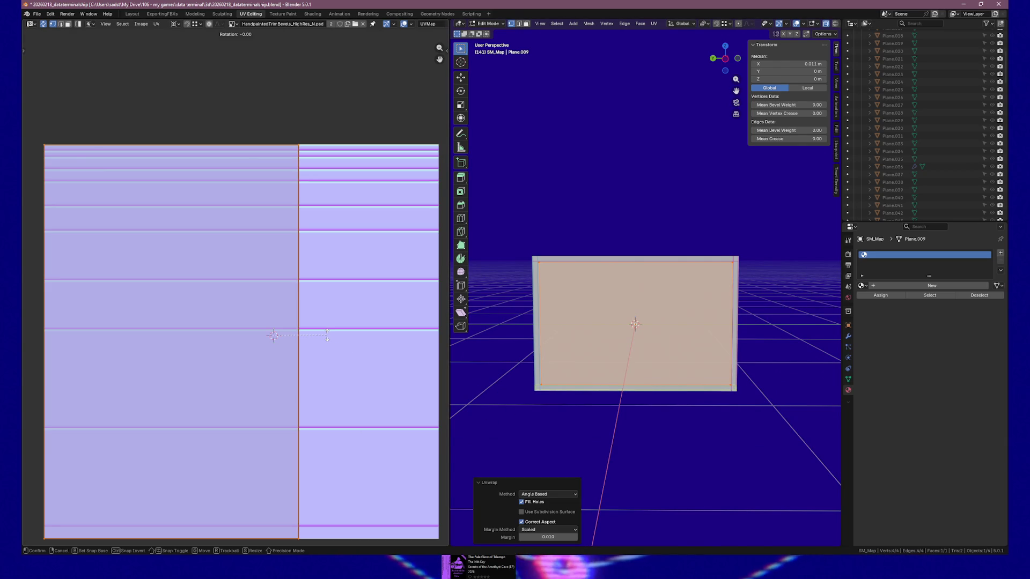
pyautogui.write('-90')
pyautogui.press('Return')
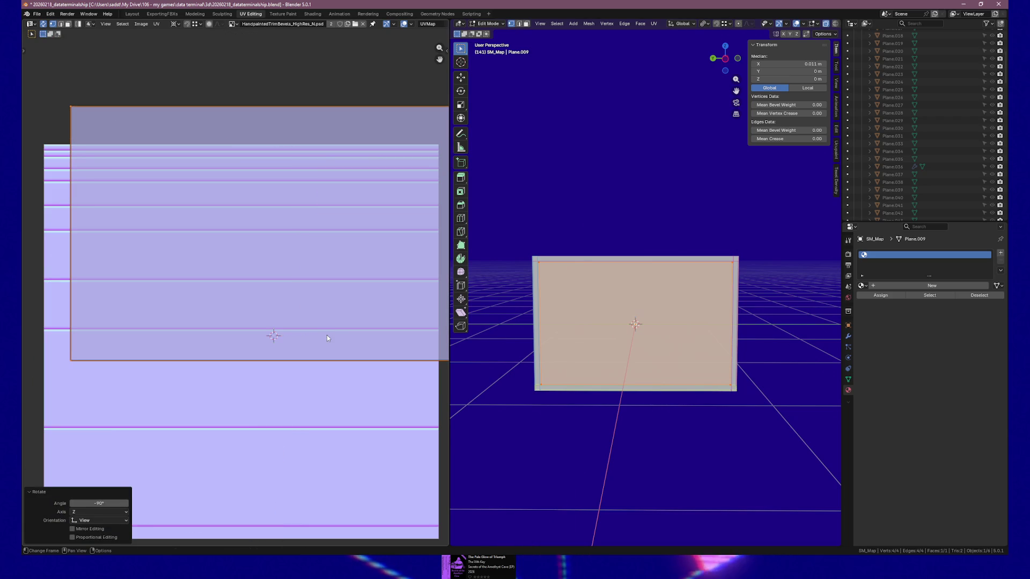
pyautogui.press('g')
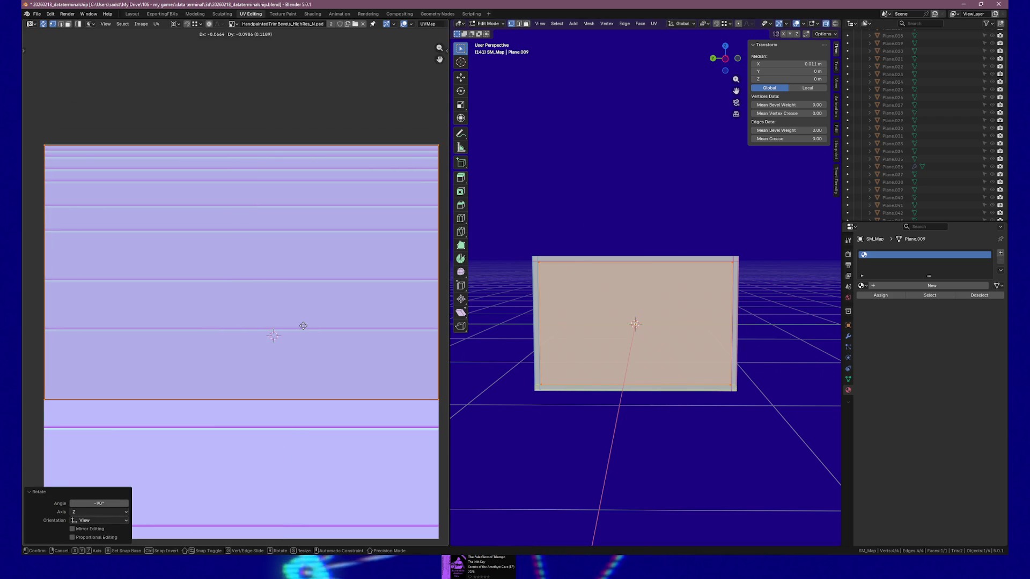
pyautogui.click(303, 326)
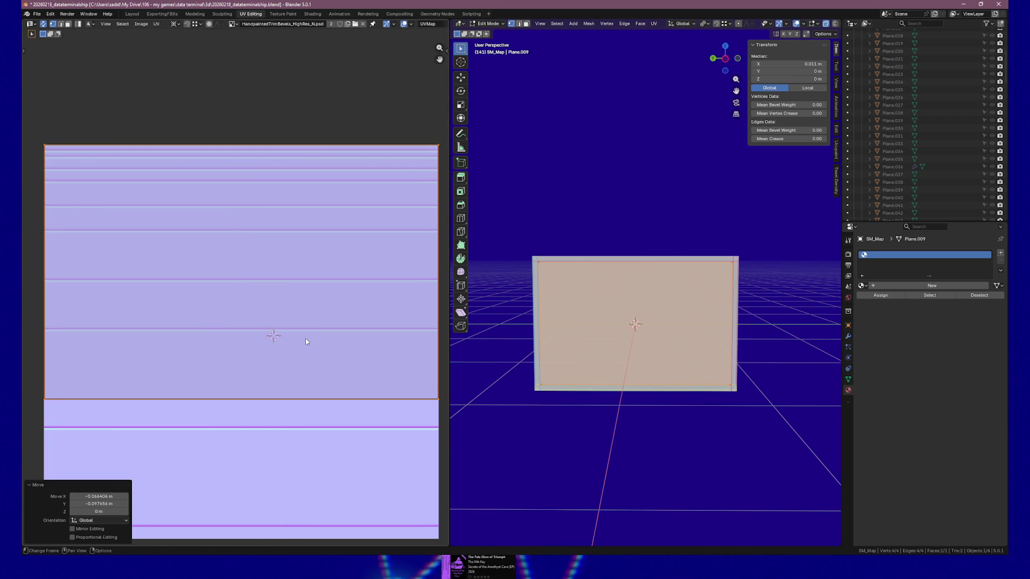
pyautogui.hotkey('ctrl', 's')
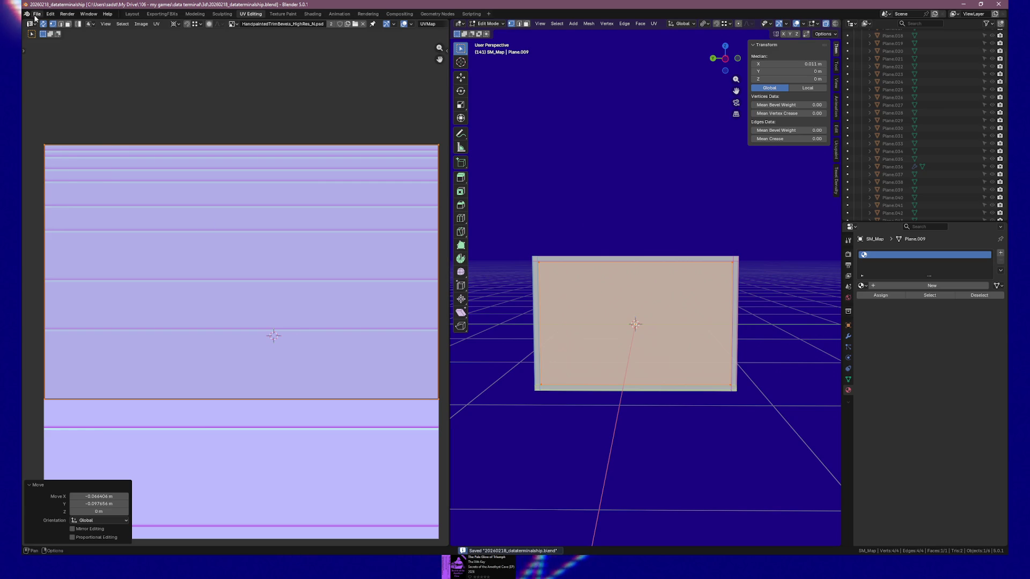
# Export the selected plane as SM_Map.fbx and switch over to Unreal Engine
pyautogui.click(36, 14)
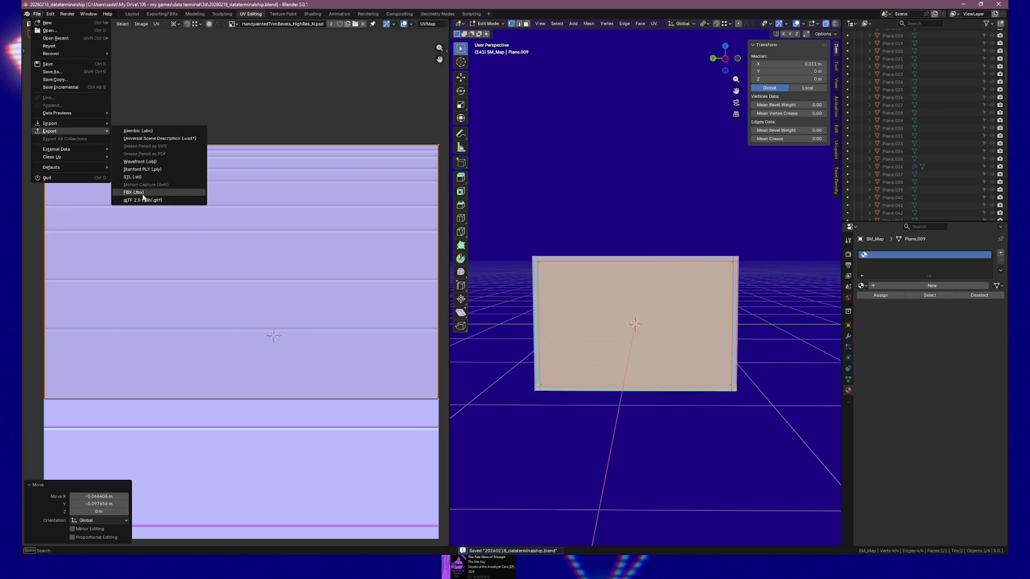
pyautogui.click(135, 192)
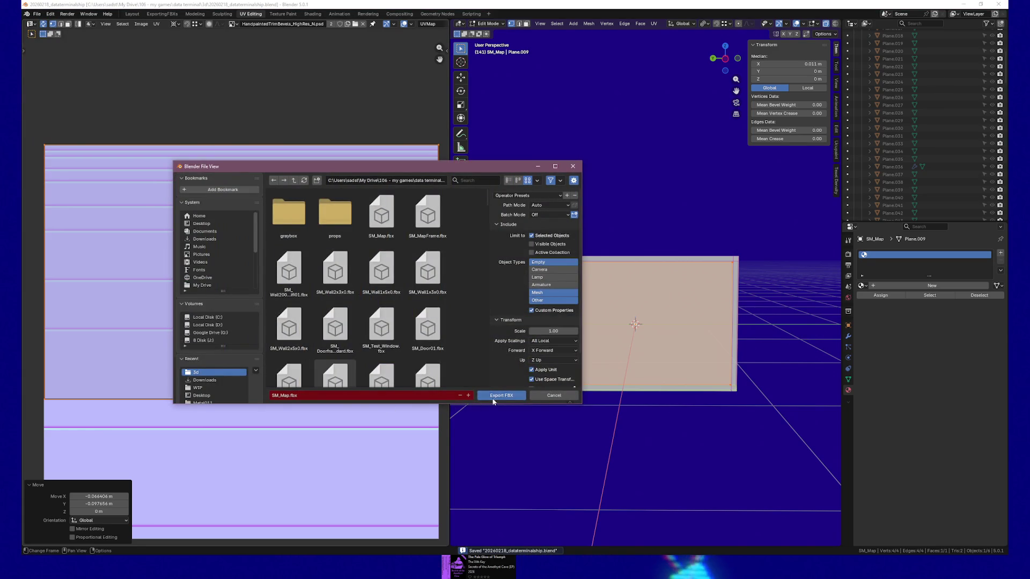
pyautogui.click(498, 396)
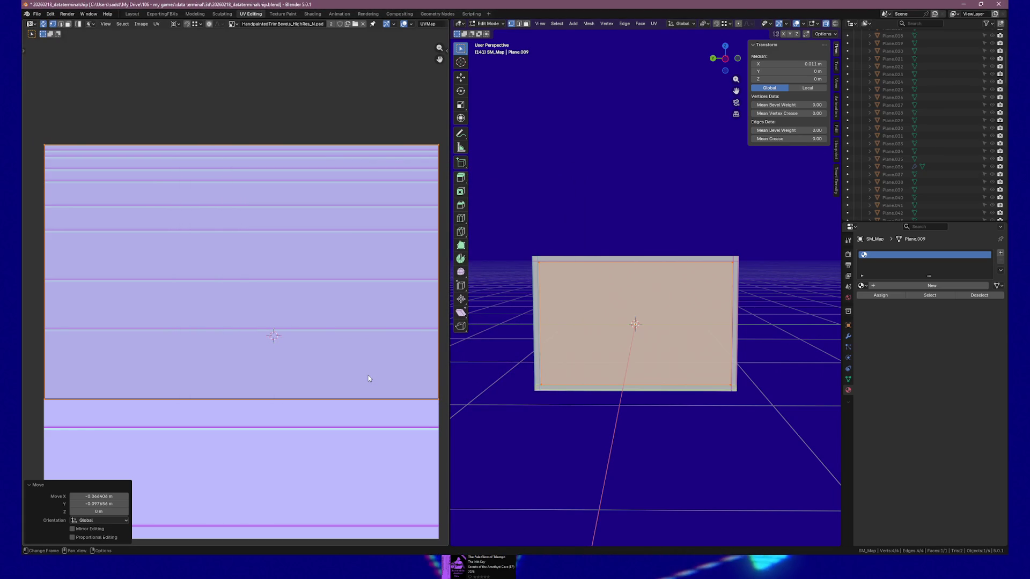
pyautogui.hotkey('alt', 'Tab')
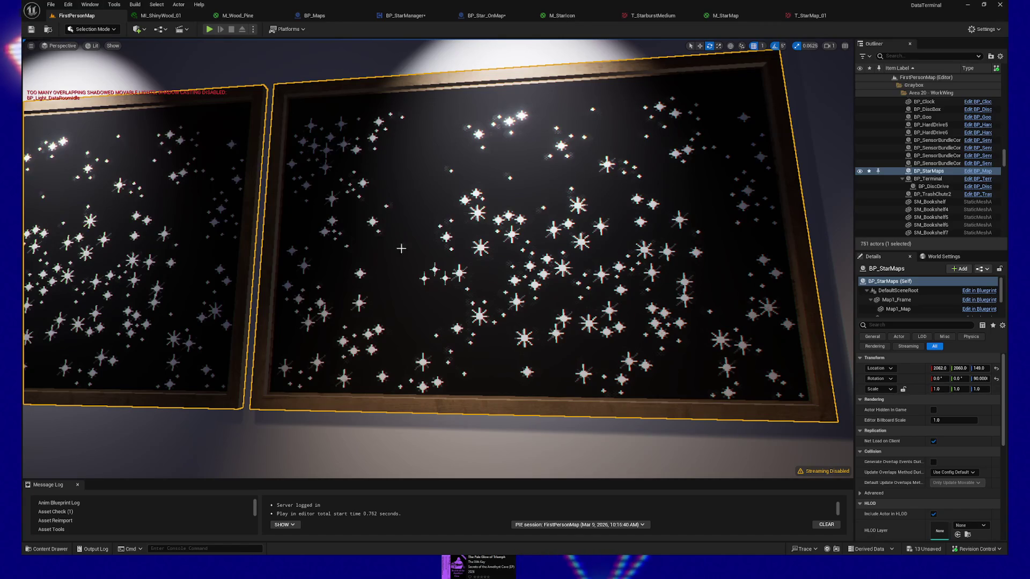
# Reimport the SM_Map asset from its source FBX via the Content Drawer, then return to Blender
pyautogui.click(735, 15)
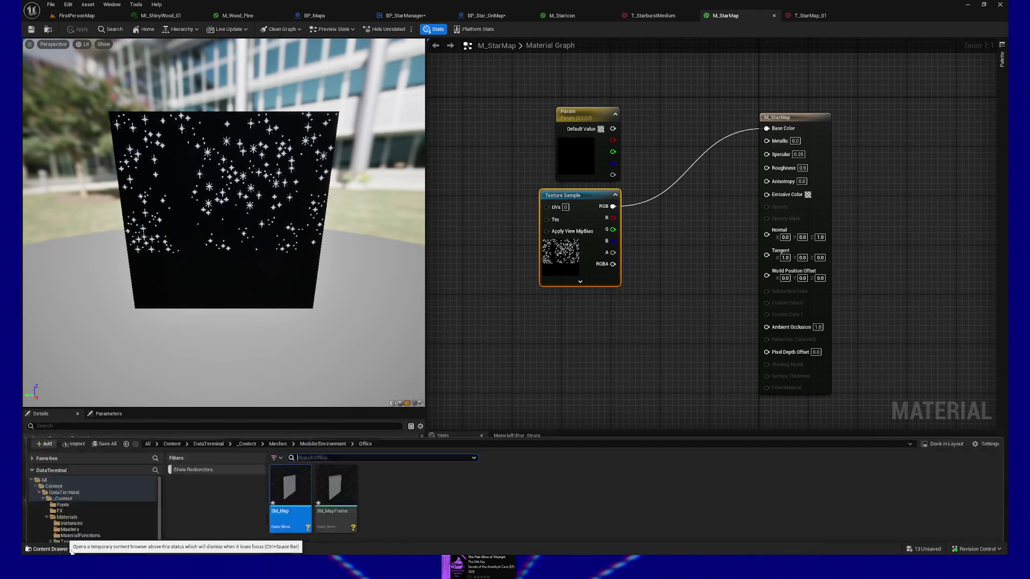
pyautogui.click(49, 549)
pyautogui.moveTo(290, 499)
pyautogui.rightClick(290, 410)
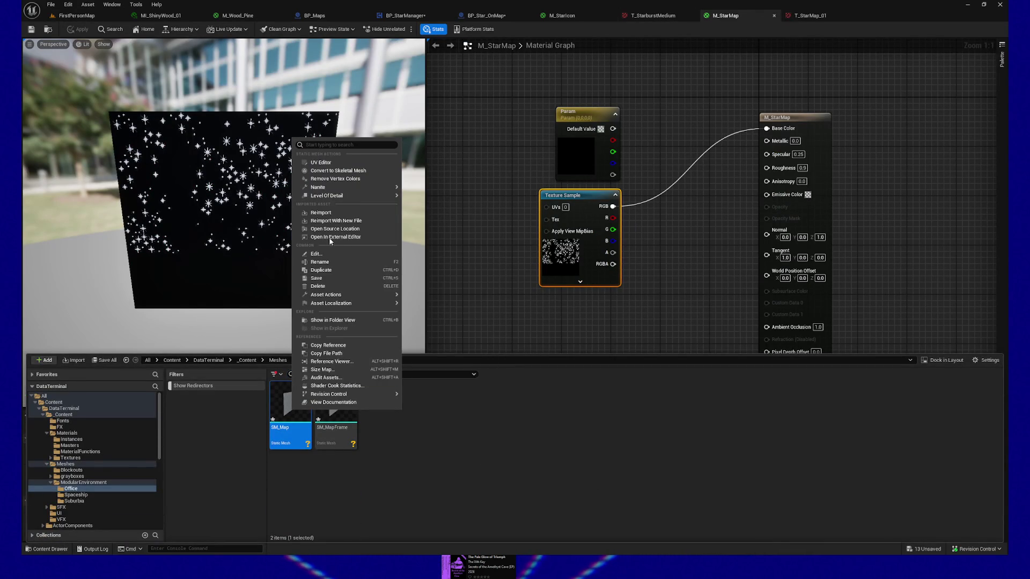
pyautogui.click(345, 214)
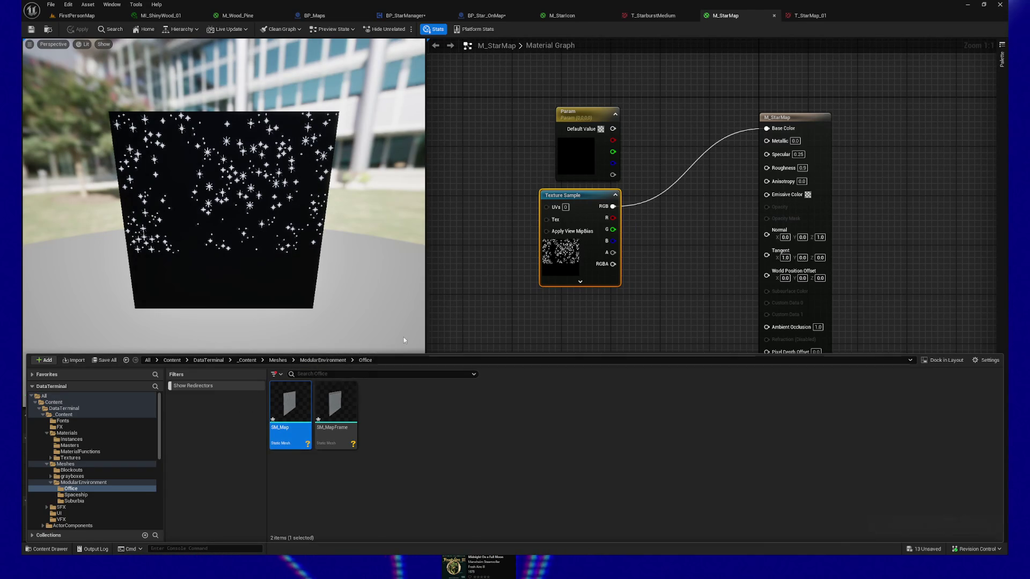
pyautogui.hotkey('alt', 'Tab')
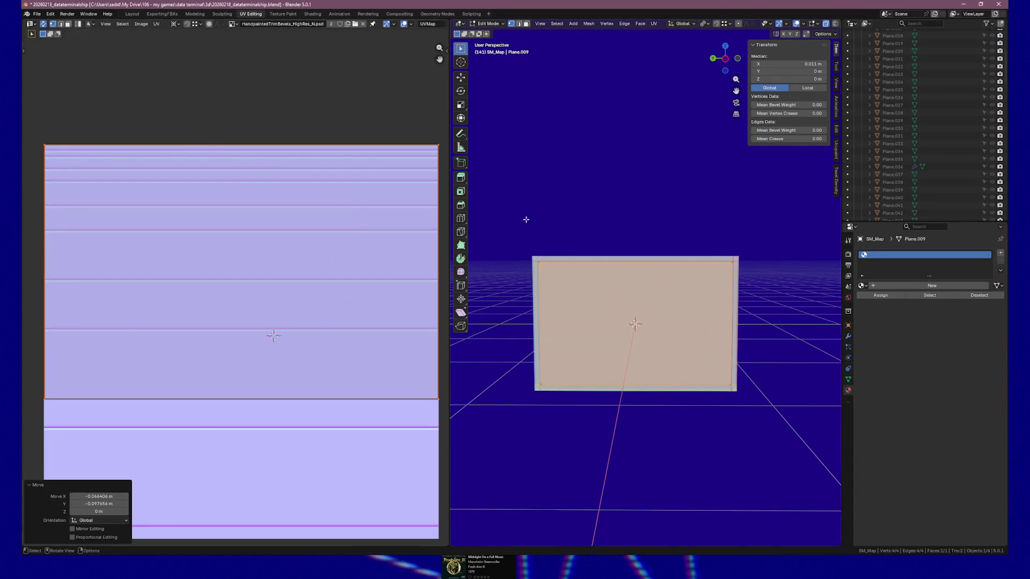
# Leave edit mode on the map plane and save the Blender file
pyautogui.press('Tab')
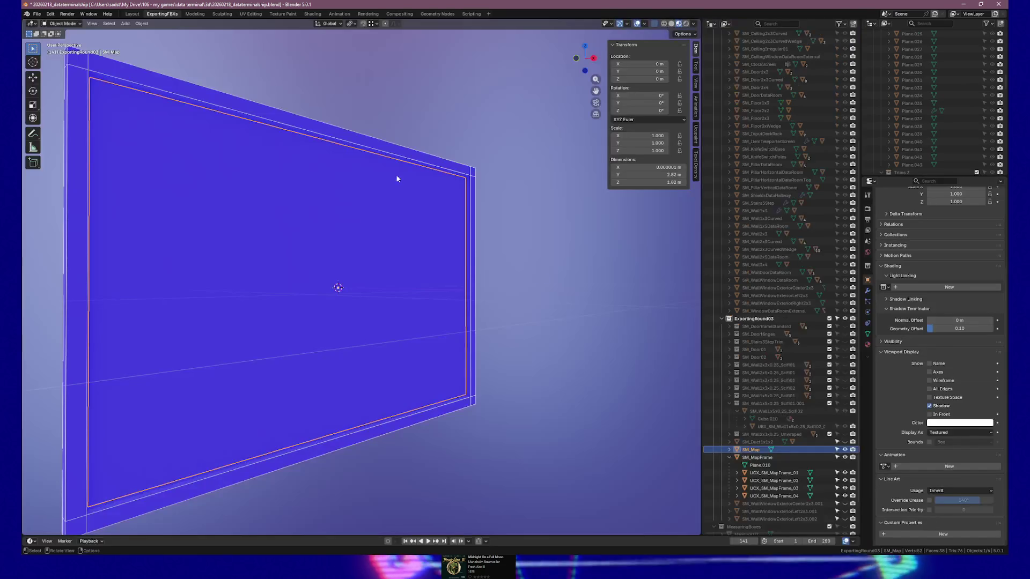
pyautogui.click(163, 14)
pyautogui.moveTo(524, 368)
pyautogui.mouseDown()
pyautogui.moveTo(437, 361)
pyautogui.moveTo(474, 364)
pyautogui.mouseUp()
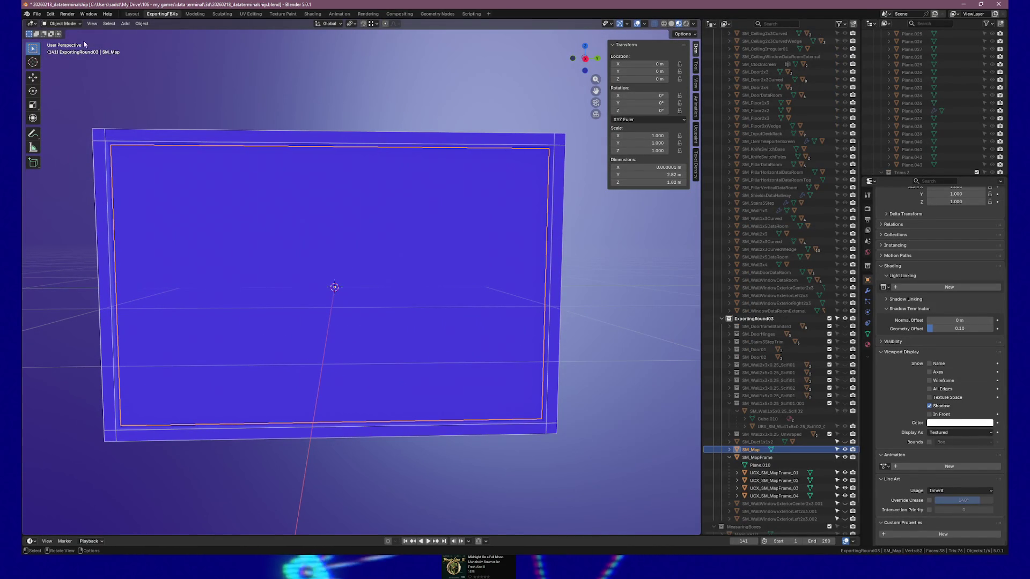
pyautogui.hotkey('ctrl', 's')
# Export the selected mesh again as SM_Map.fbx and bring up SM_Map's asset actions in Unreal
pyautogui.click(34, 16)
pyautogui.moveTo(50, 131)
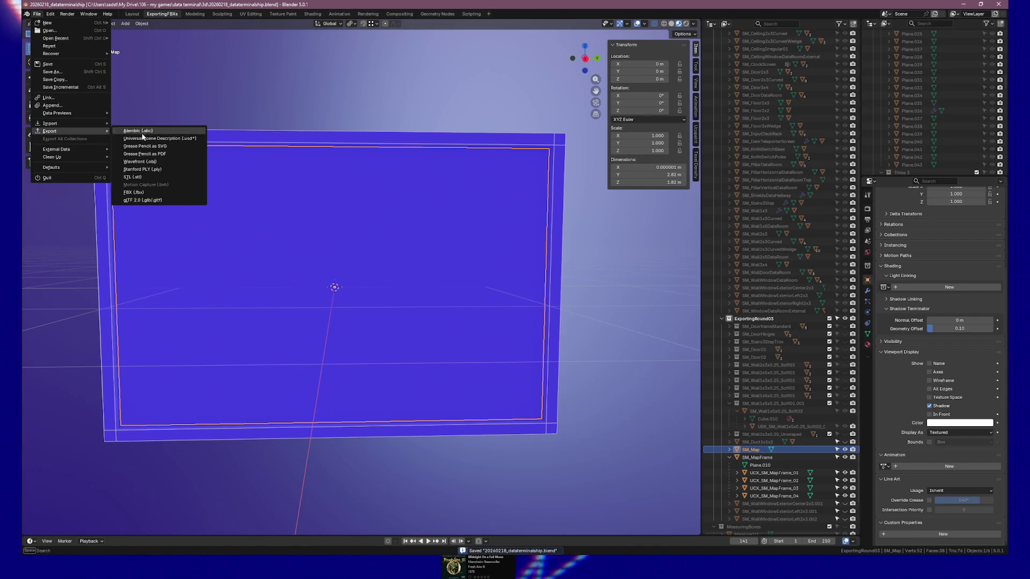
pyautogui.click(133, 193)
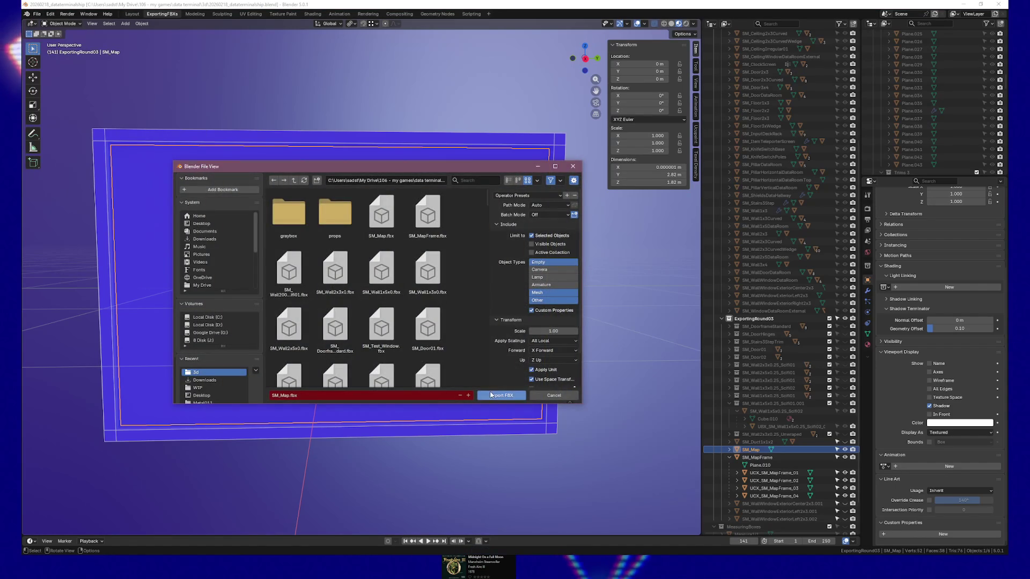
pyautogui.click(493, 395)
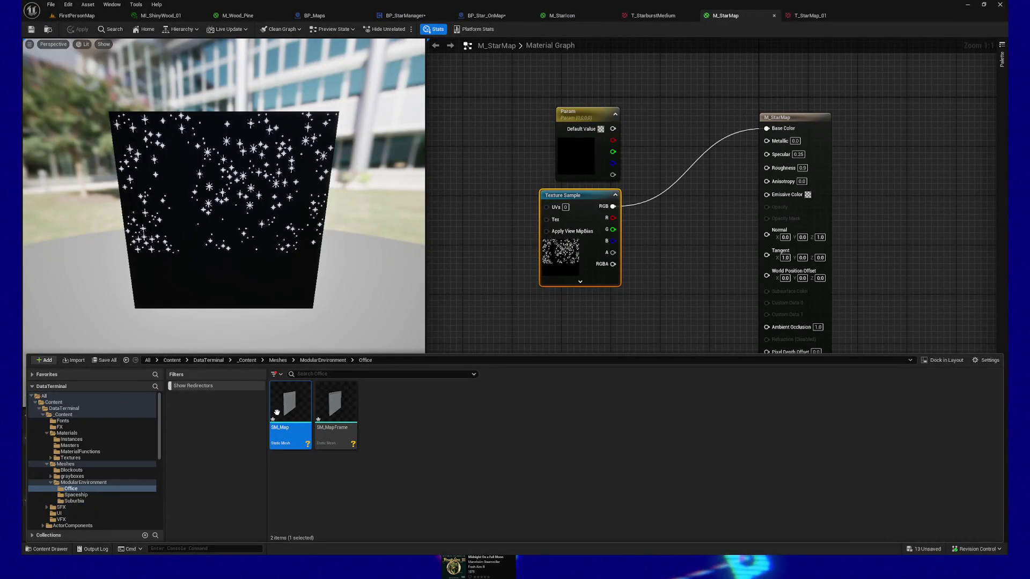
pyautogui.rightClick(277, 412)
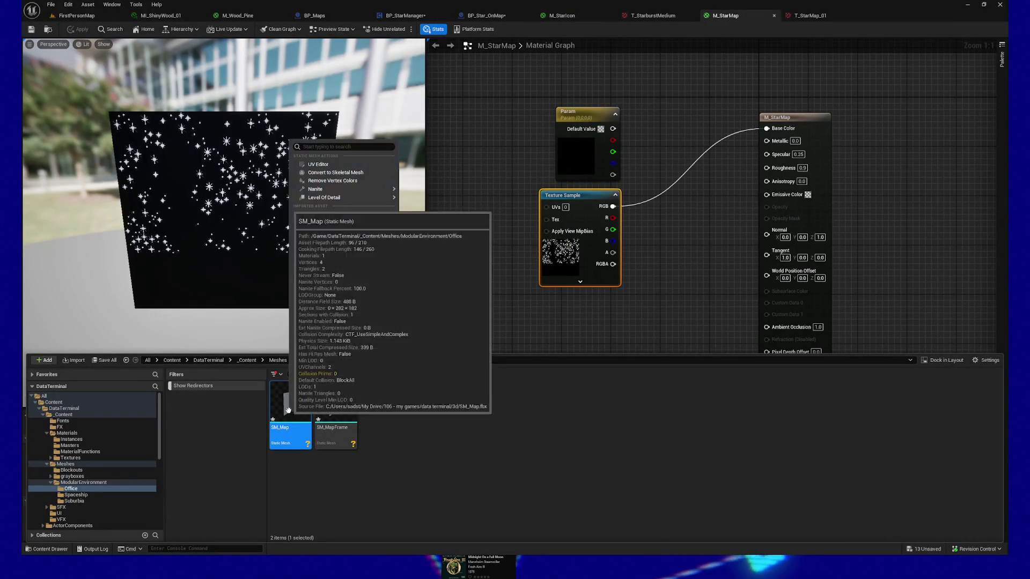
# Reimport SM_Map, face the framed starfield panels squarely in FirstPersonMap, then switch to Blender
pyautogui.click(318, 216)
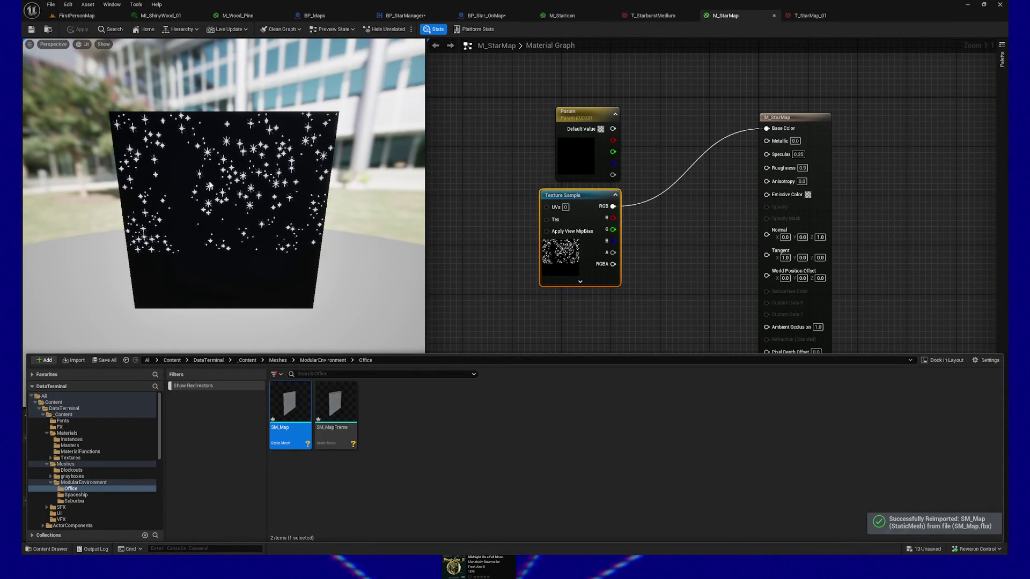
pyautogui.click(37, 21)
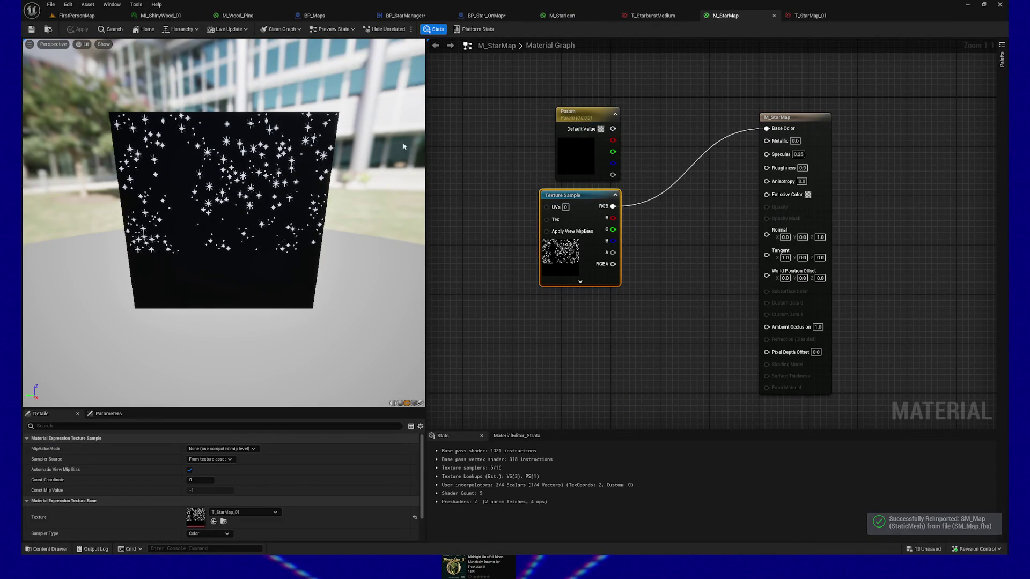
pyautogui.click(87, 18)
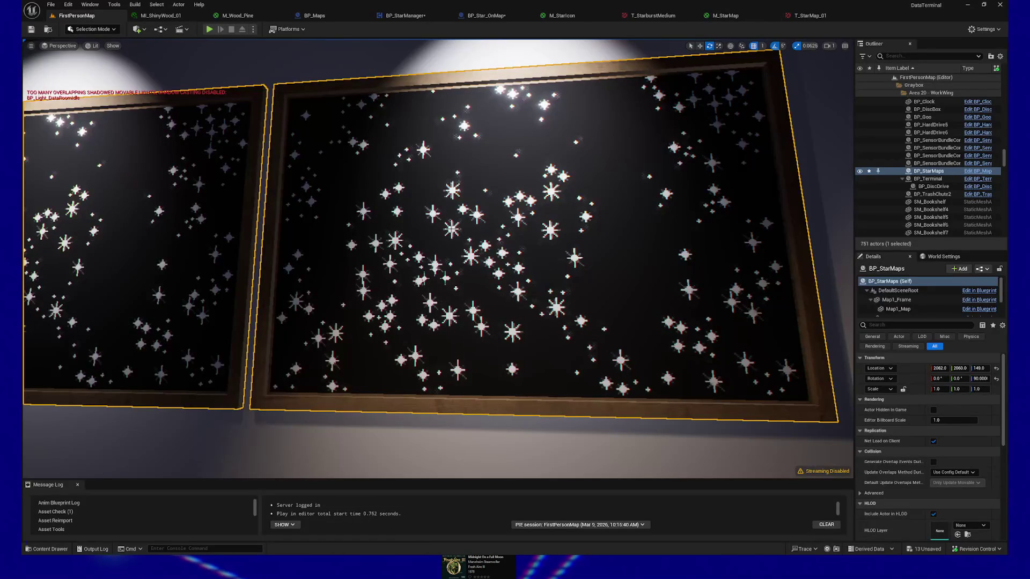
pyautogui.moveTo(435, 257)
pyautogui.mouseDown()
pyautogui.moveTo(483, 266)
pyautogui.moveTo(500, 281)
pyautogui.moveTo(483, 282)
pyautogui.mouseUp()
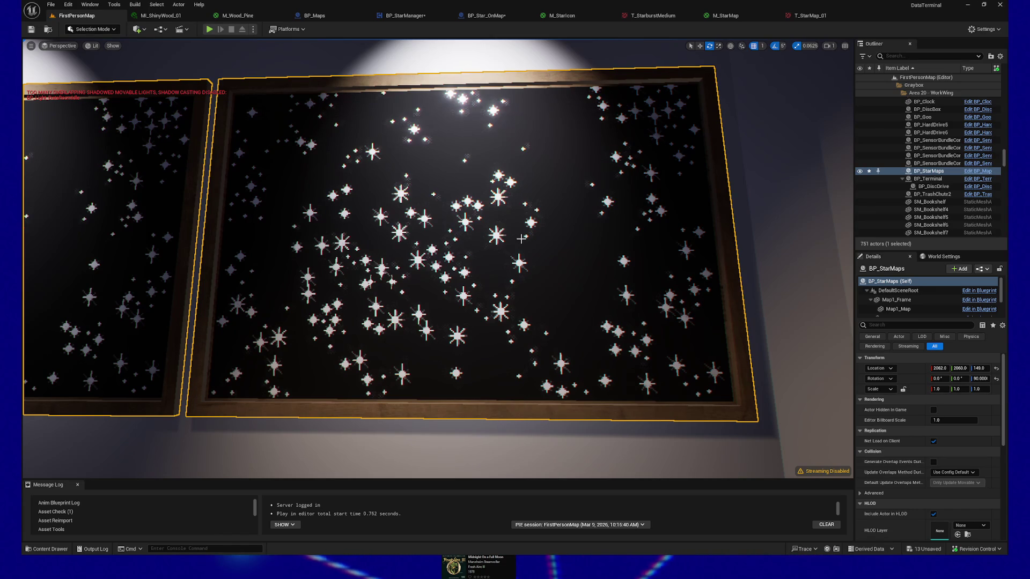
pyautogui.scroll(1, 522, 239)
pyautogui.moveTo(522, 238); pyautogui.dragTo(515, 242)
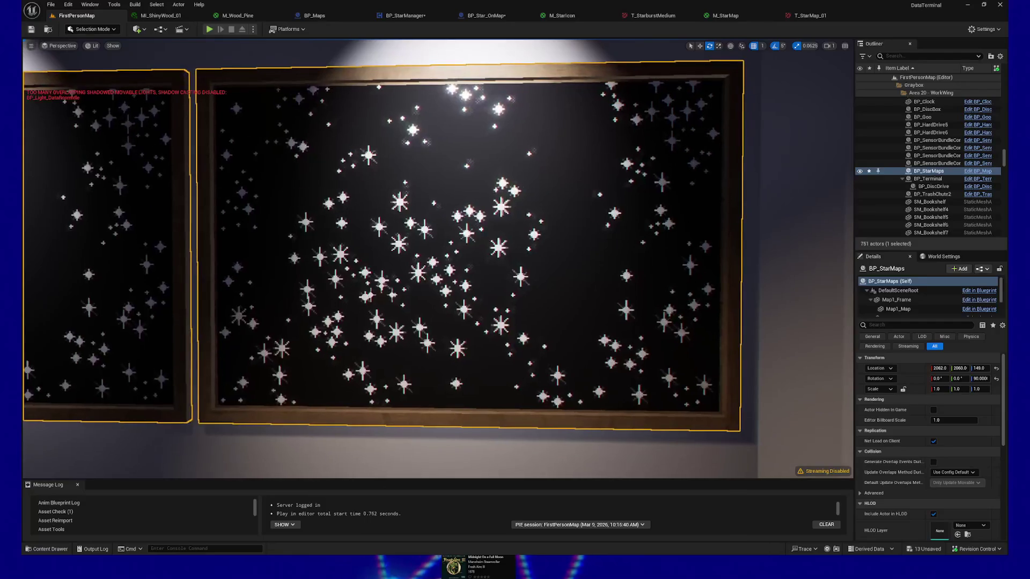
pyautogui.hotkey('alt', 'Tab')
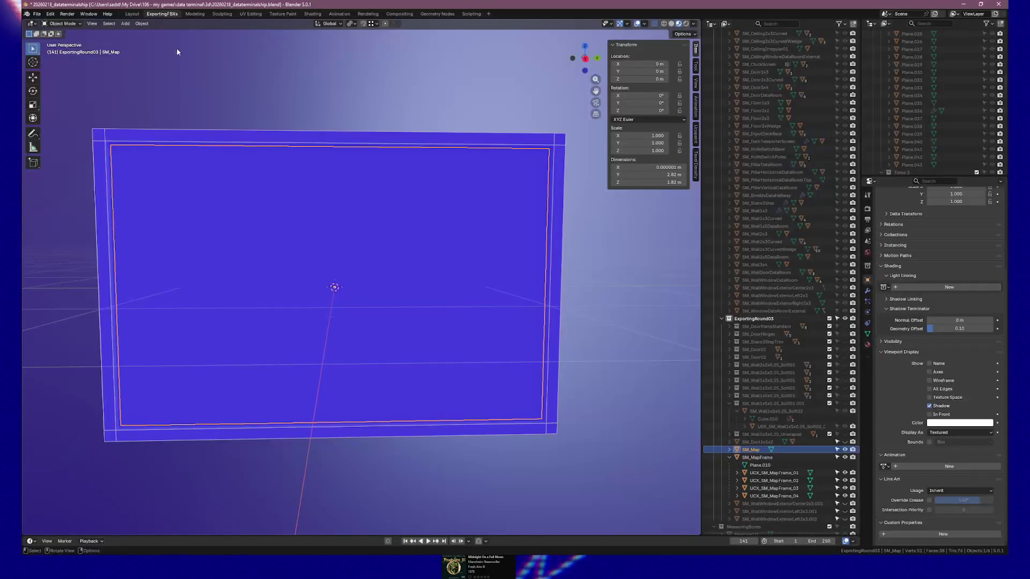
# Loop-cut the SM_Map plane with two centered vertical cuts in Edit Mode and return to object mode
pyautogui.click(252, 14)
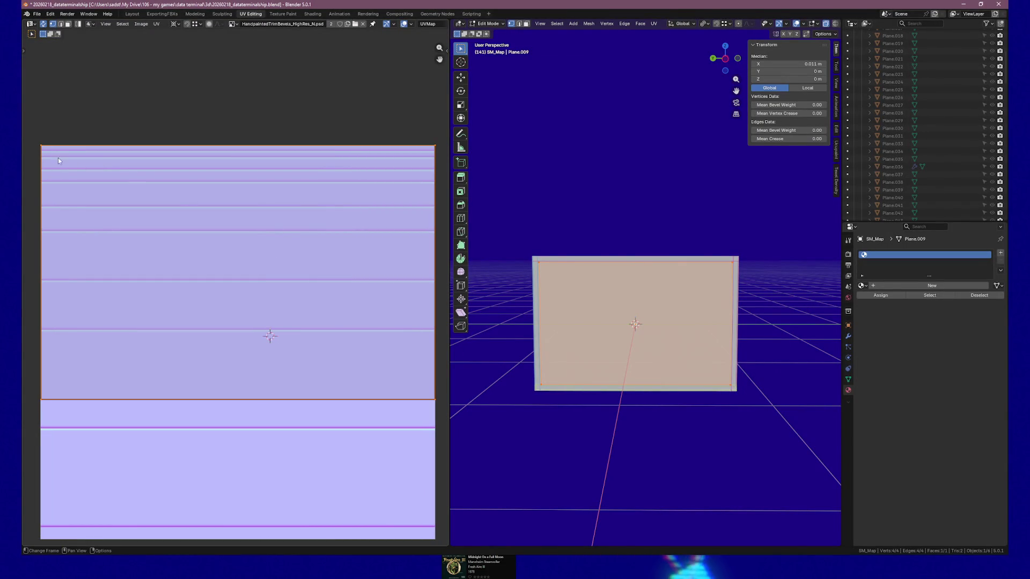
pyautogui.click(42, 149)
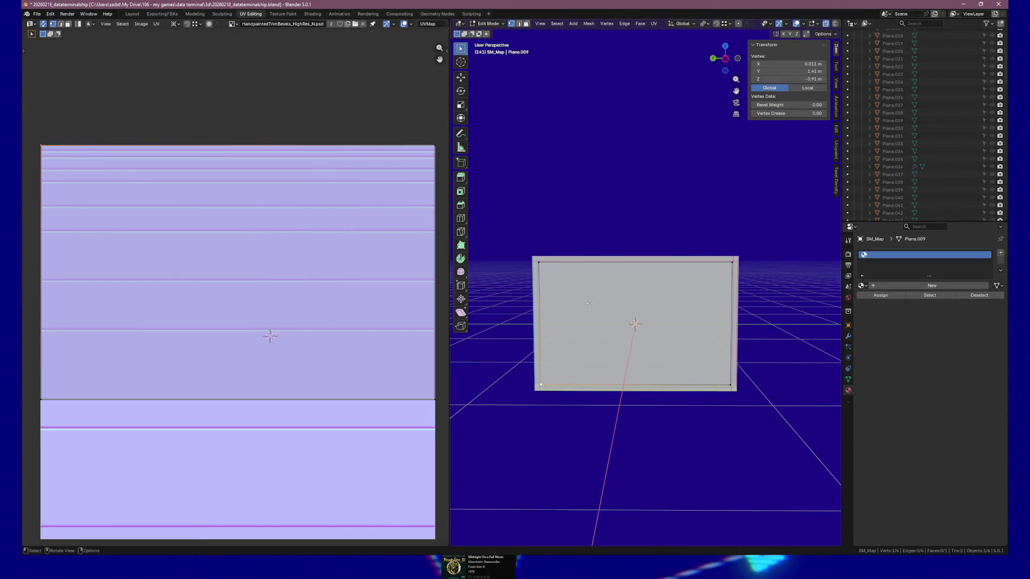
pyautogui.press('Tab')
pyautogui.press('Tab')
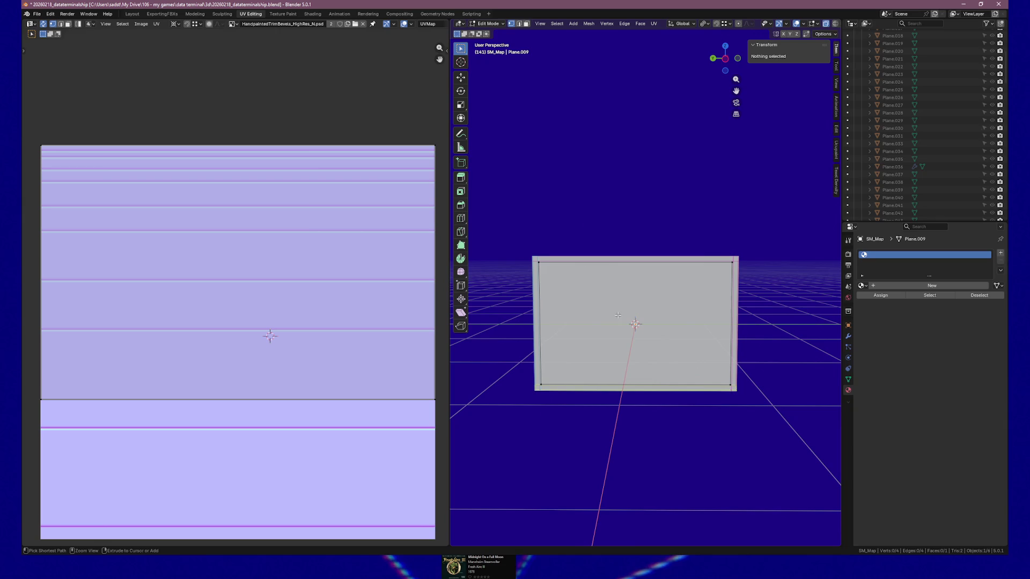
pyautogui.hotkey('ctrl', 'r')
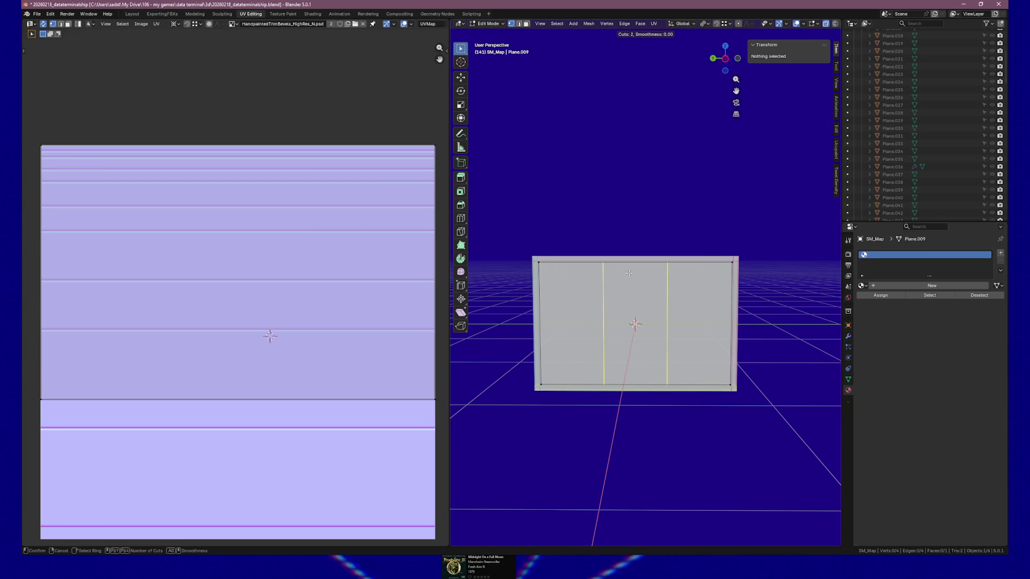
pyautogui.click(628, 273)
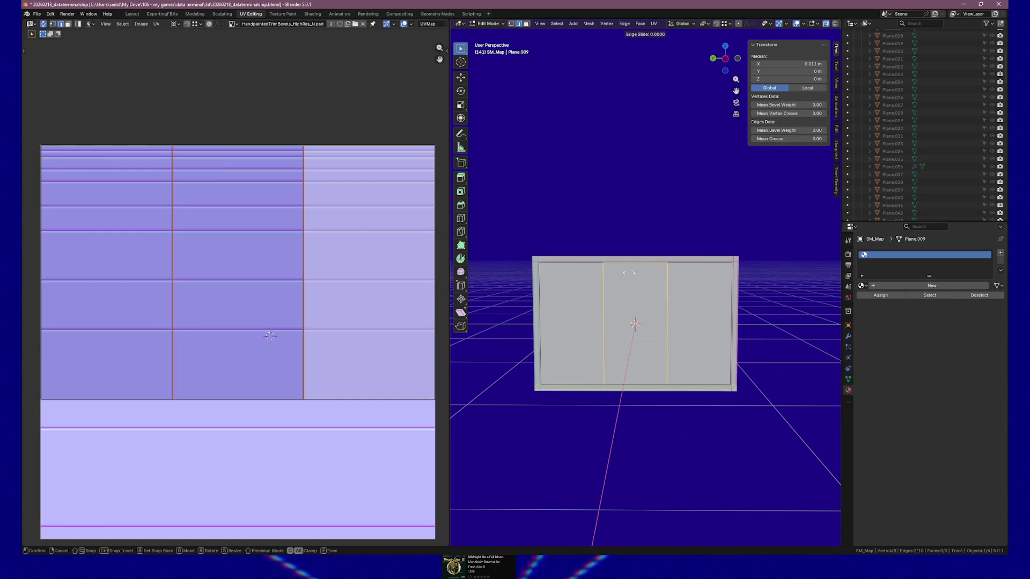
pyautogui.rightClick(628, 272)
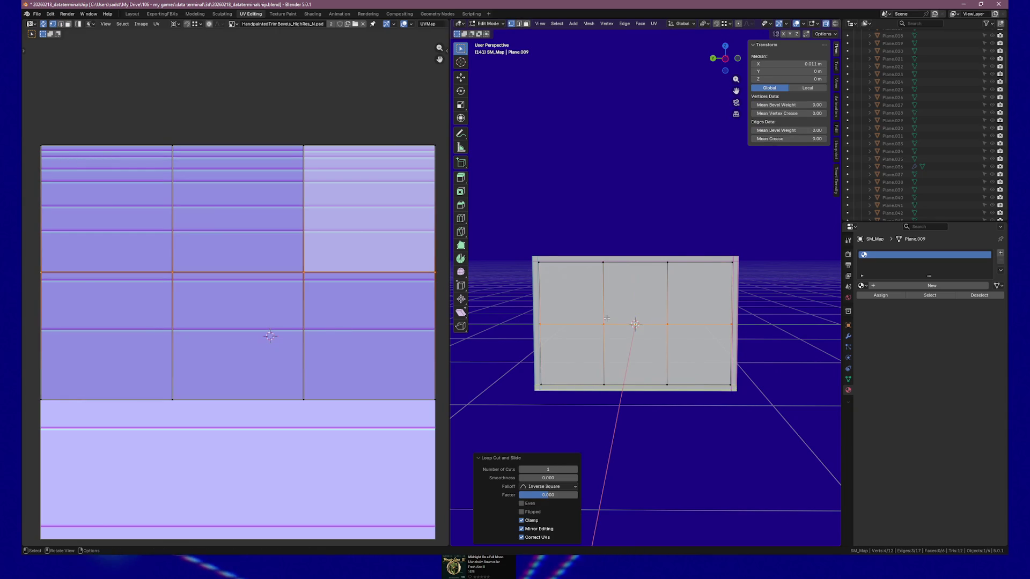
pyautogui.press('Tab')
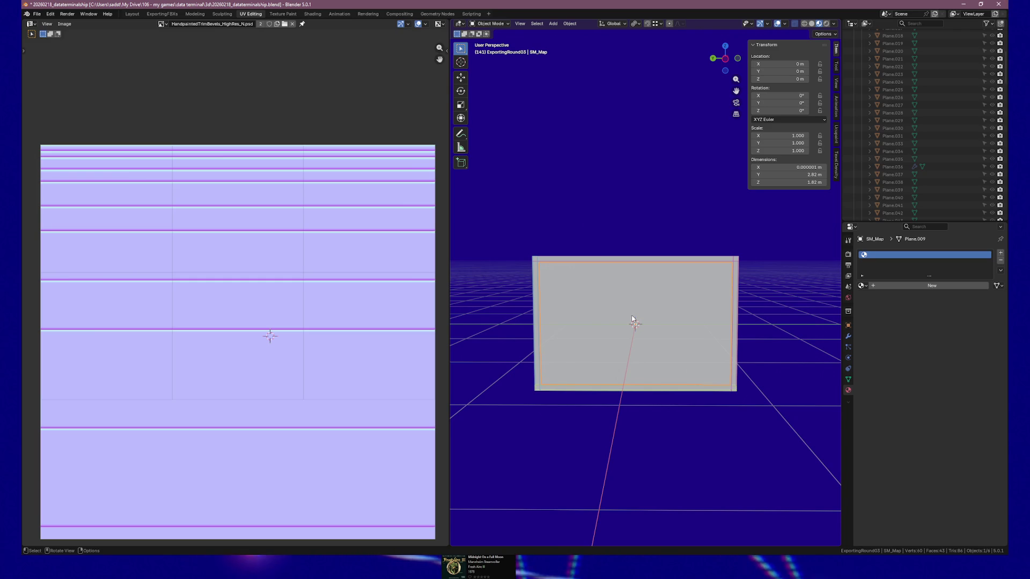
pyautogui.scroll(1, 636, 330)
pyautogui.scroll(2, 640, 338)
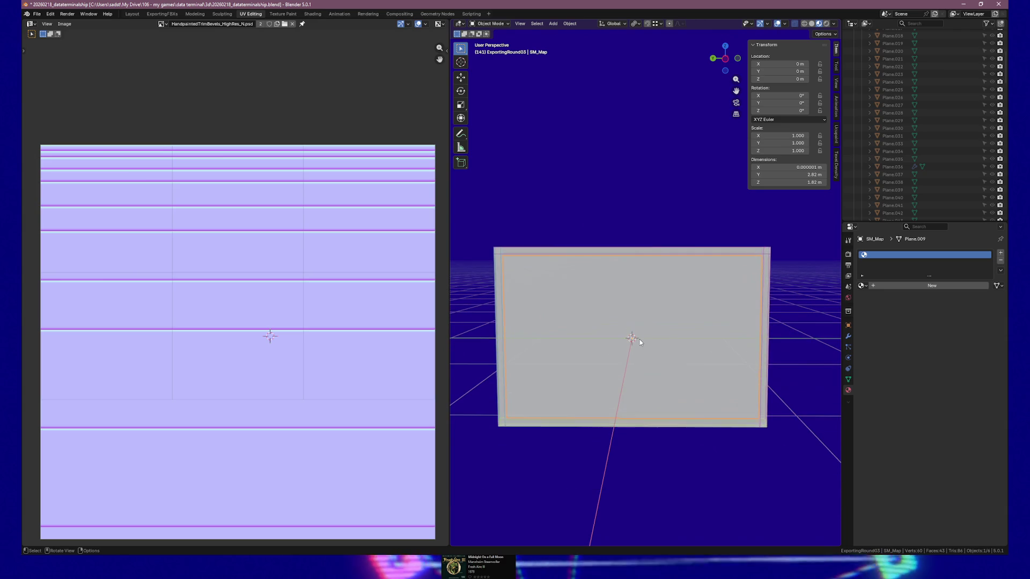
pyautogui.keyDown('shift'); pyautogui.scroll(1, 639, 339); pyautogui.keyUp('shift')
pyautogui.scroll(1, 639, 337)
pyautogui.keyDown('shift'); pyautogui.scroll(-1, 639, 338); pyautogui.keyUp('shift')
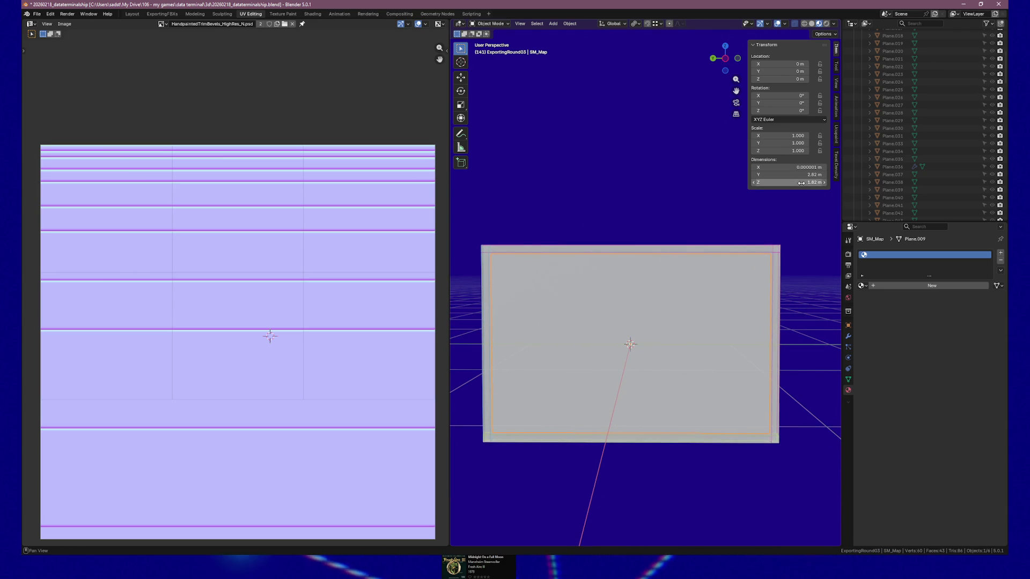
pyautogui.scroll(1, 679, 357)
pyautogui.scroll(-1, 679, 359)
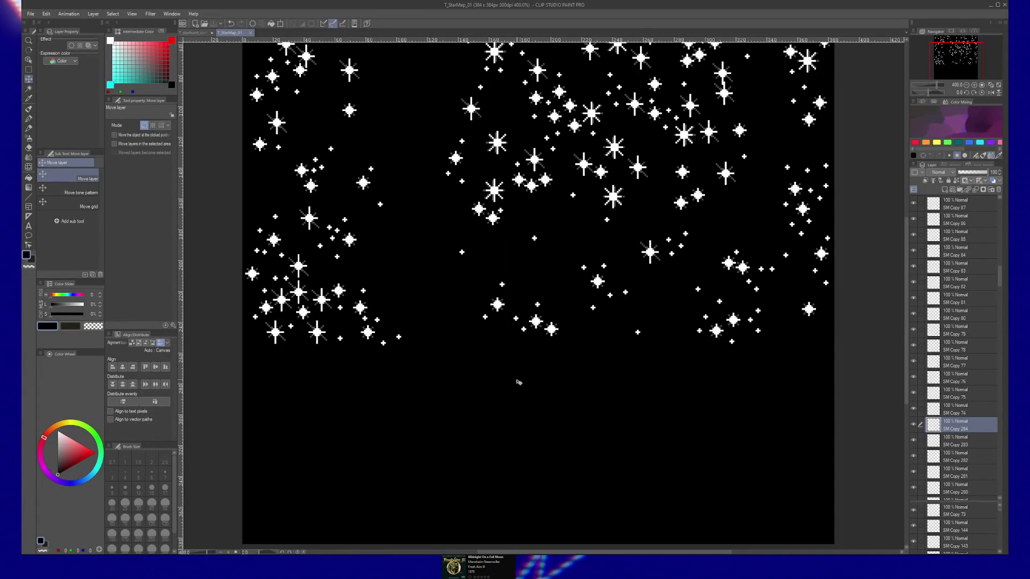
pyautogui.scroll(-3, 519, 382)
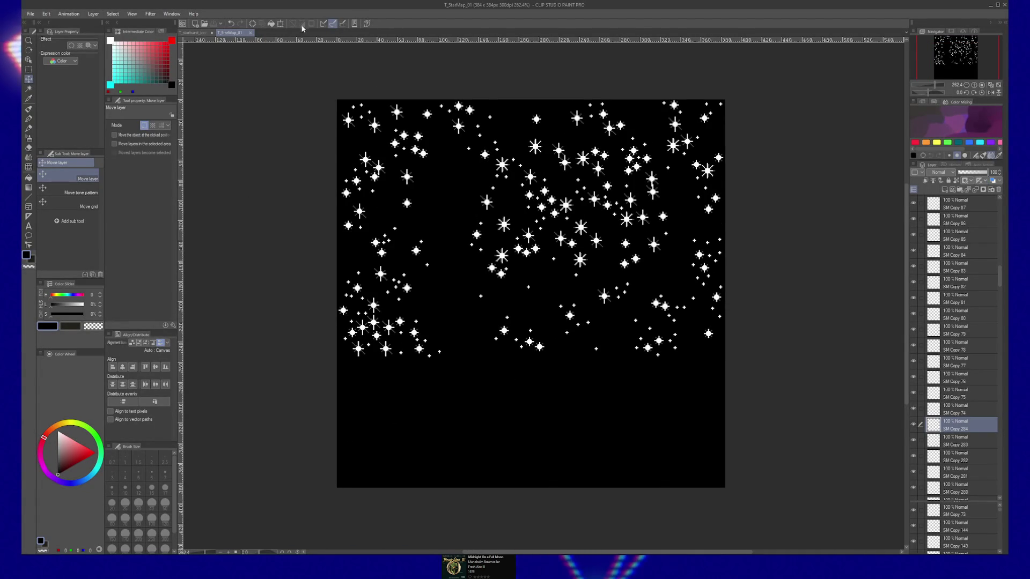
pyautogui.scroll(1, 567, 106)
pyautogui.scroll(-1, 568, 107)
pyautogui.scroll(1, 568, 107)
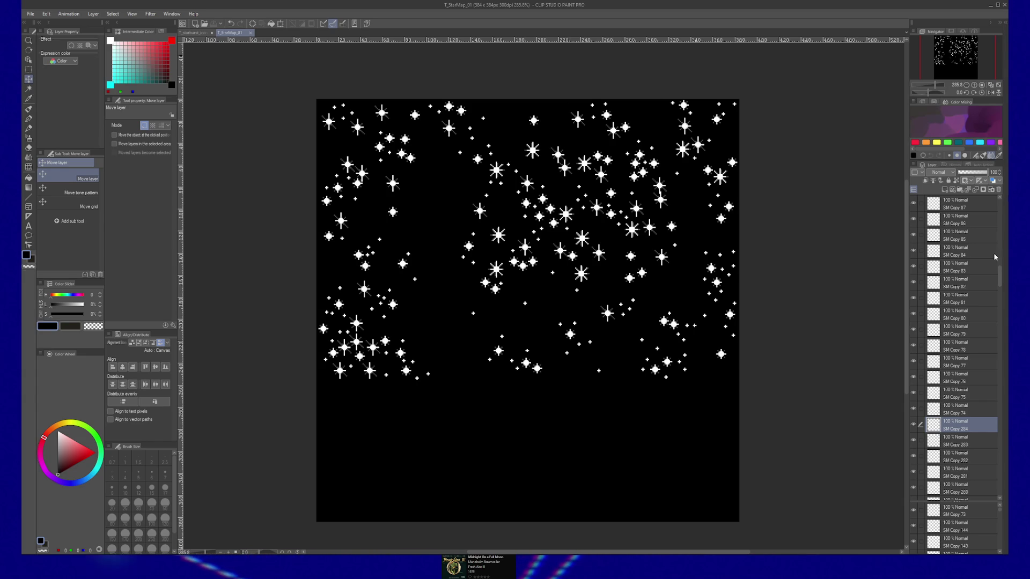
pyautogui.moveTo(1000, 272); pyautogui.dragTo(1000, 203)
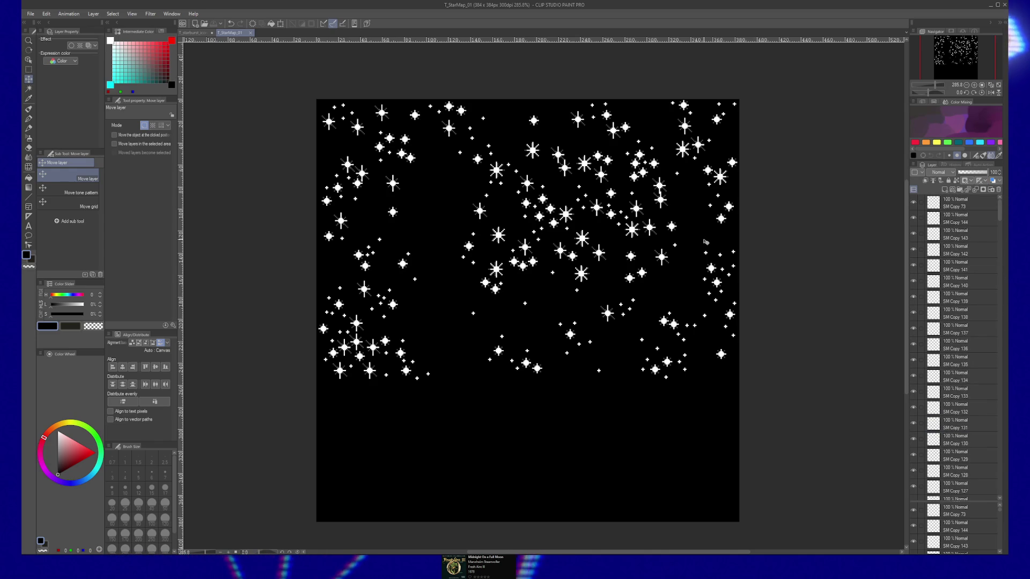
pyautogui.scroll(1, 743, 309)
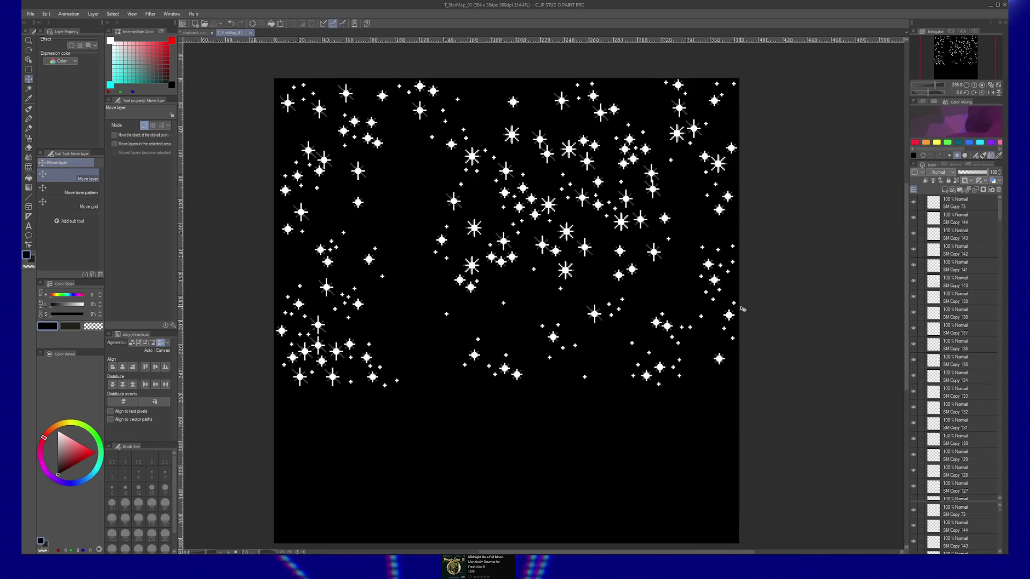
pyautogui.scroll(1, 742, 308)
# Select the SM Copy 247/248/249/142 star layers and shift the right-edge stars a few pixels left
pyautogui.click(734, 303)
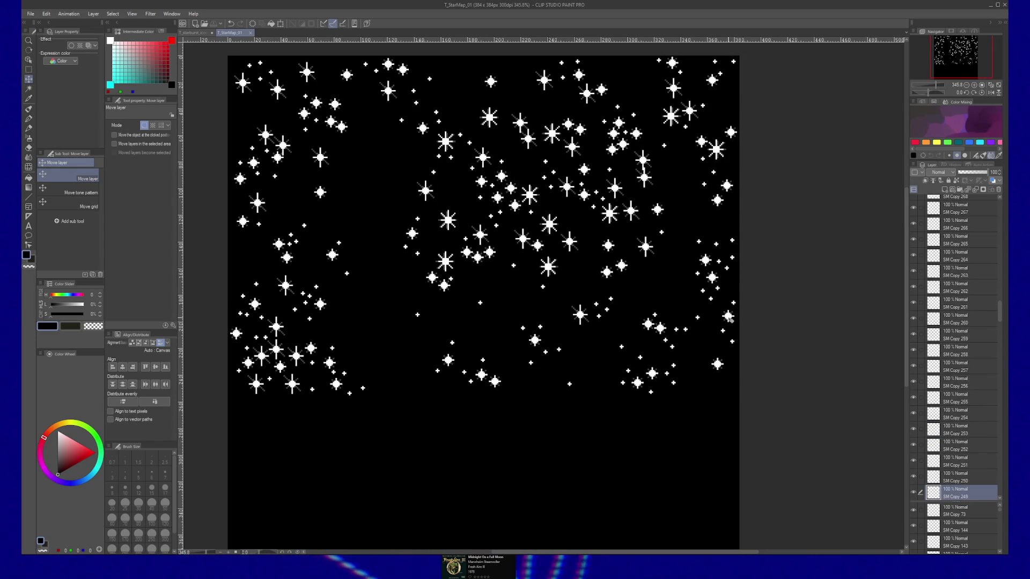
pyautogui.click(734, 304)
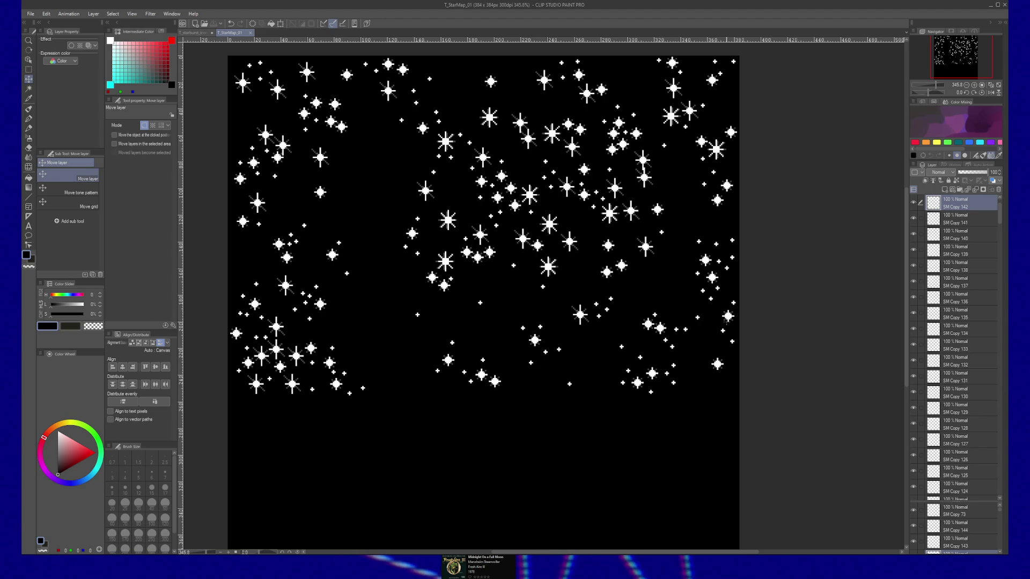
pyautogui.click(730, 338)
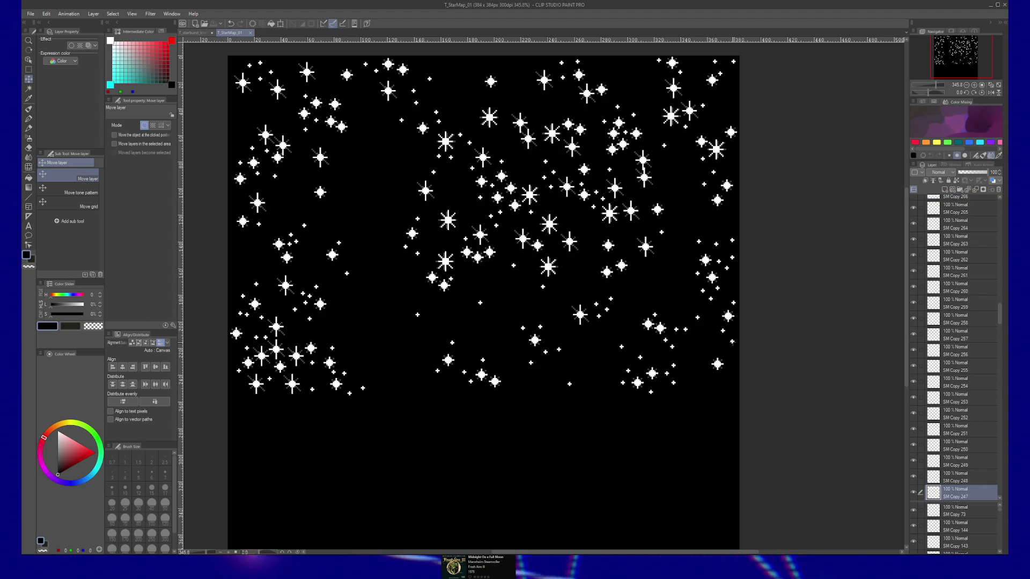
pyautogui.click(734, 328)
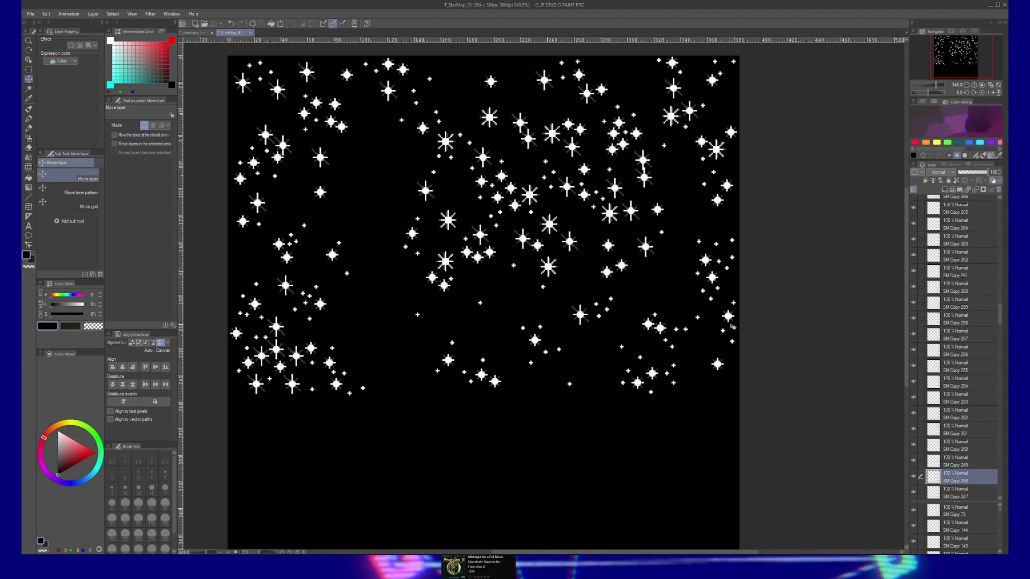
pyautogui.keyDown('ctrl'); pyautogui.click(975, 493); pyautogui.keyUp('ctrl')
pyautogui.moveTo(641, 333); pyautogui.dragTo(634, 332)
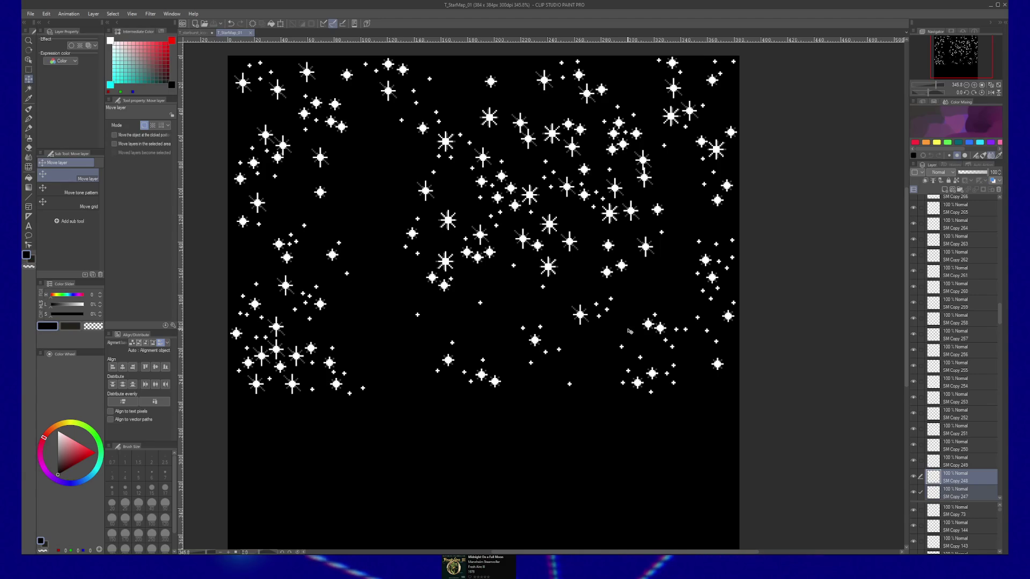
pyautogui.keyDown('ctrl'); pyautogui.keyDown('shift'); pyautogui.click(735, 319); pyautogui.keyUp('shift'); pyautogui.keyUp('ctrl')
pyautogui.scroll(2, 735, 319)
pyautogui.scroll(1, 735, 320)
pyautogui.scroll(1, 733, 314)
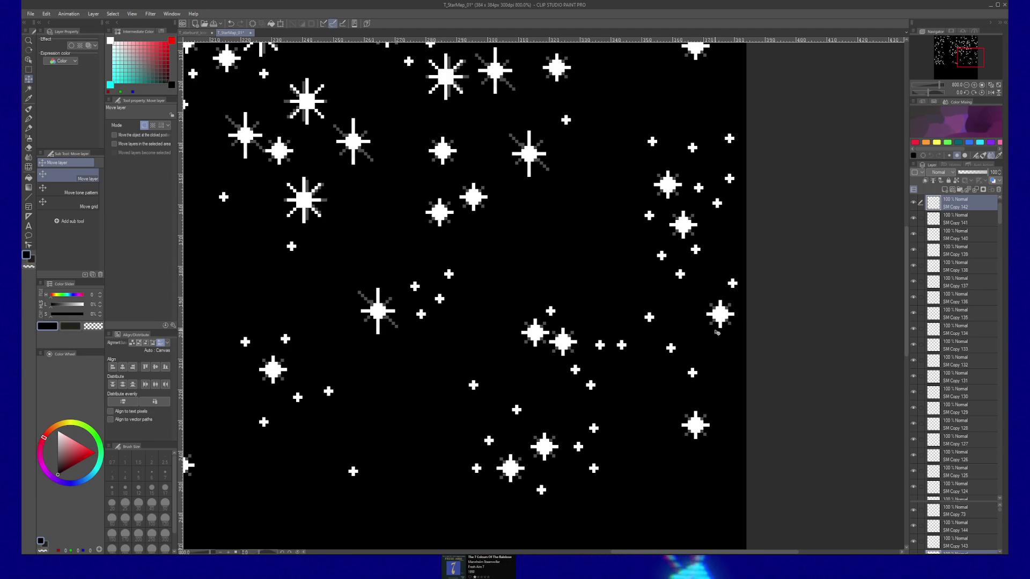
# Move the SM Copy 8 and SM Copy 249 stars near the right edge leftward
pyautogui.moveTo(728, 323); pyautogui.dragTo(714, 322)
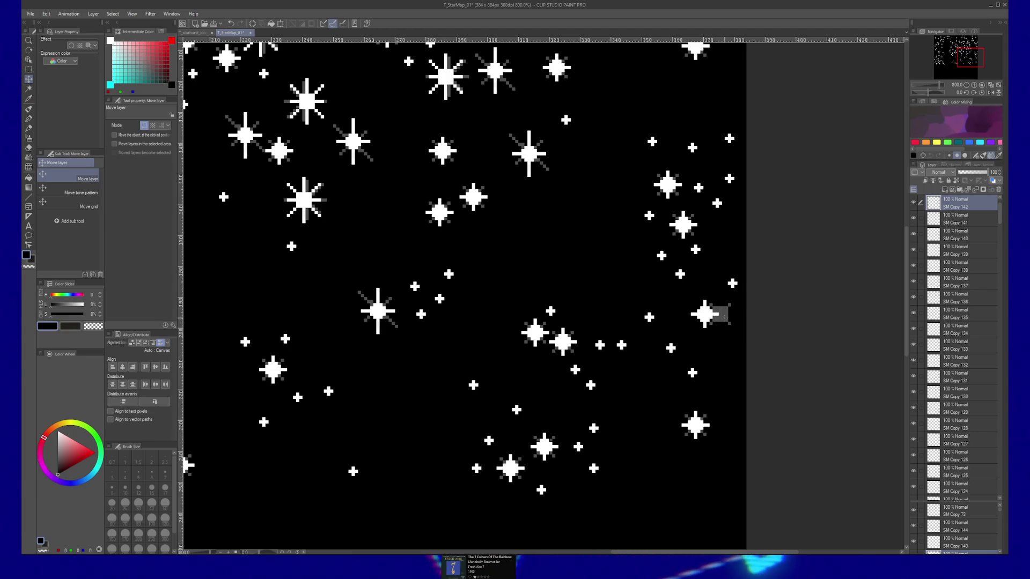
pyautogui.keyDown('ctrl'); pyautogui.click(725, 318); pyautogui.keyUp('ctrl')
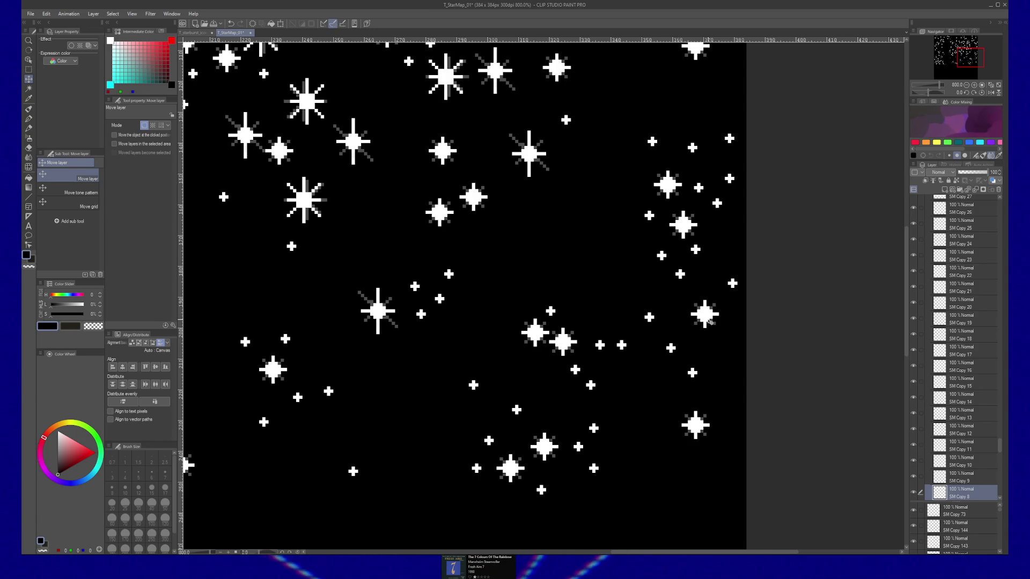
pyautogui.keyDown('ctrl'); pyautogui.click(732, 284); pyautogui.keyUp('ctrl')
pyautogui.moveTo(733, 283); pyautogui.dragTo(693, 287)
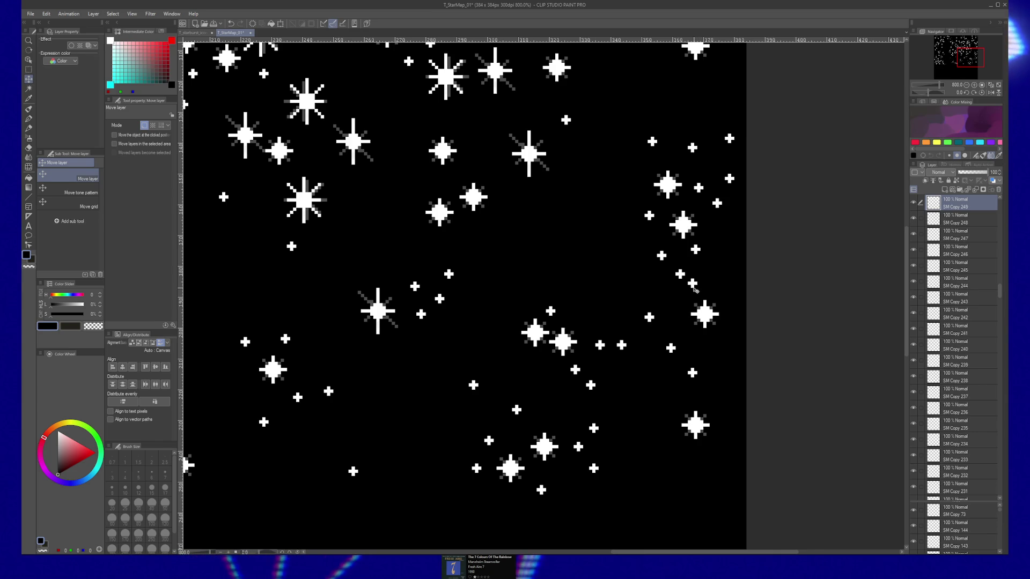
# Pick through nearby star layers and nudge the small upper-right star slightly left
pyautogui.keyDown('ctrl'); pyautogui.click(718, 204); pyautogui.keyUp('ctrl')
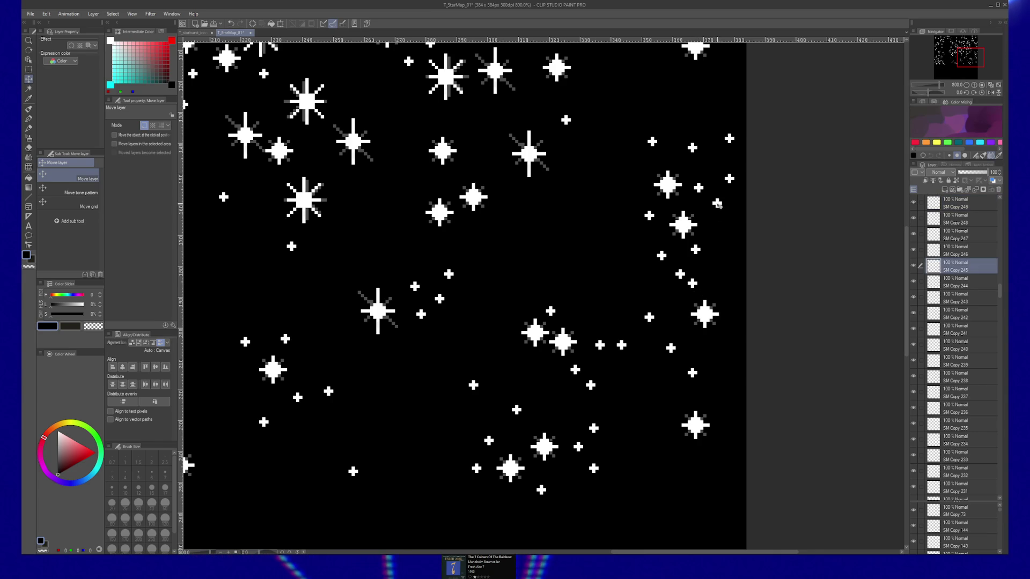
pyautogui.keyDown('ctrl'); pyautogui.click(678, 179); pyautogui.keyUp('ctrl')
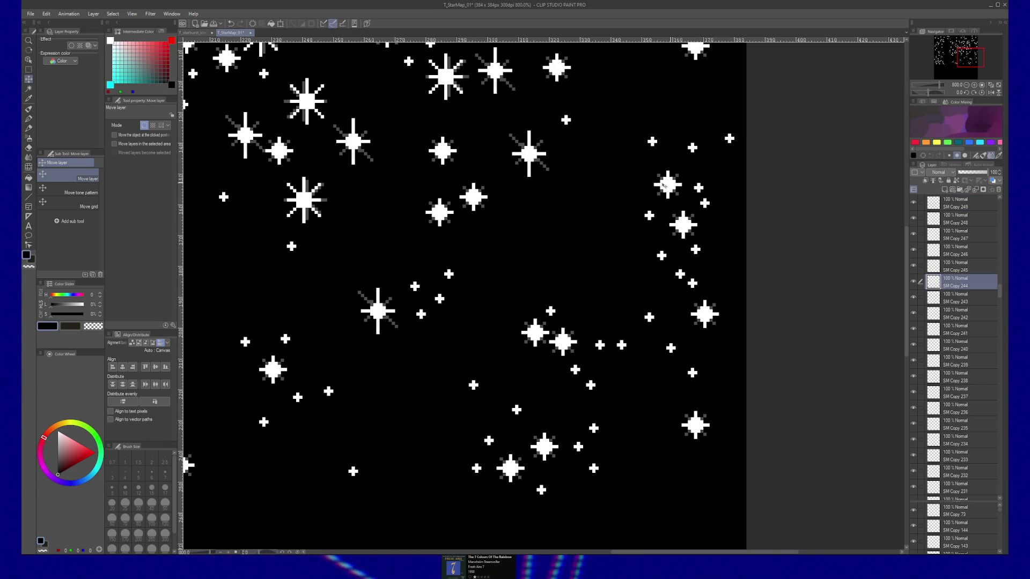
pyautogui.keyDown('ctrl'); pyautogui.click(705, 139); pyautogui.keyUp('ctrl')
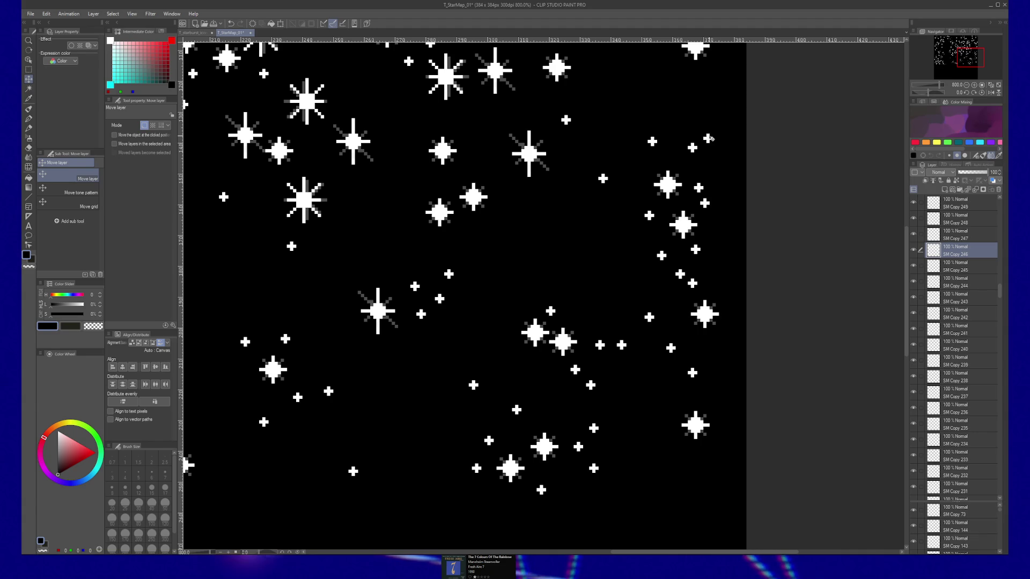
pyautogui.scroll(2, 709, 138)
pyautogui.scroll(1, 709, 141)
pyautogui.keyDown('ctrl'); pyautogui.click(708, 149); pyautogui.keyUp('ctrl')
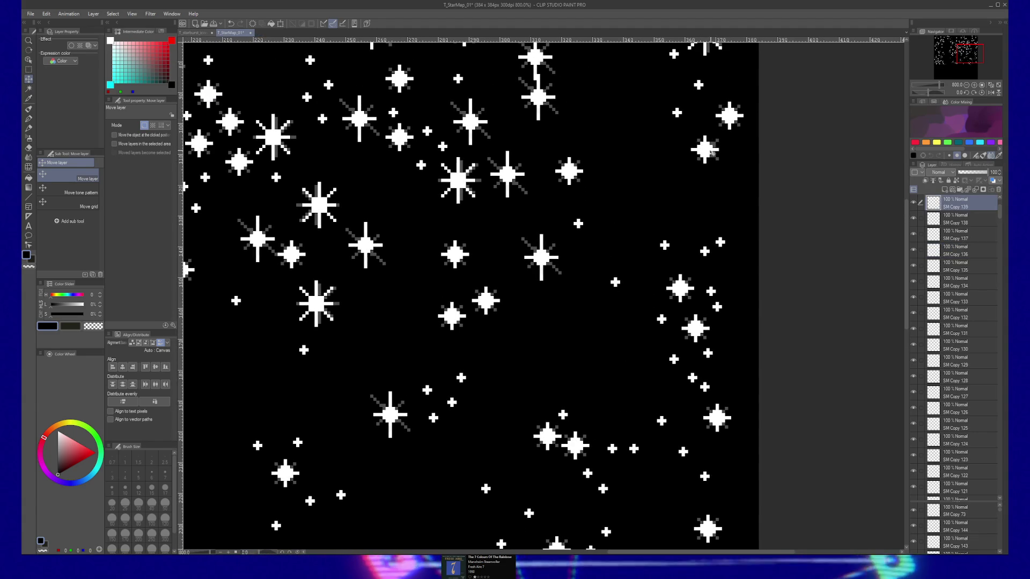
pyautogui.keyDown('ctrl'); pyautogui.click(708, 149); pyautogui.keyUp('ctrl')
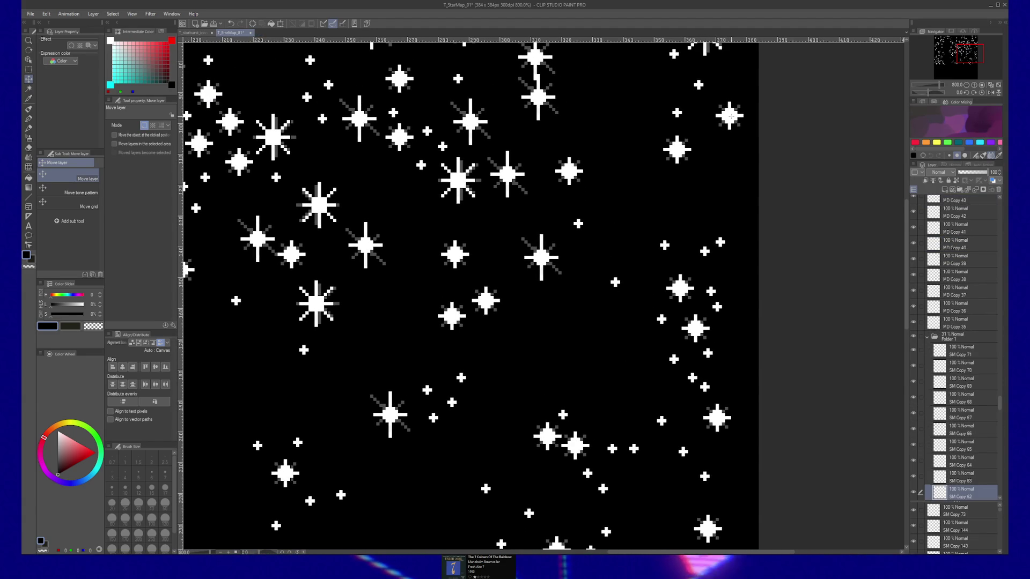
pyautogui.keyDown('ctrl'); pyautogui.click(728, 115); pyautogui.keyUp('ctrl')
pyautogui.moveTo(728, 115); pyautogui.dragTo(708, 115)
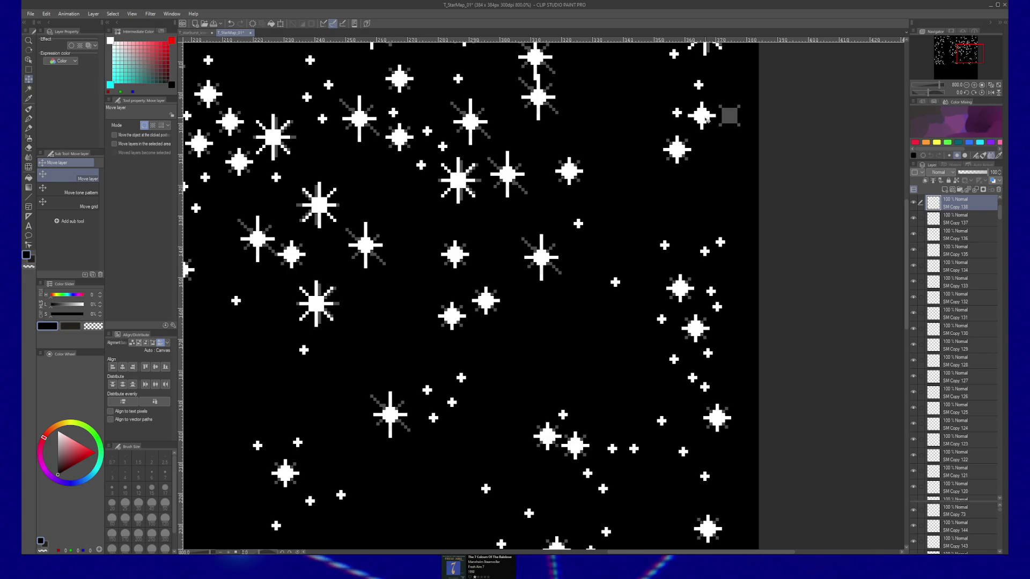
pyautogui.keyDown('ctrl'); pyautogui.click(728, 114); pyautogui.keyUp('ctrl')
pyautogui.scroll(1, 723, 115)
pyautogui.scroll(3, 723, 115)
# Duplicate a small top-right star lower down and shift the top-right star down and left
pyautogui.keyDown('ctrl'); pyautogui.click(747, 166); pyautogui.keyUp('ctrl')
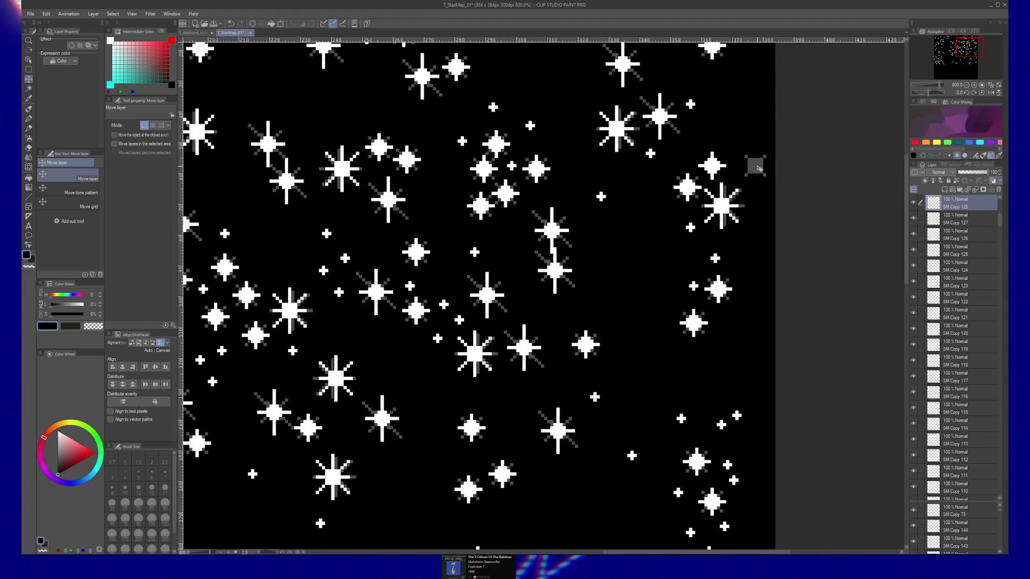
pyautogui.keyDown('ctrl'); pyautogui.click(754, 165); pyautogui.keyUp('ctrl')
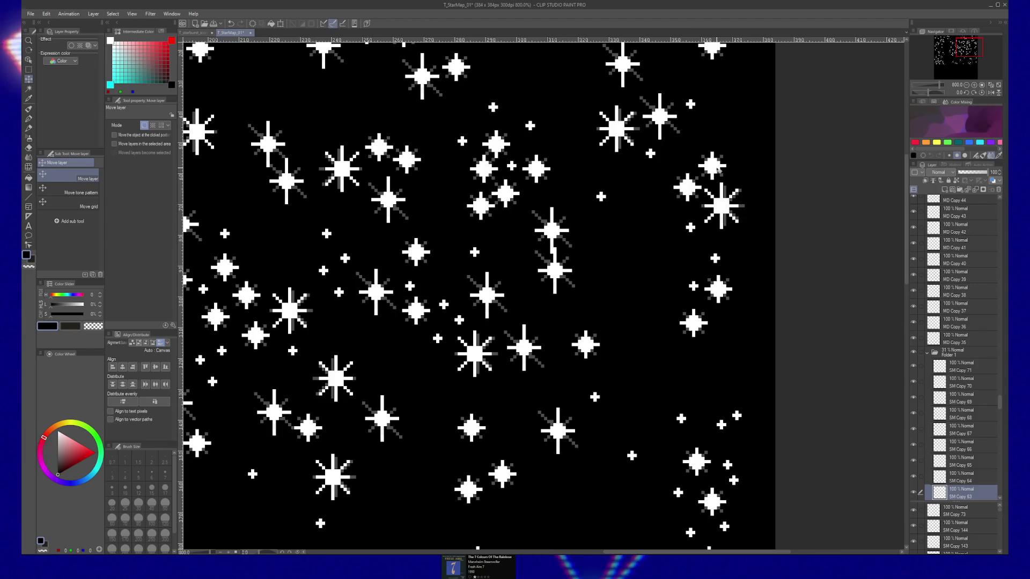
pyautogui.scroll(2, 742, 144)
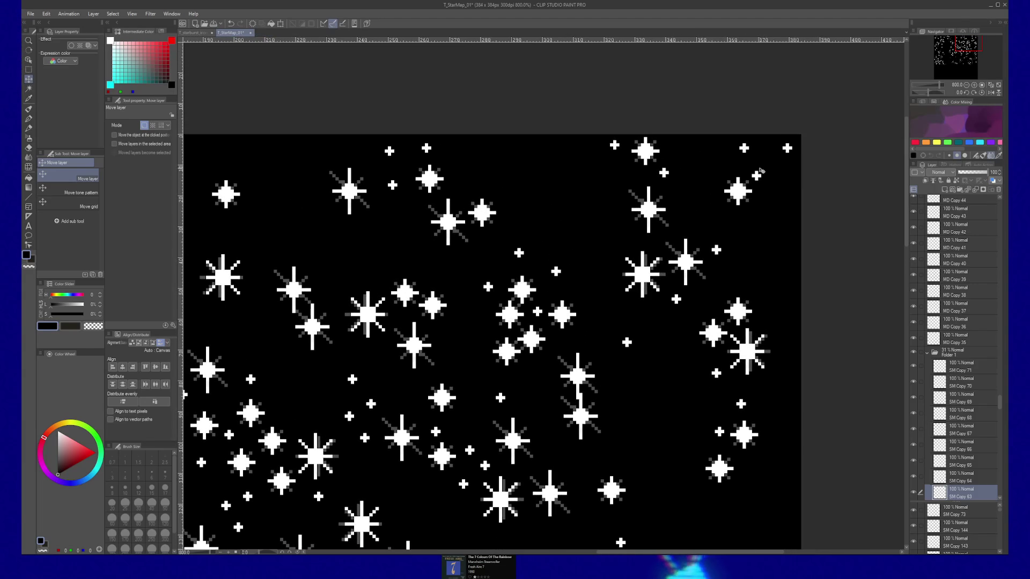
pyautogui.keyDown('ctrl'); pyautogui.click(645, 151); pyautogui.keyUp('ctrl')
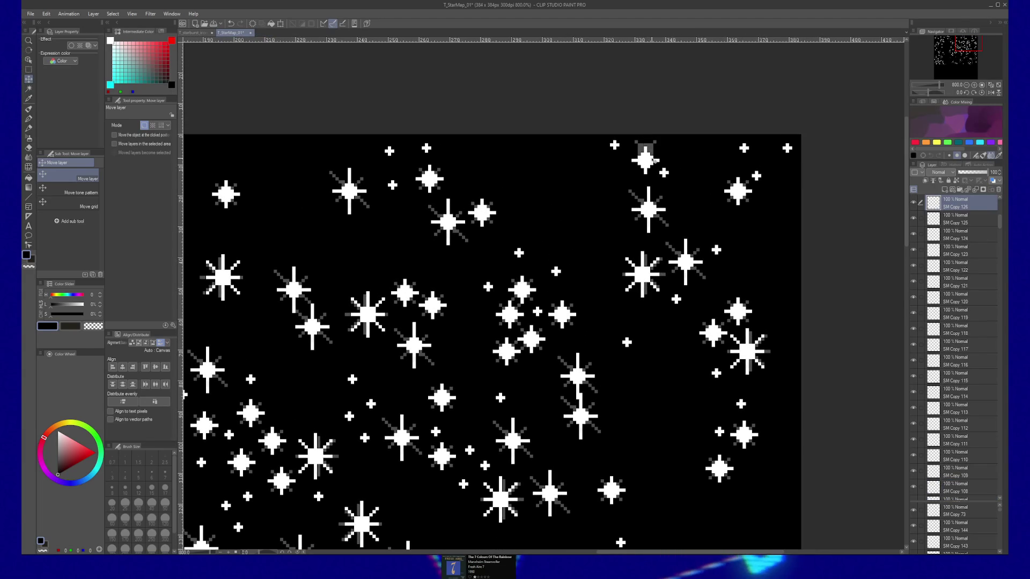
pyautogui.keyDown('ctrl'); pyautogui.click(648, 149); pyautogui.keyUp('ctrl')
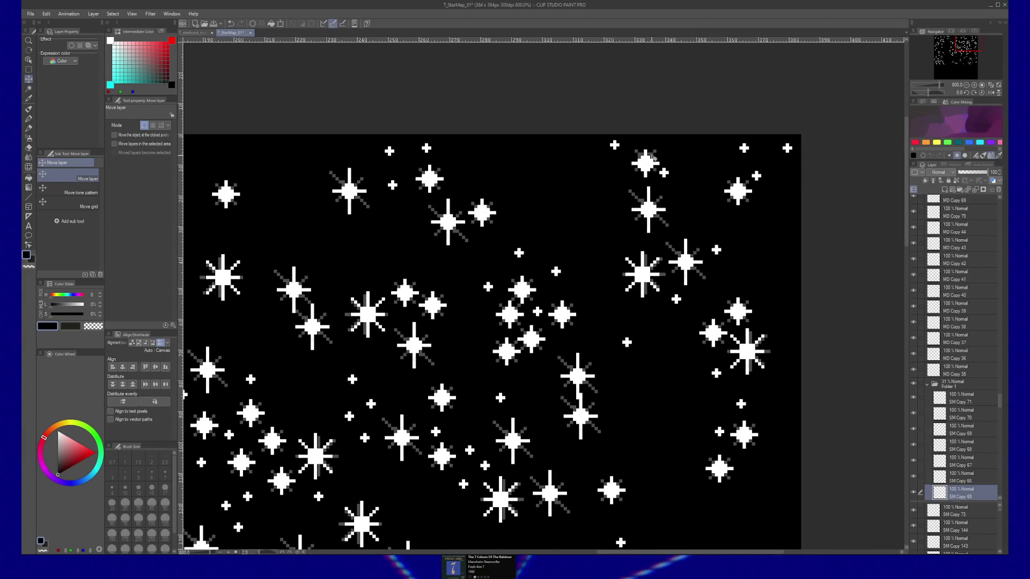
pyautogui.keyDown('ctrl'); pyautogui.click(614, 144); pyautogui.keyUp('ctrl')
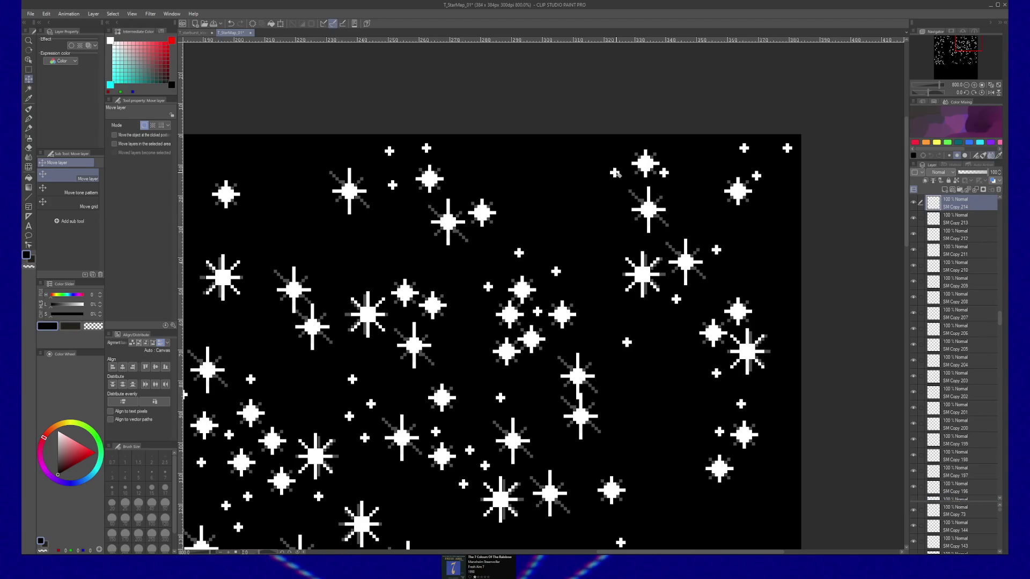
pyautogui.moveTo(745, 148); pyautogui.dragTo(745, 163)
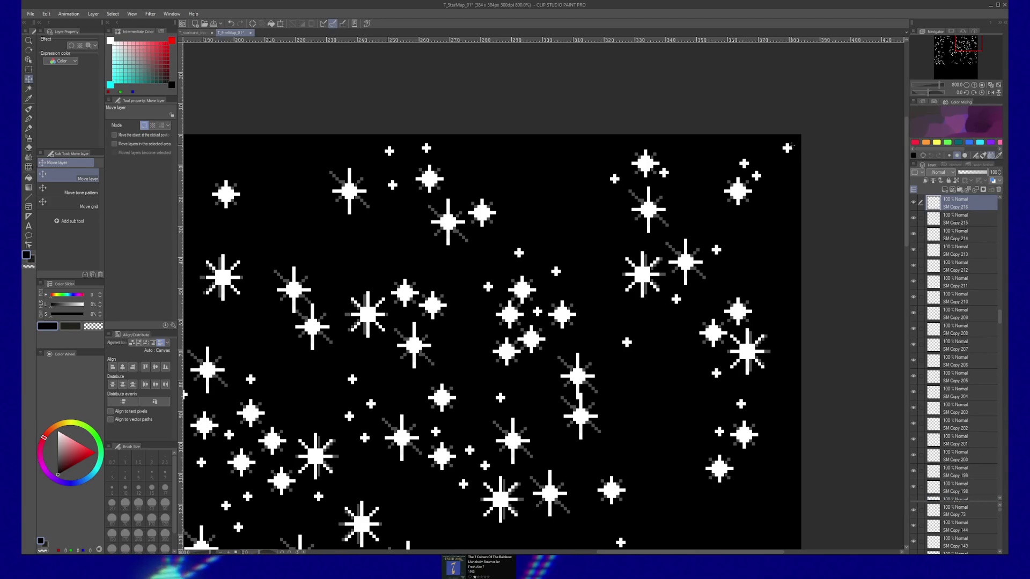
pyautogui.moveTo(789, 148); pyautogui.dragTo(767, 164)
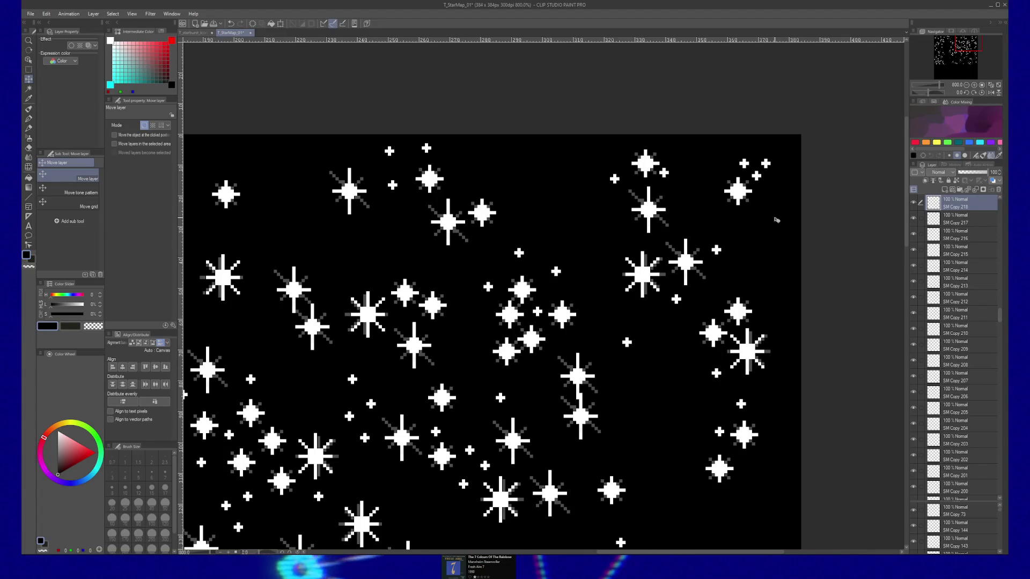
# Nudge an upper-left star, duplicate another small top-right star, then view the whole starfield
pyautogui.click(463, 182)
pyautogui.moveTo(393, 151)
pyautogui.mouseDown()
pyautogui.moveTo(380, 164)
pyautogui.moveTo(508, 175)
pyautogui.moveTo(368, 178)
pyautogui.mouseUp()
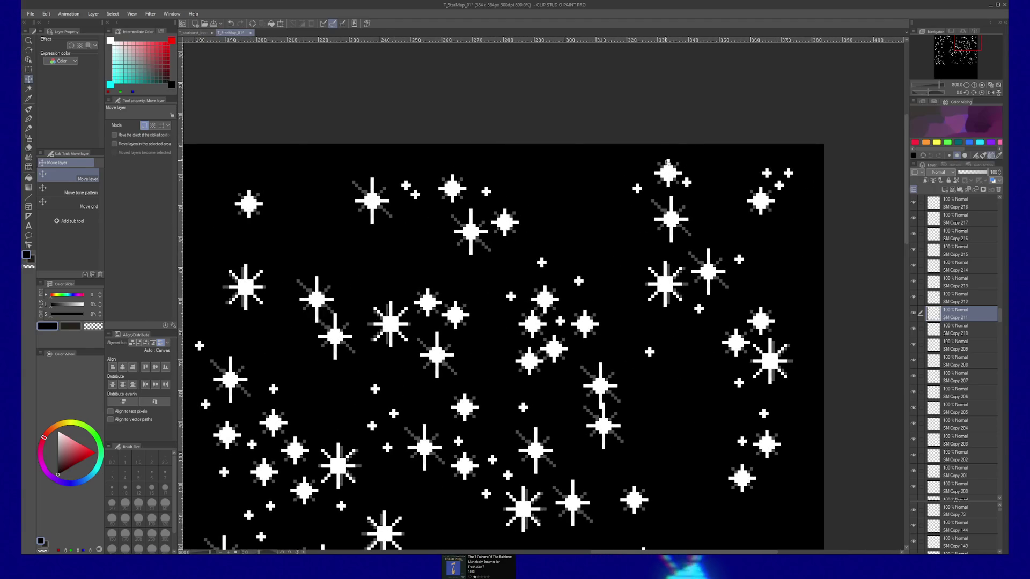
pyautogui.moveTo(551, 194)
pyautogui.mouseDown()
pyautogui.moveTo(566, 194)
pyautogui.moveTo(350, 212)
pyautogui.mouseUp()
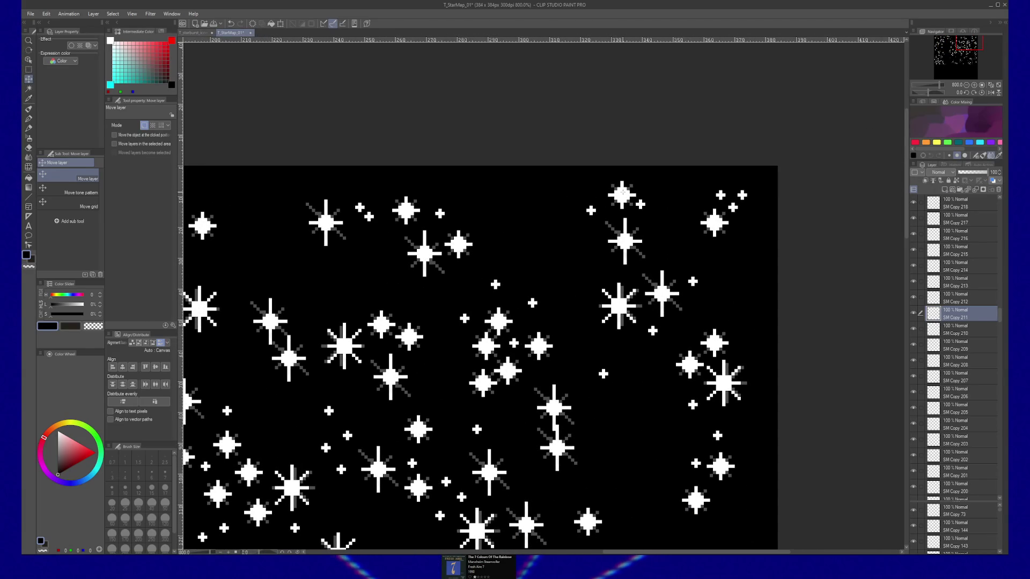
pyautogui.keyDown('ctrl'); pyautogui.keyDown('shift'); pyautogui.click(622, 194); pyautogui.keyUp('shift'); pyautogui.keyUp('ctrl')
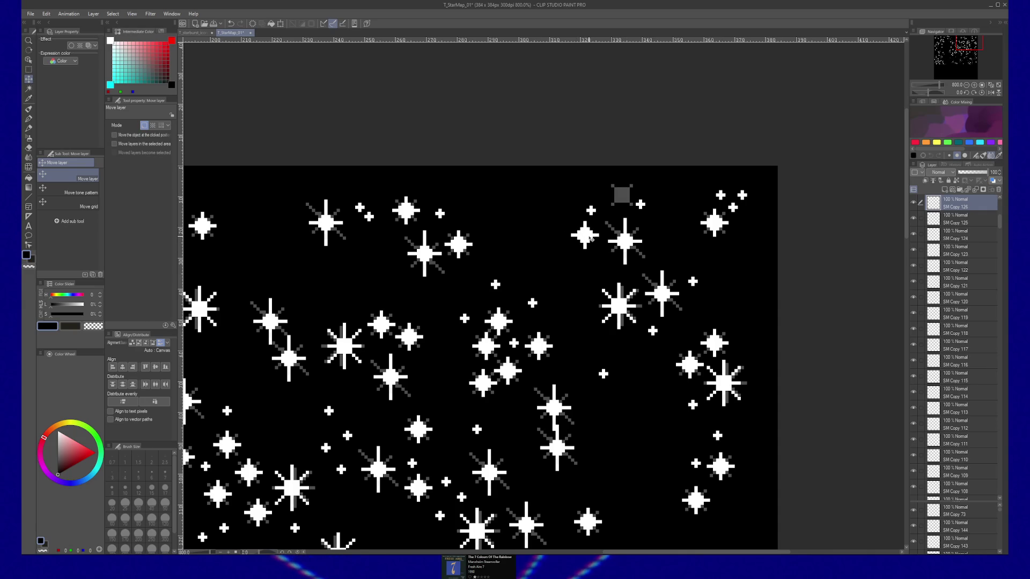
pyautogui.keyDown('ctrl'); pyautogui.keyDown('shift'); pyautogui.click(619, 199); pyautogui.keyUp('shift'); pyautogui.keyUp('ctrl')
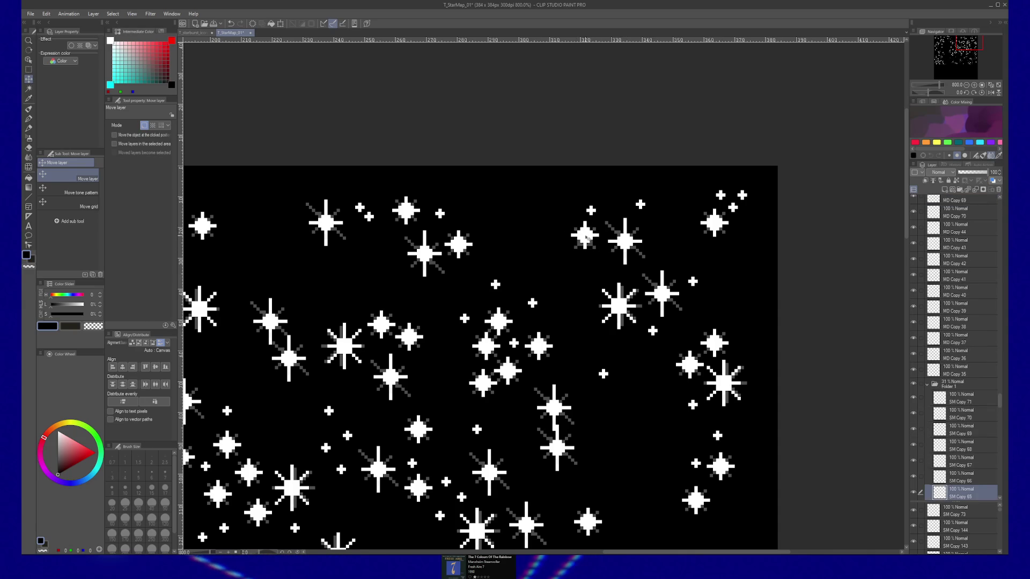
pyautogui.keyDown('ctrl'); pyautogui.keyDown('shift'); pyautogui.click(688, 222); pyautogui.keyUp('shift'); pyautogui.keyUp('ctrl')
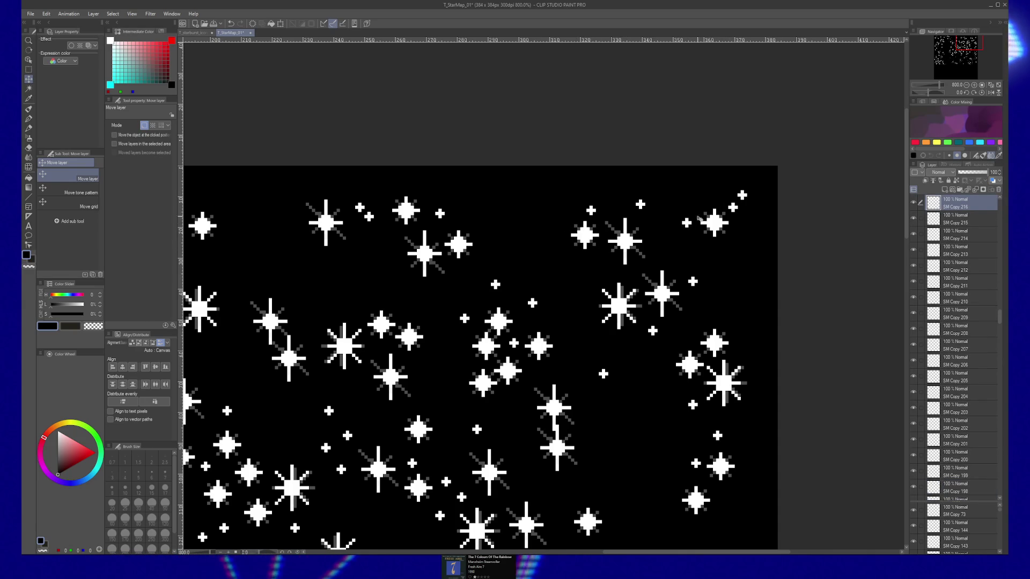
pyautogui.hotkey('ctrl', 'v')
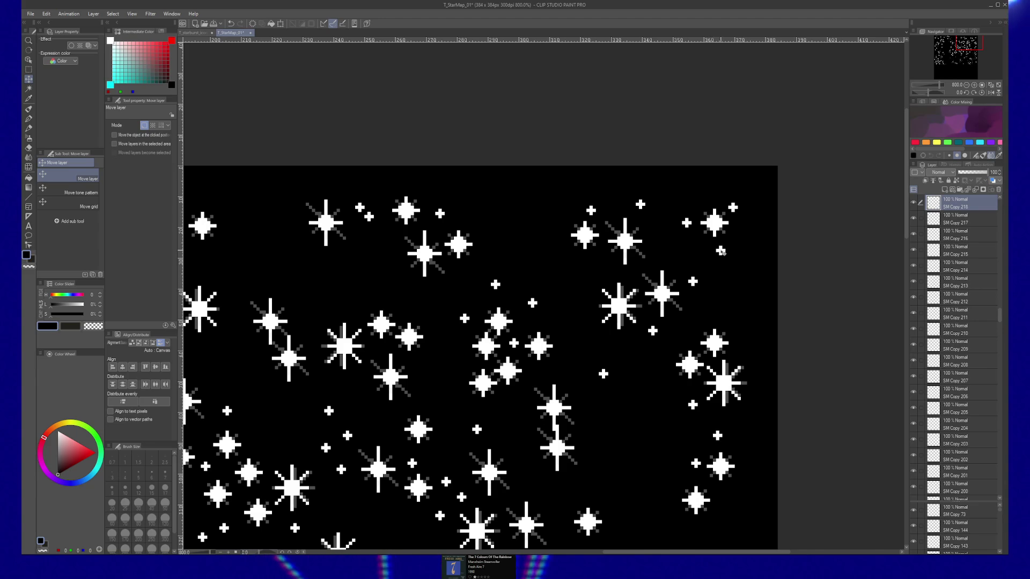
pyautogui.keyDown('alt'); pyautogui.click(610, 261); pyautogui.keyUp('alt')
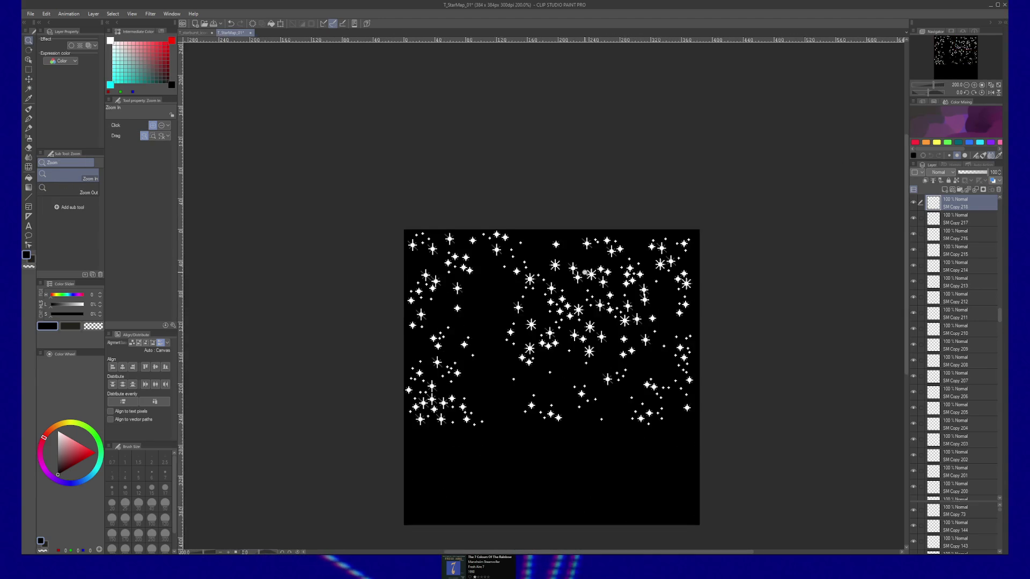
# Export the starfield as a single-layer JPEG at quality 100
pyautogui.moveTo(608, 260); pyautogui.dragTo(619, 244)
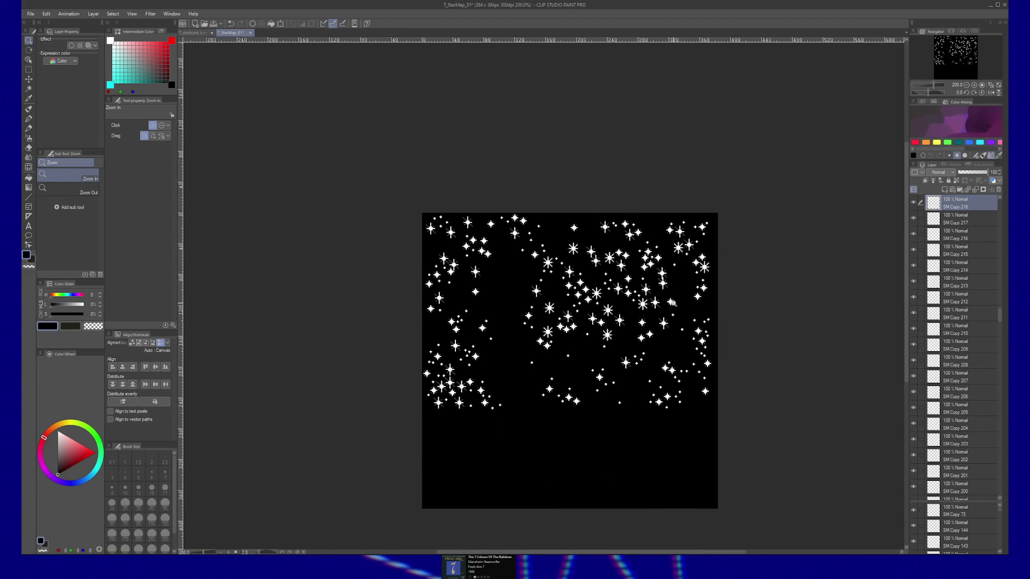
pyautogui.click(31, 14)
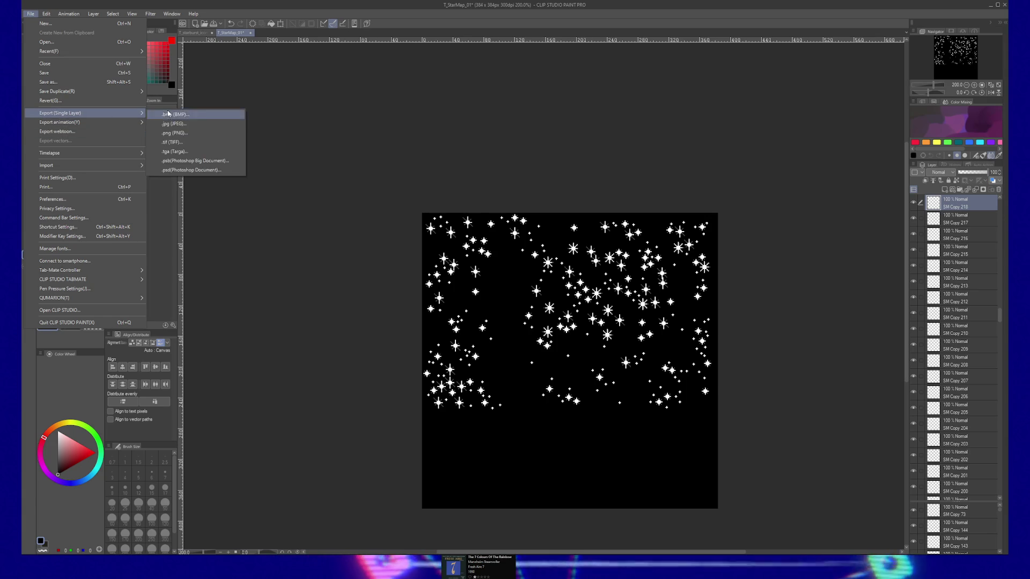
pyautogui.click(189, 124)
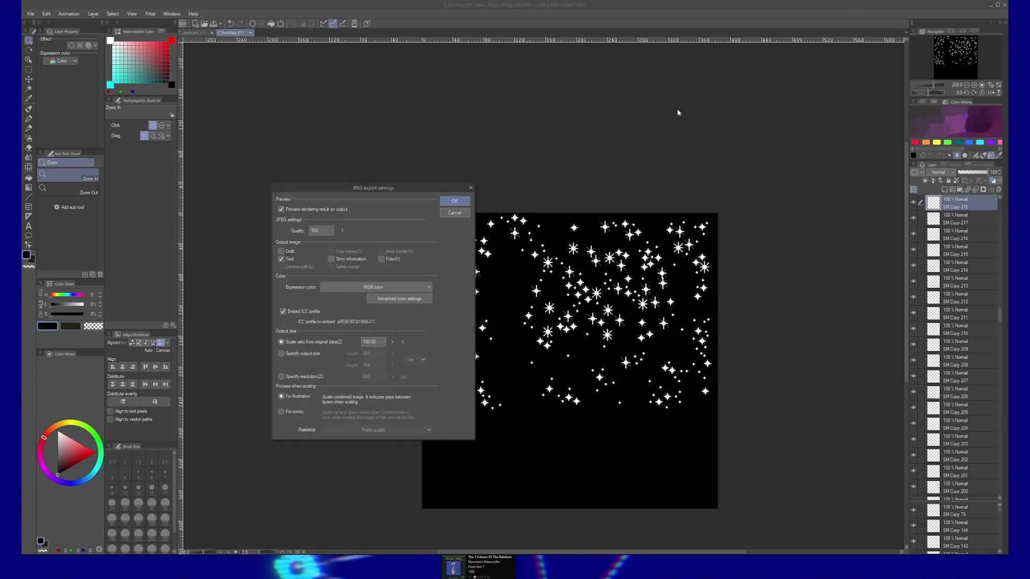
pyautogui.click(461, 201)
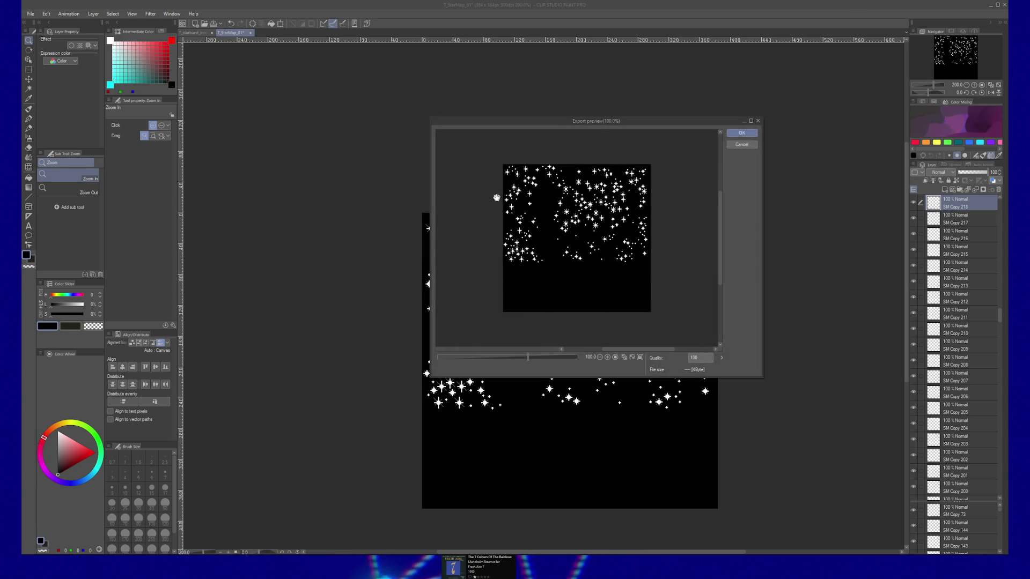
pyautogui.click(753, 133)
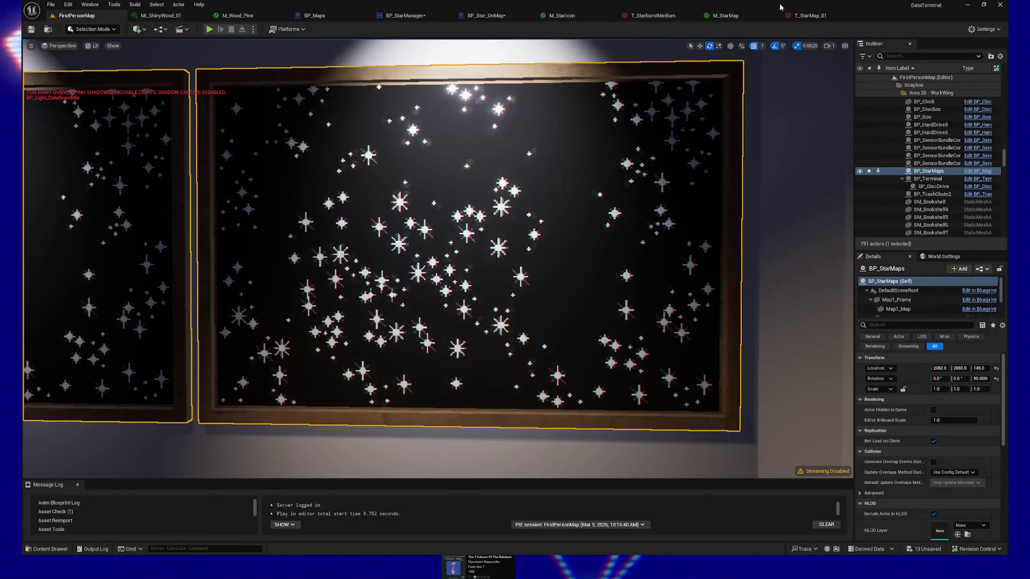
# Reimport and save T_StarMap_01, then return to FirstPersonMap to check the panels
pyautogui.click(811, 15)
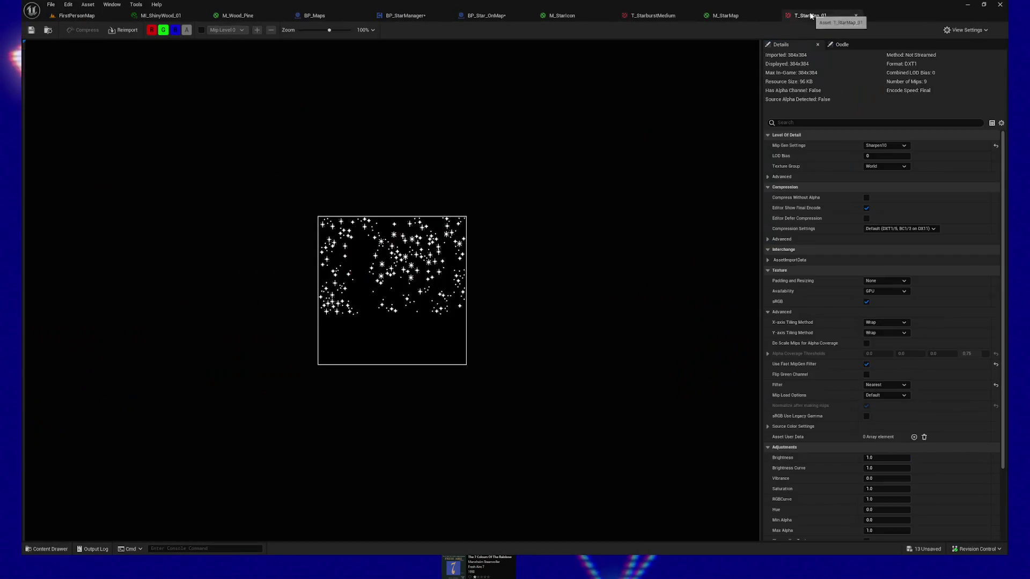
pyautogui.click(121, 30)
pyautogui.click(31, 31)
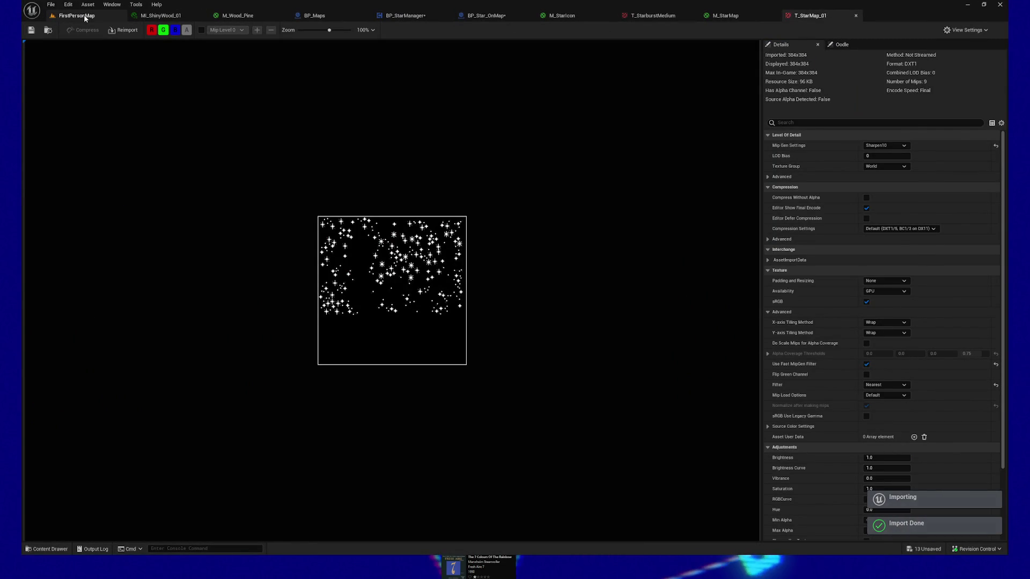
pyautogui.click(80, 16)
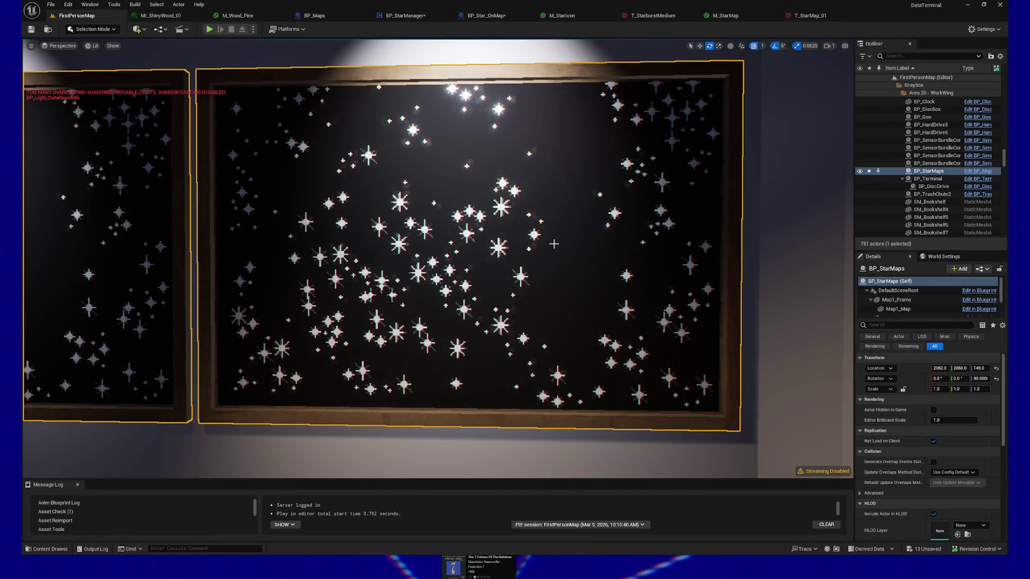
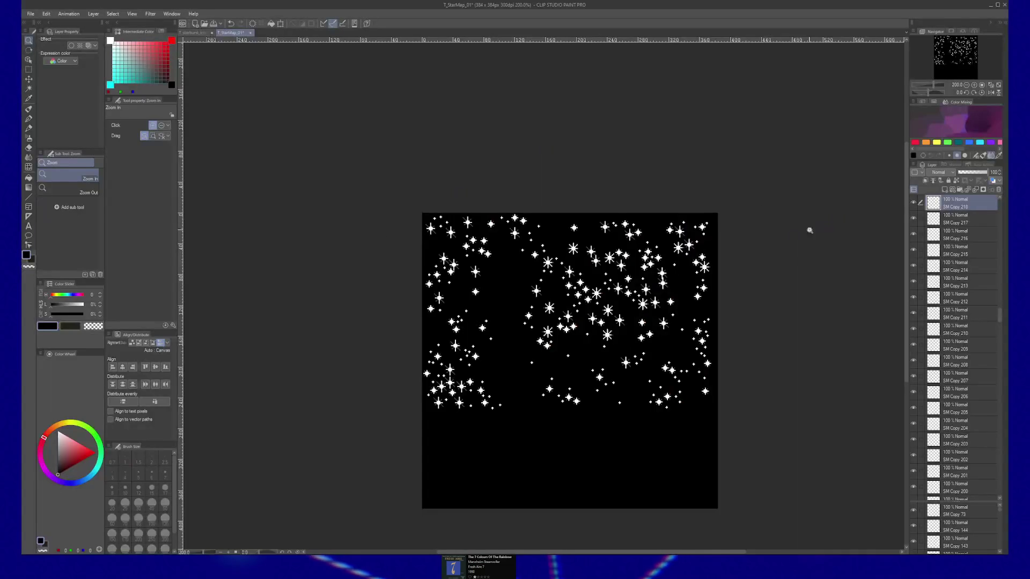
# Zoom into the star map, duplicate the star layer and shift a small star to the right
pyautogui.click(704, 353)
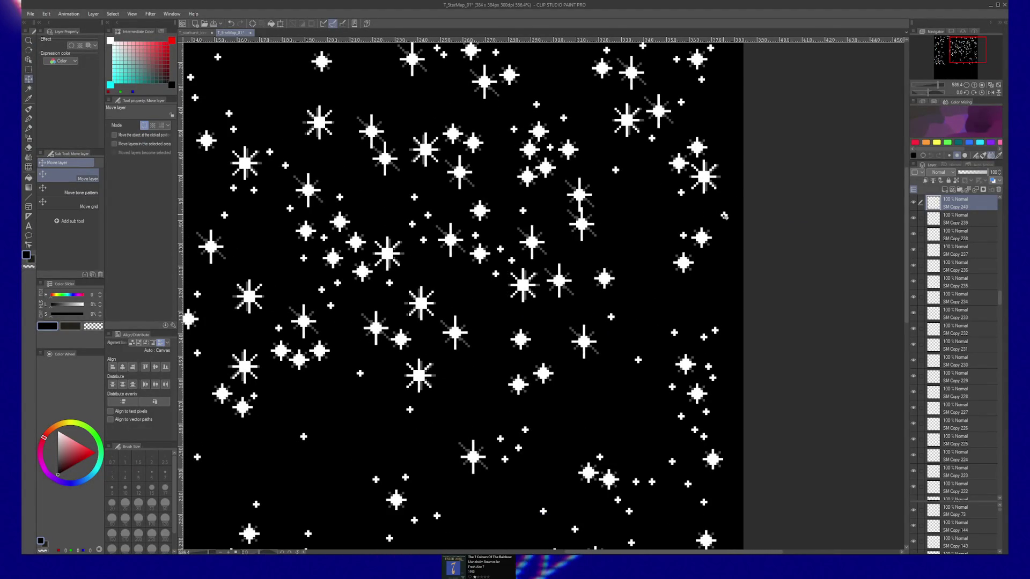
pyautogui.hotkey('ctrl', 'c')
pyautogui.hotkey('ctrl', 'v')
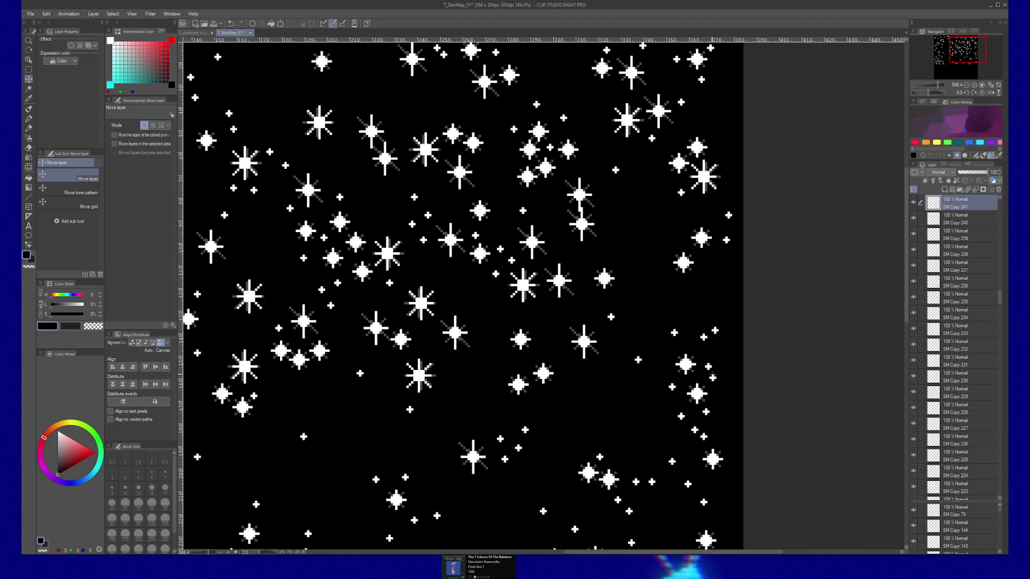
pyautogui.moveTo(709, 366); pyautogui.dragTo(730, 367)
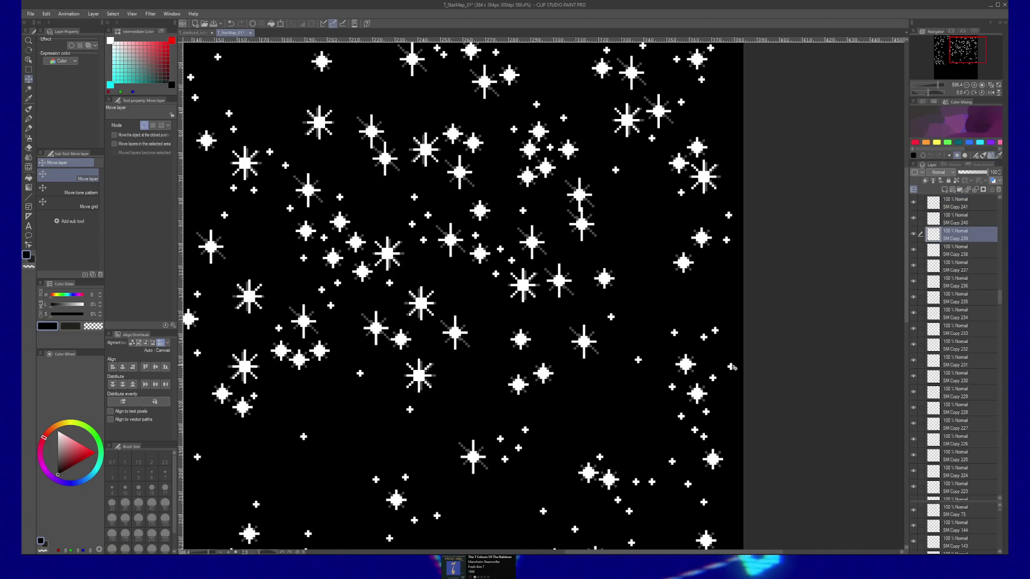
pyautogui.click(735, 348)
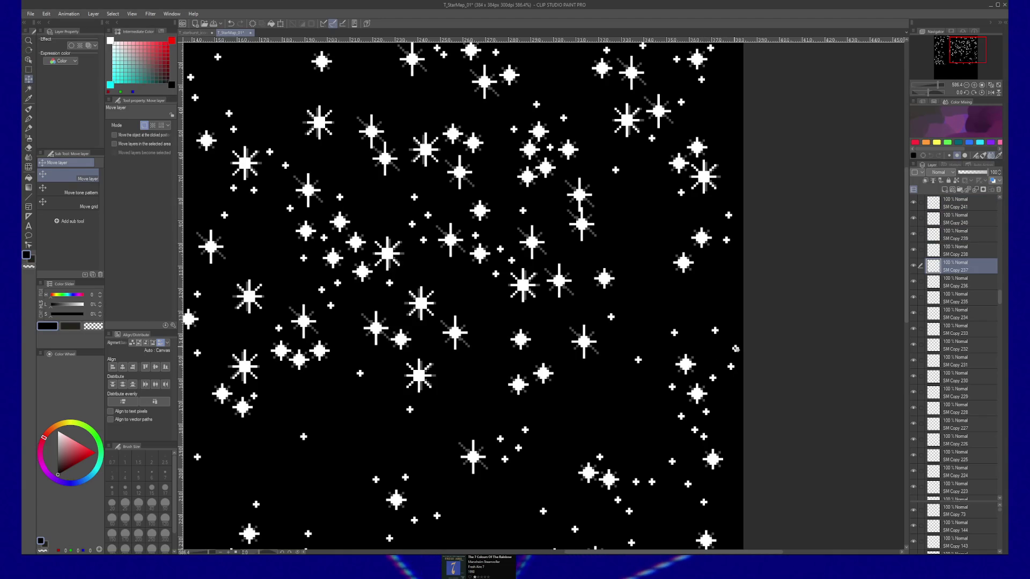
pyautogui.click(682, 416)
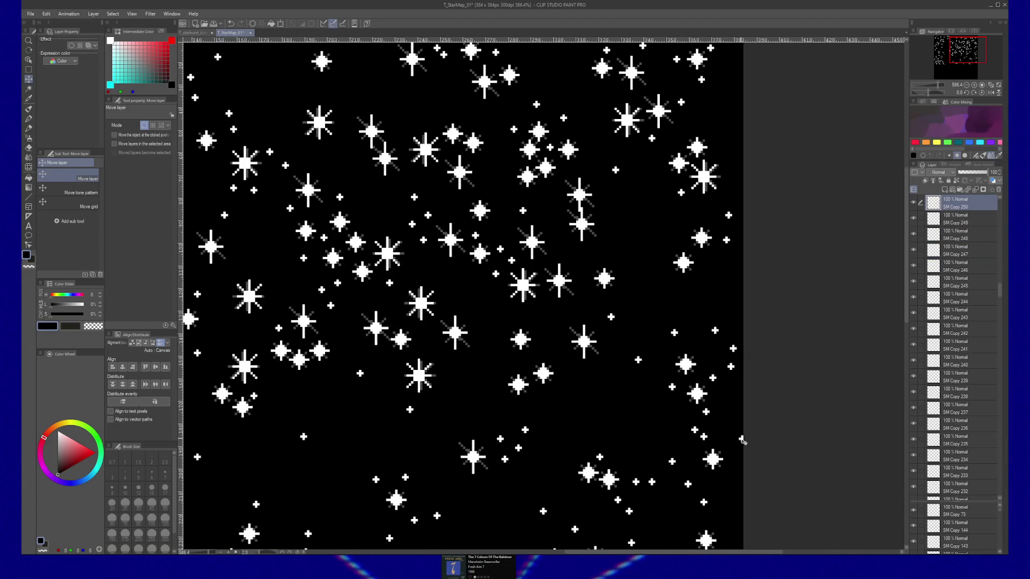
pyautogui.moveTo(733, 446); pyautogui.dragTo(741, 284)
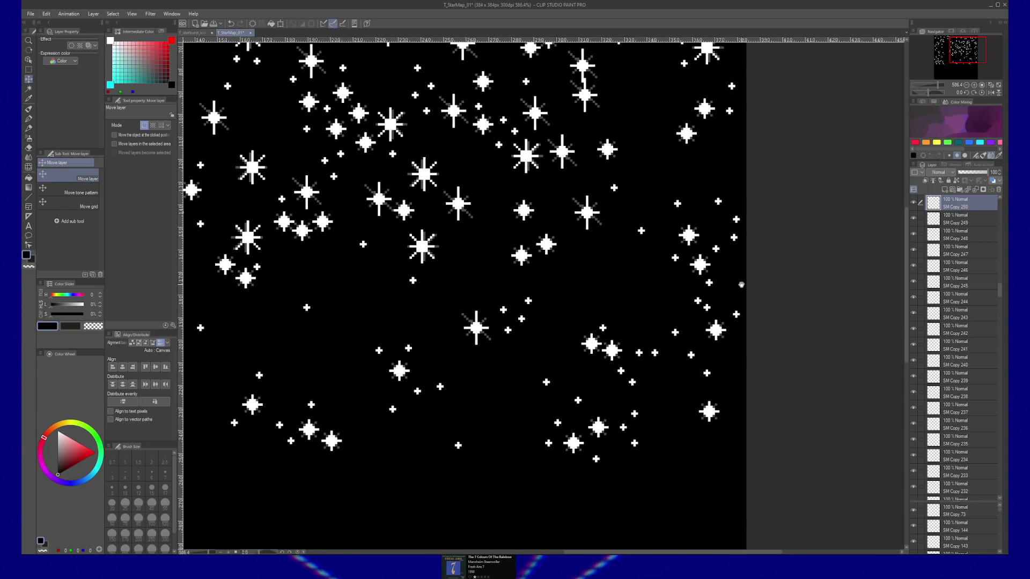
# Reposition more small stars on the right side, undoing one misplaced move
pyautogui.click(676, 259)
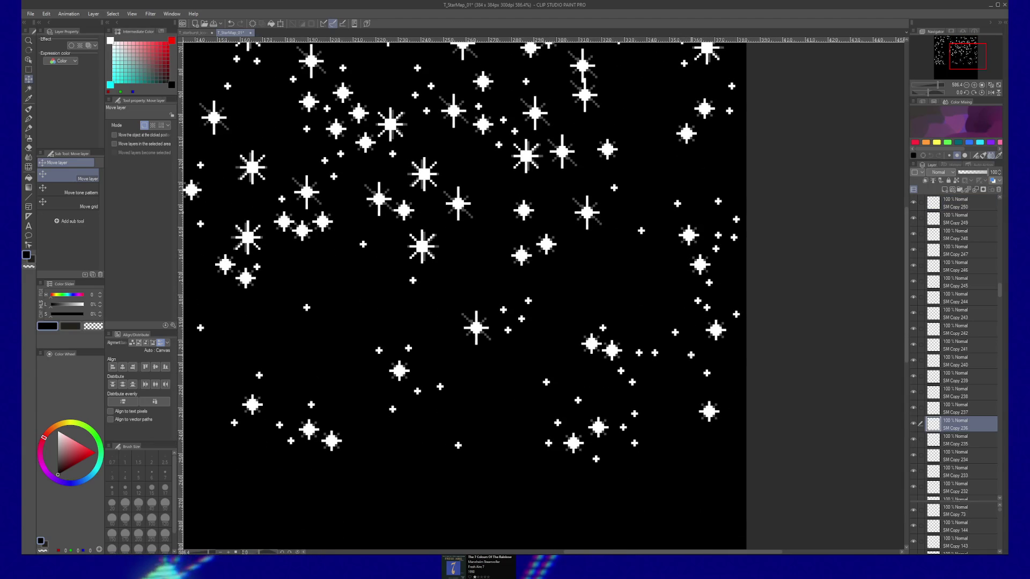
pyautogui.click(734, 377)
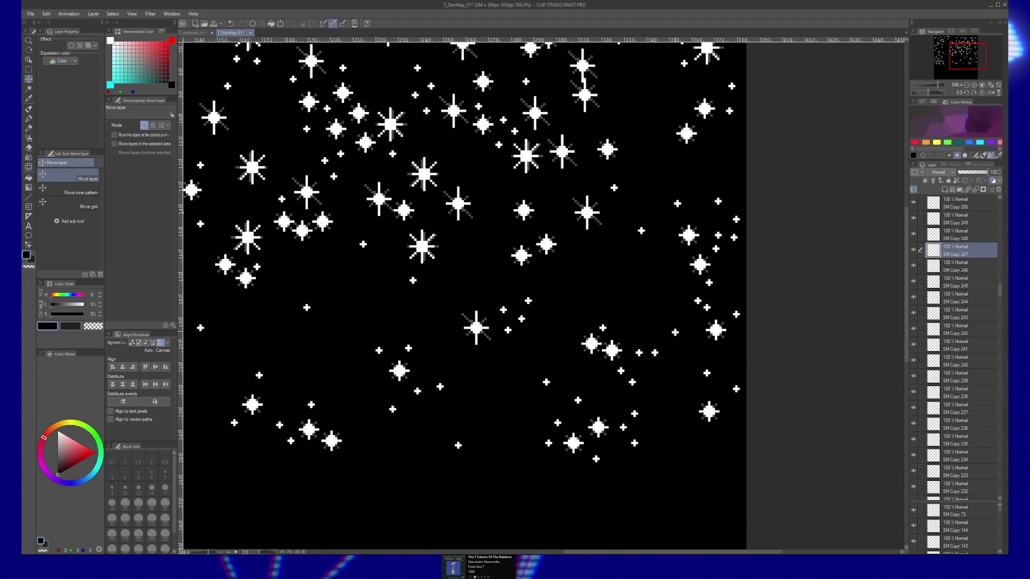
pyautogui.moveTo(734, 378); pyautogui.dragTo(713, 349)
pyautogui.hotkey('ctrl', 'z')
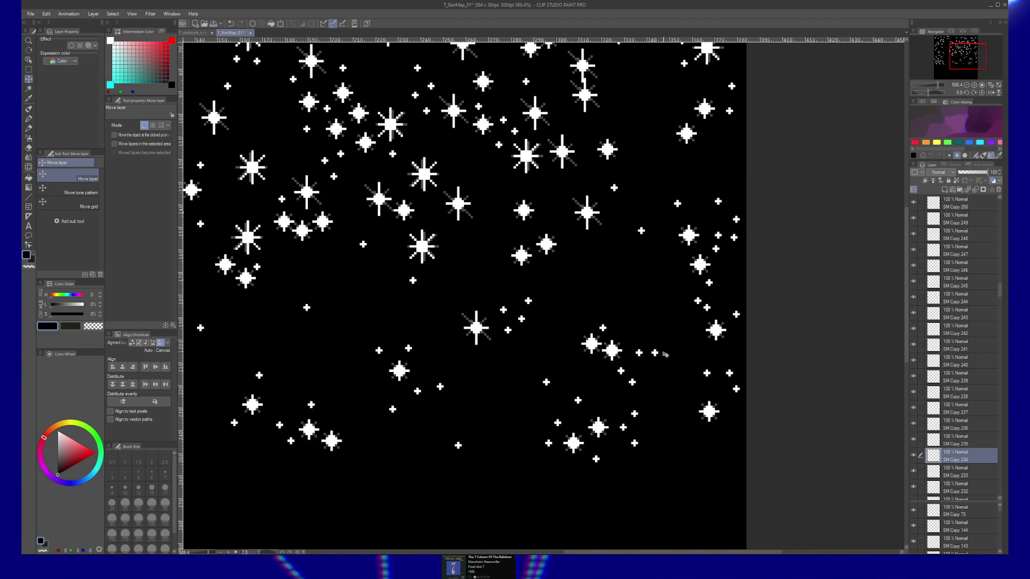
pyautogui.click(724, 405)
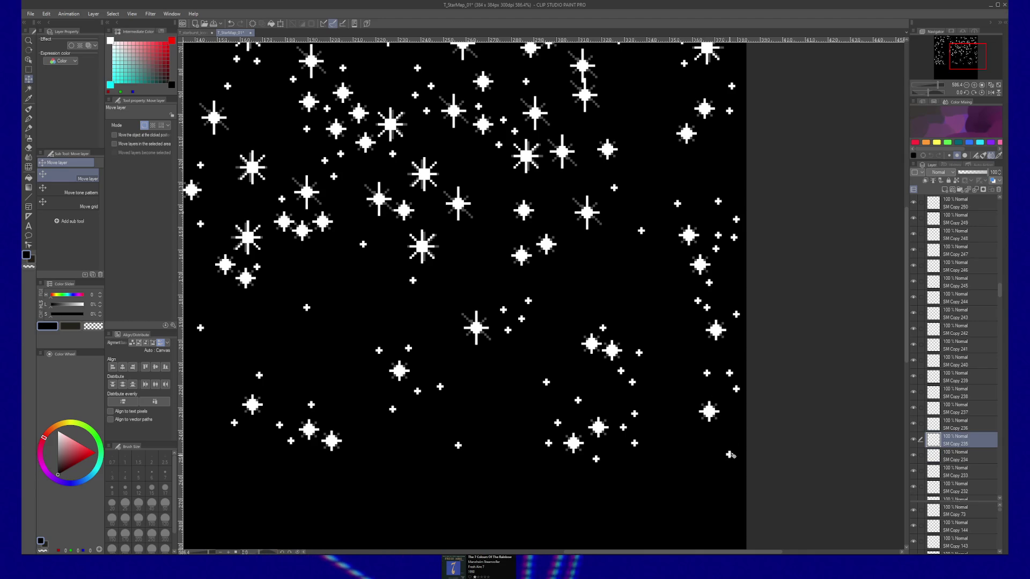
pyautogui.moveTo(735, 432)
pyautogui.mouseDown()
pyautogui.moveTo(688, 435)
pyautogui.moveTo(733, 210)
pyautogui.moveTo(788, 199)
pyautogui.mouseUp()
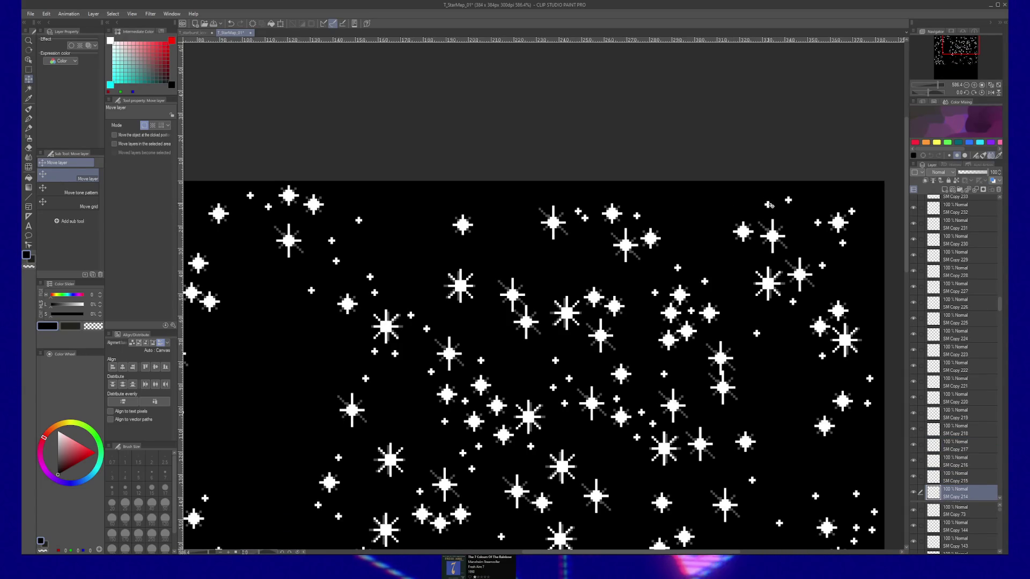
# Move a top-right star down slightly and select further star layers in Folder 1 to adjust
pyautogui.moveTo(745, 193)
pyautogui.mouseDown()
pyautogui.moveTo(768, 205)
pyautogui.moveTo(740, 209)
pyautogui.mouseUp()
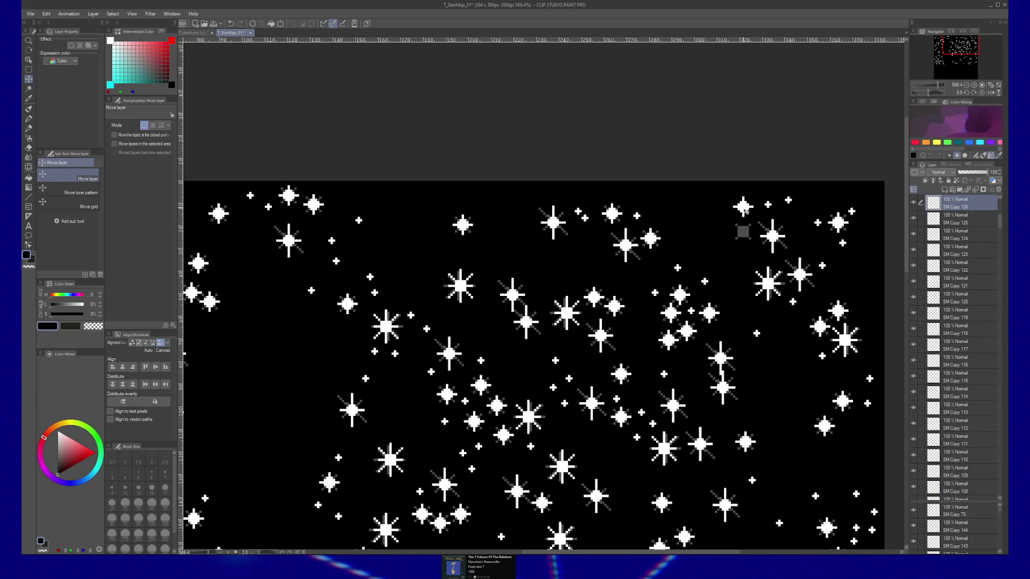
pyautogui.click(742, 232)
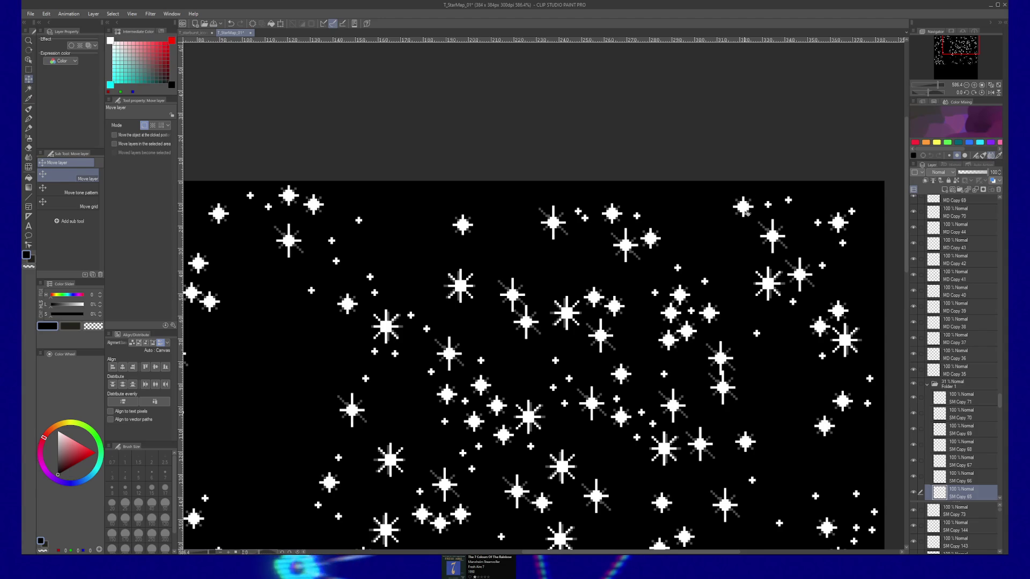
pyautogui.click(827, 219)
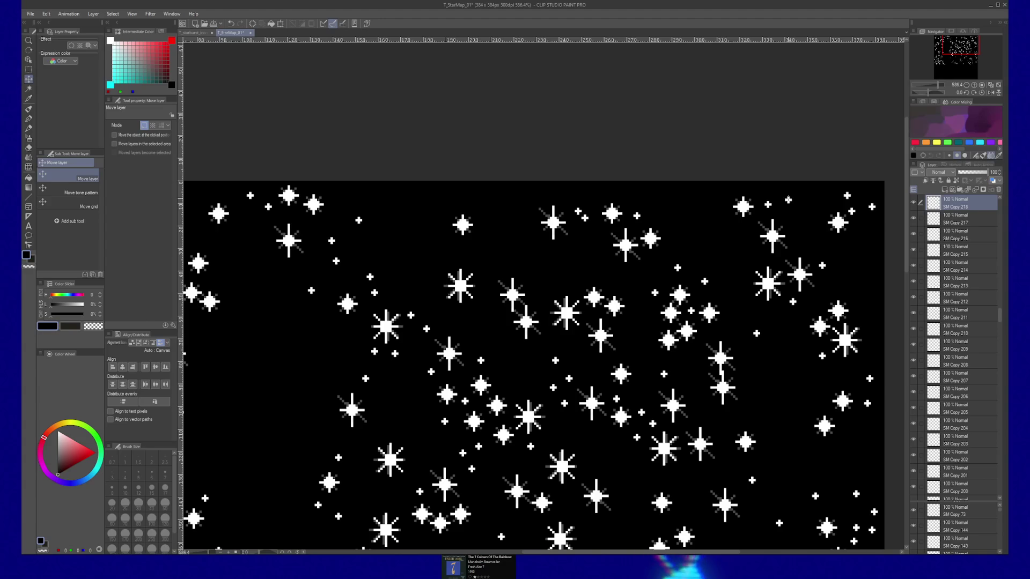
pyautogui.click(790, 202)
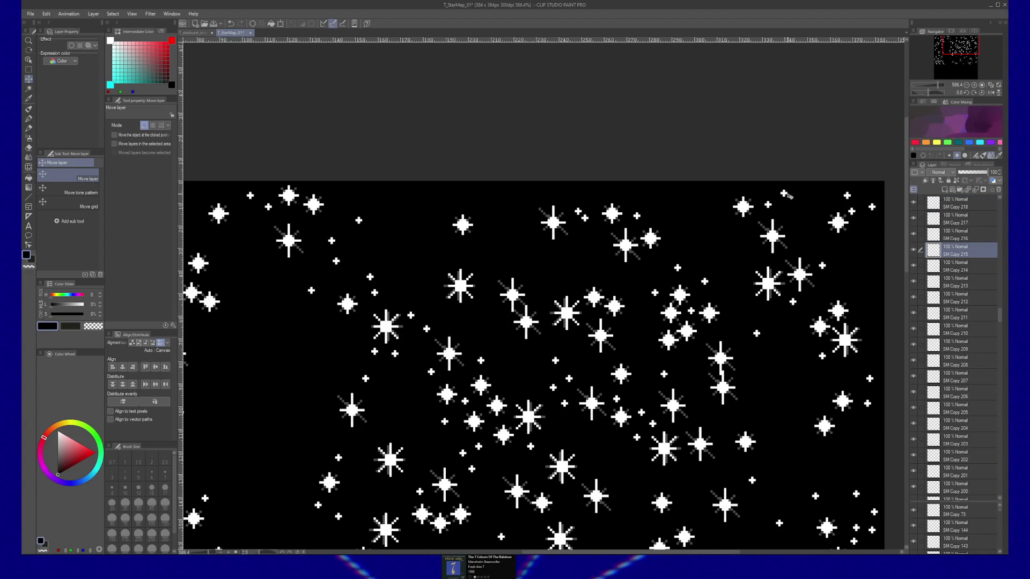
pyautogui.scroll(-2, 784, 195)
pyautogui.hscroll(2, 833, 253)
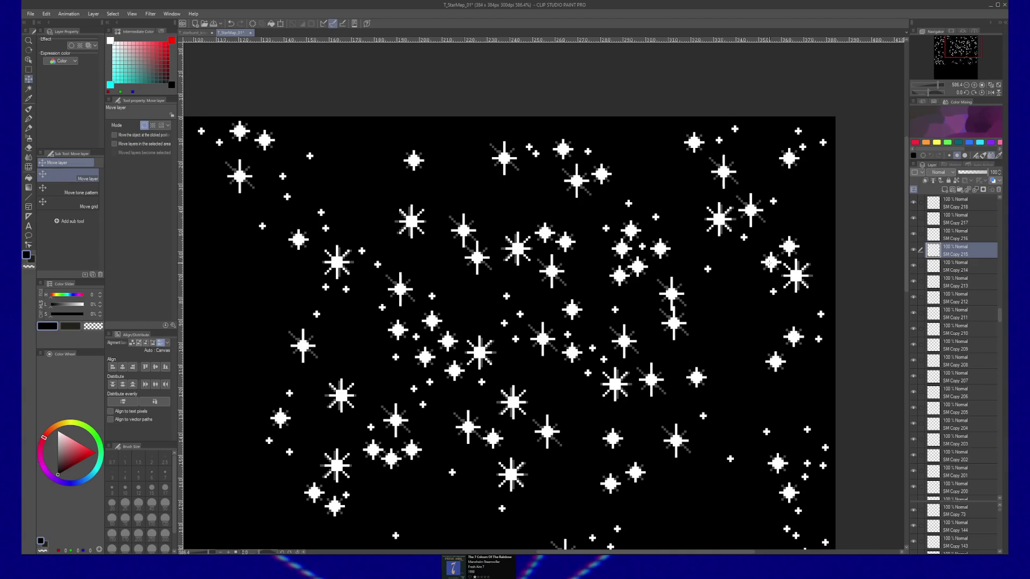
pyautogui.keyDown('ctrl'); pyautogui.click(800, 241); pyautogui.keyUp('ctrl')
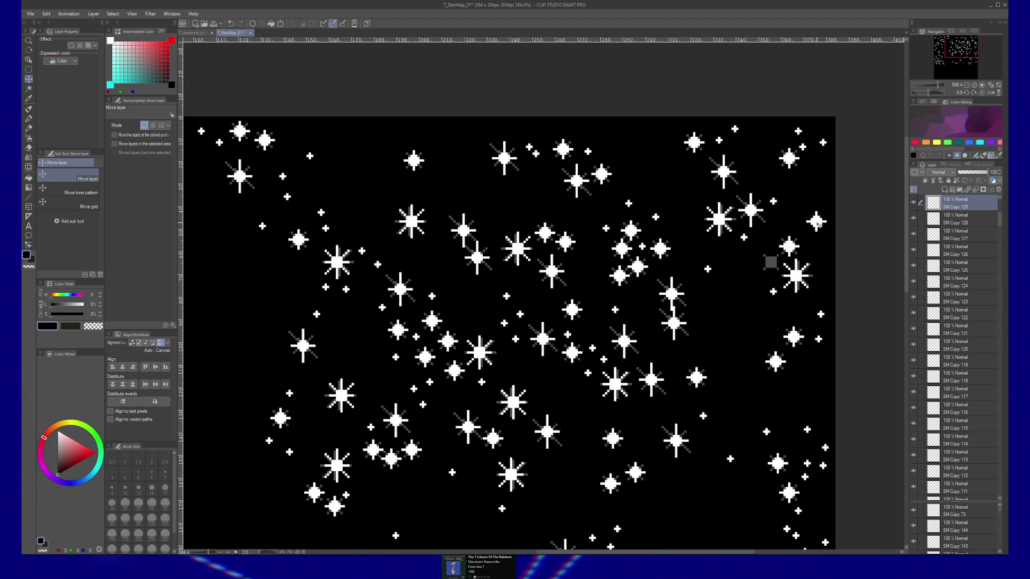
pyautogui.keyDown('ctrl'); pyautogui.click(770, 260); pyautogui.keyUp('ctrl')
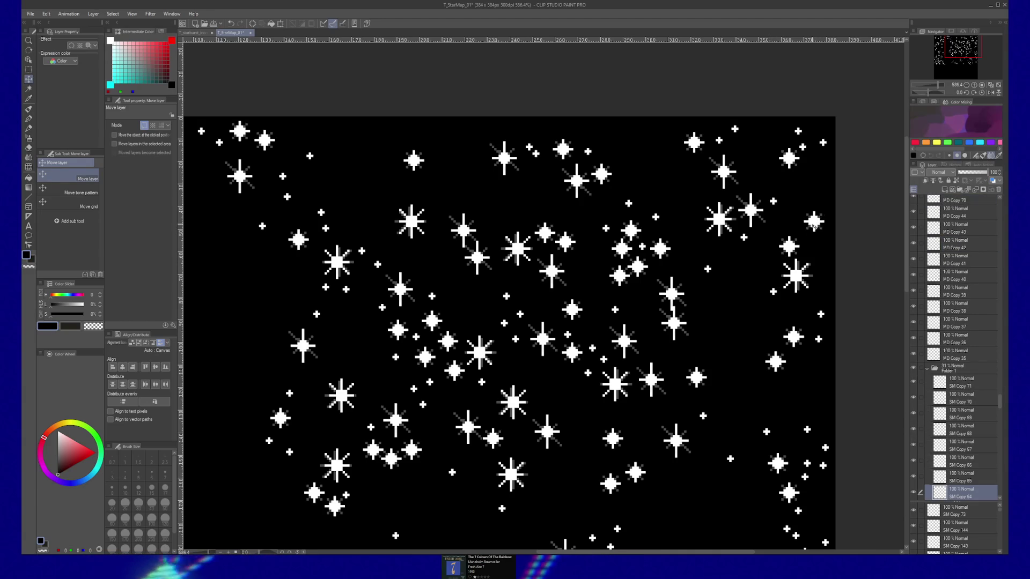
pyautogui.scroll(-3, 813, 254)
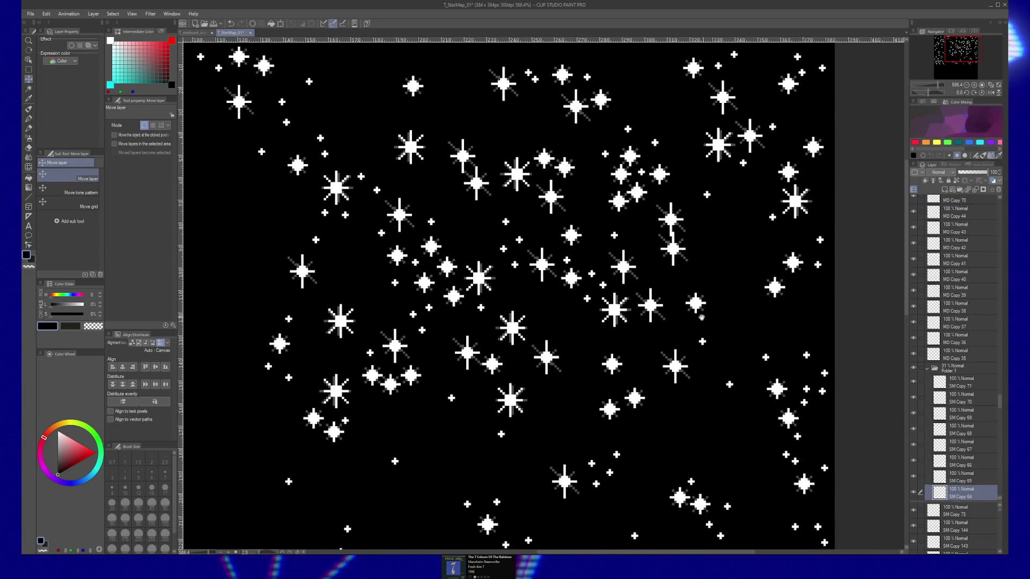
pyautogui.scroll(2, 702, 365)
pyautogui.scroll(1, 703, 365)
pyautogui.scroll(1, 651, 203)
# Raise a small star near the top, pan to the left of the map and paste another star layer copy
pyautogui.keyDown('ctrl'); pyautogui.click(686, 168); pyautogui.keyUp('ctrl')
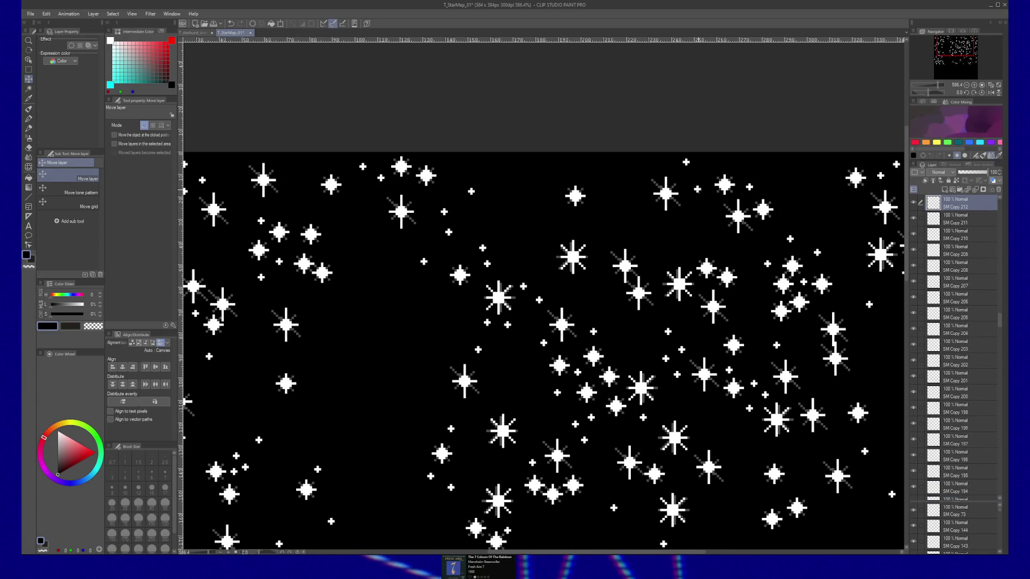
pyautogui.keyDown('ctrl'); pyautogui.click(781, 282); pyautogui.keyUp('ctrl')
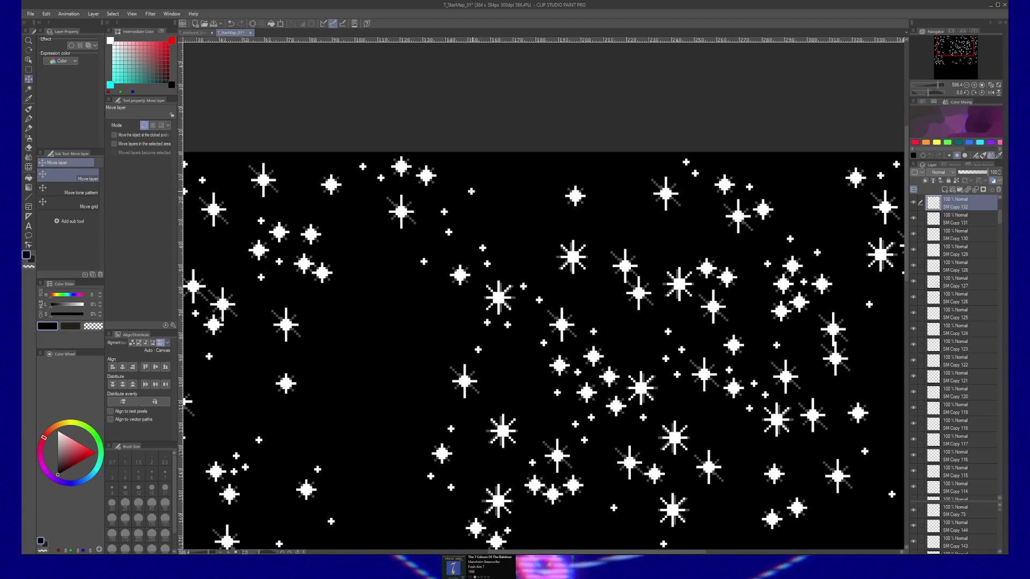
pyautogui.keyDown('ctrl'); pyautogui.click(470, 191); pyautogui.keyUp('ctrl')
pyautogui.moveTo(471, 192); pyautogui.dragTo(476, 165)
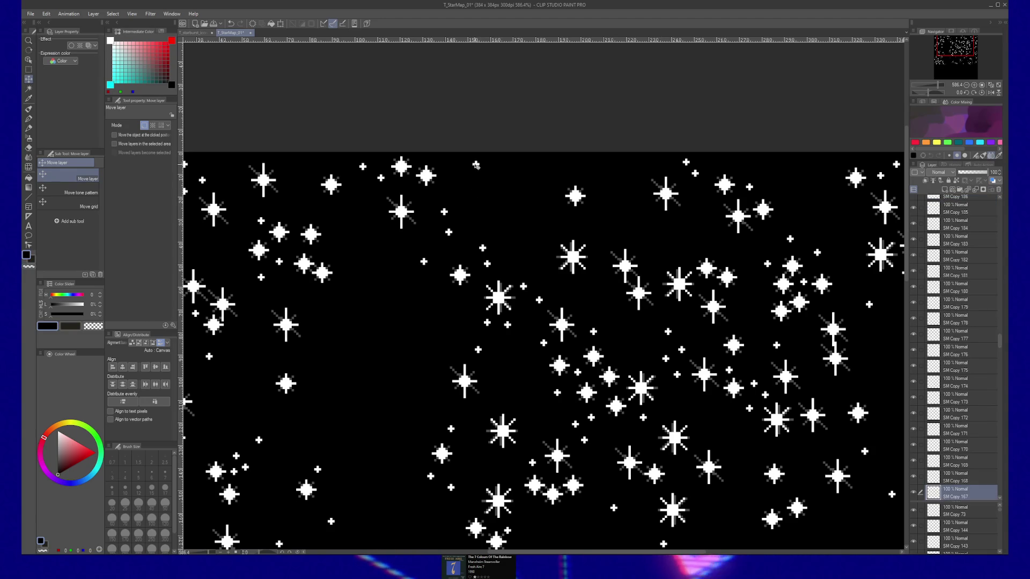
pyautogui.scroll(1, 588, 209)
pyautogui.moveTo(697, 196); pyautogui.dragTo(748, 209)
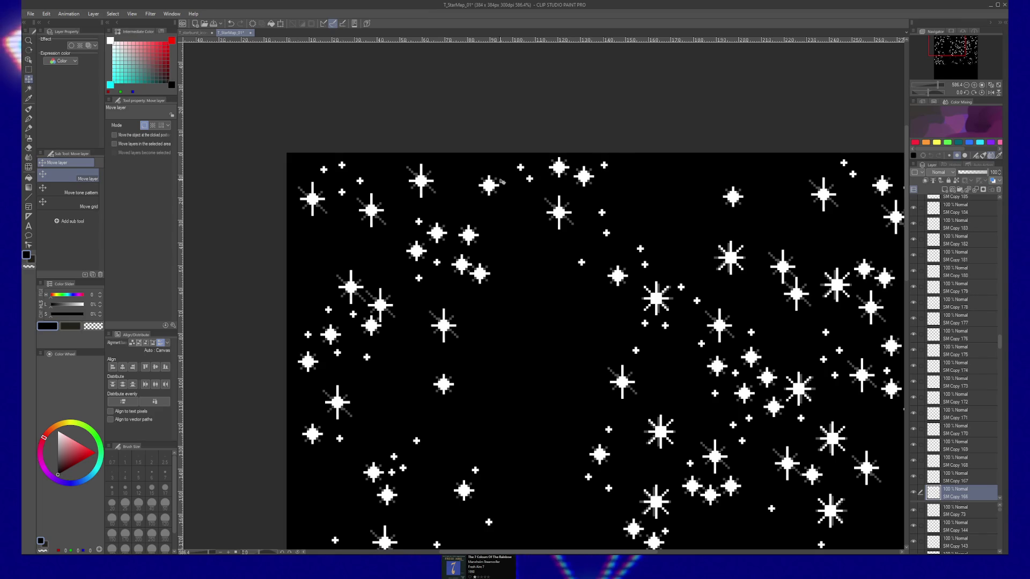
pyautogui.moveTo(516, 324); pyautogui.dragTo(548, 277)
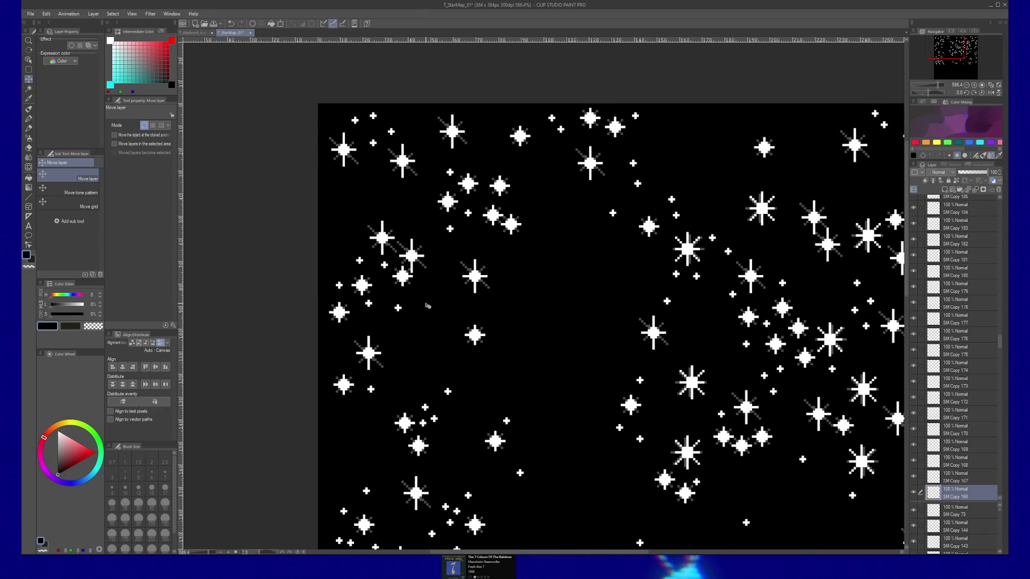
pyautogui.hotkey('ctrl', 'v')
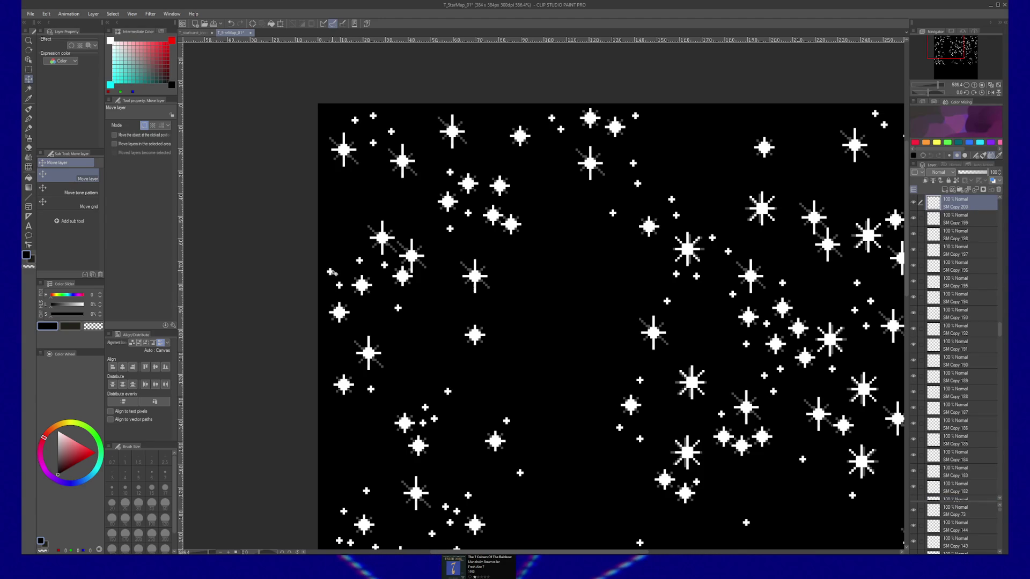
pyautogui.scroll(-1, 403, 258)
pyautogui.scroll(-2, 435, 246)
pyautogui.scroll(-2, 465, 240)
pyautogui.scroll(-3, 464, 239)
pyautogui.hscroll(1, 457, 365)
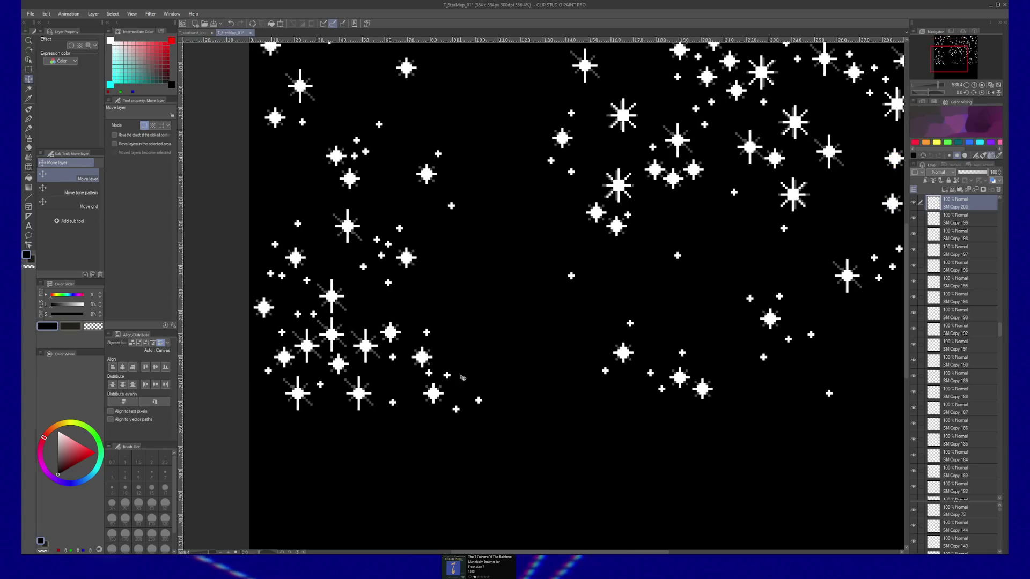
# Nudge several small stars on the lower left of the star map into place
pyautogui.moveTo(478, 400); pyautogui.dragTo(486, 382)
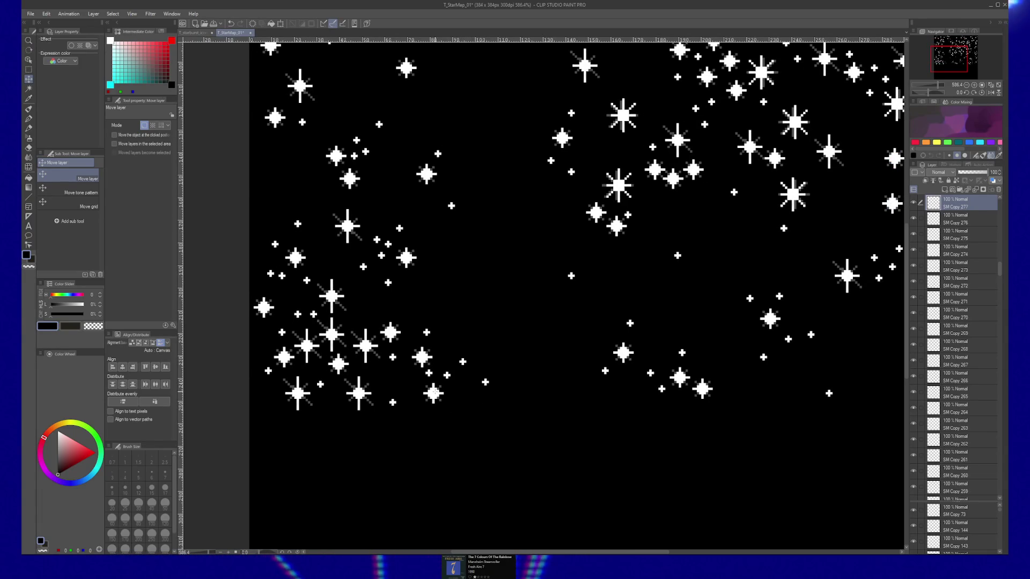
pyautogui.click(432, 391)
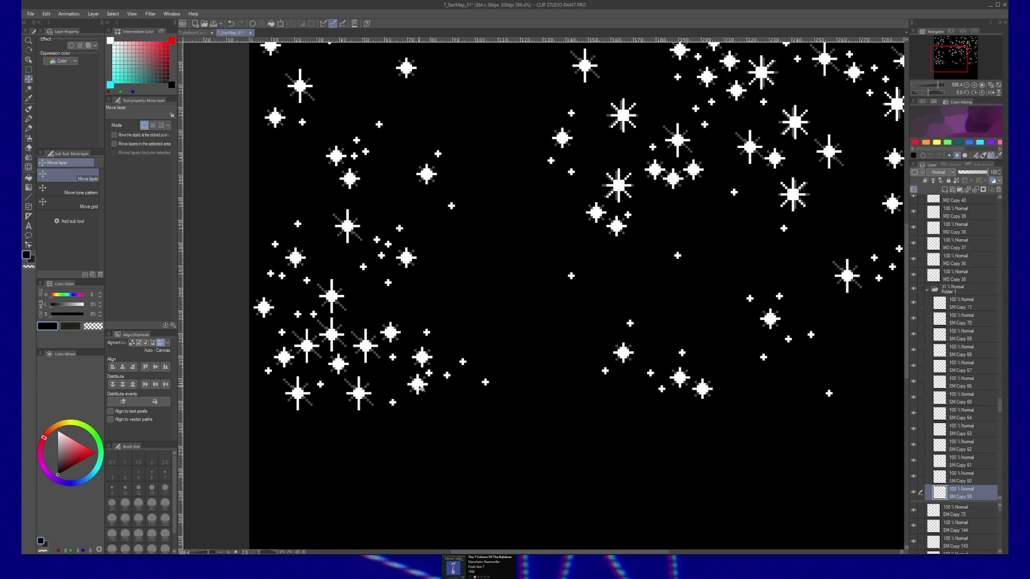
pyautogui.moveTo(358, 392); pyautogui.dragTo(372, 384)
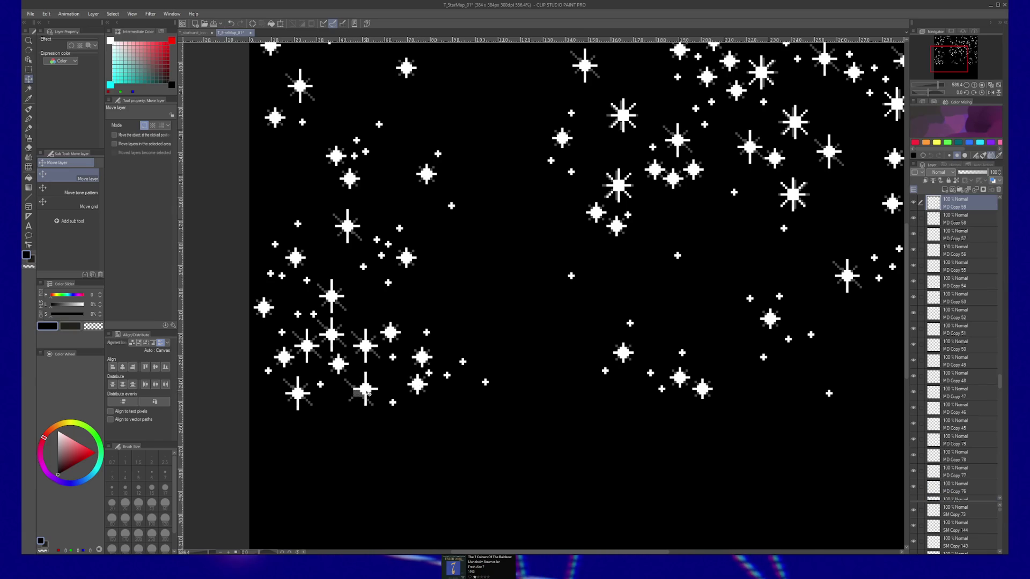
pyautogui.click(372, 385)
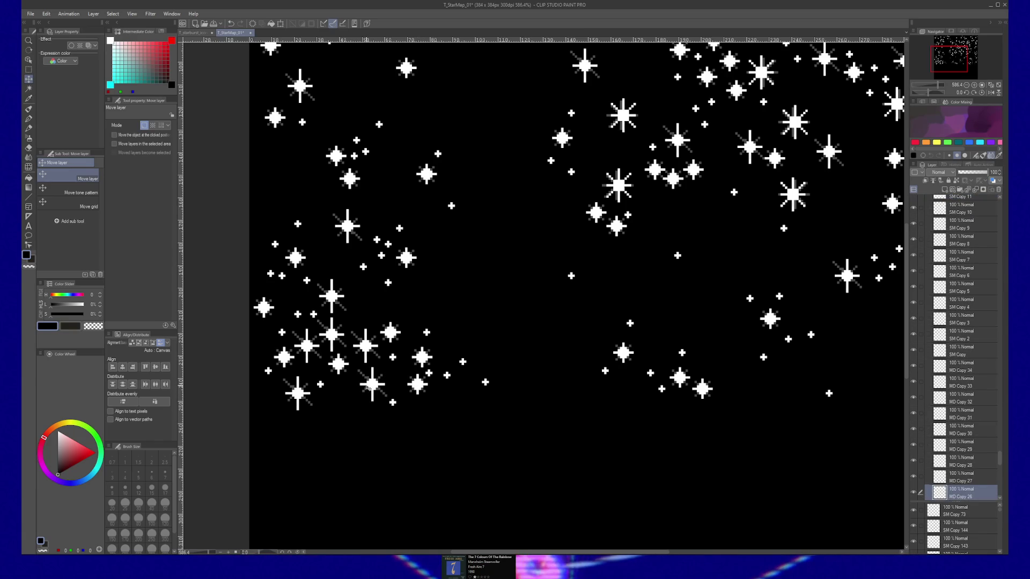
pyautogui.click(300, 386)
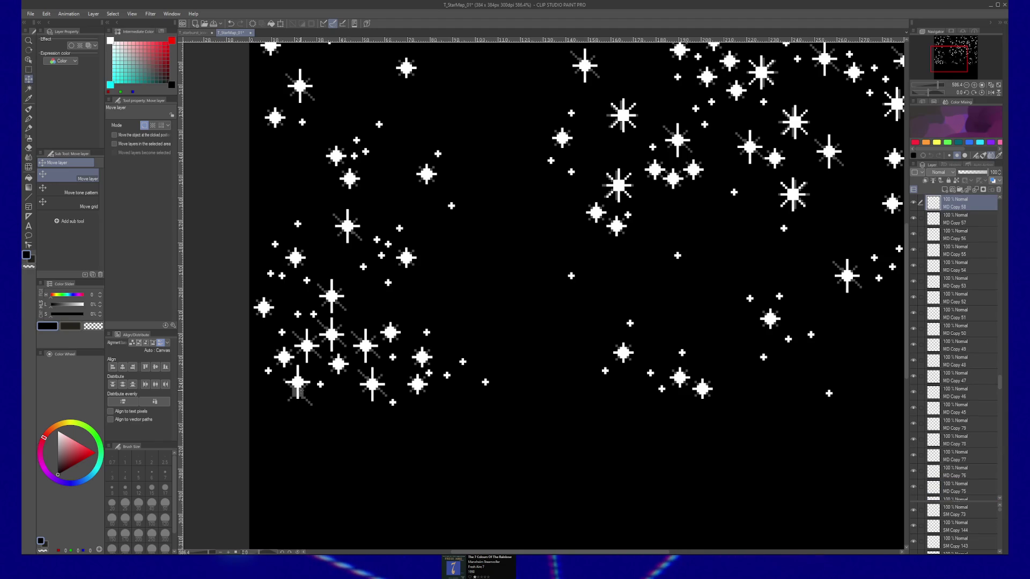
pyautogui.moveTo(303, 393); pyautogui.dragTo(298, 386)
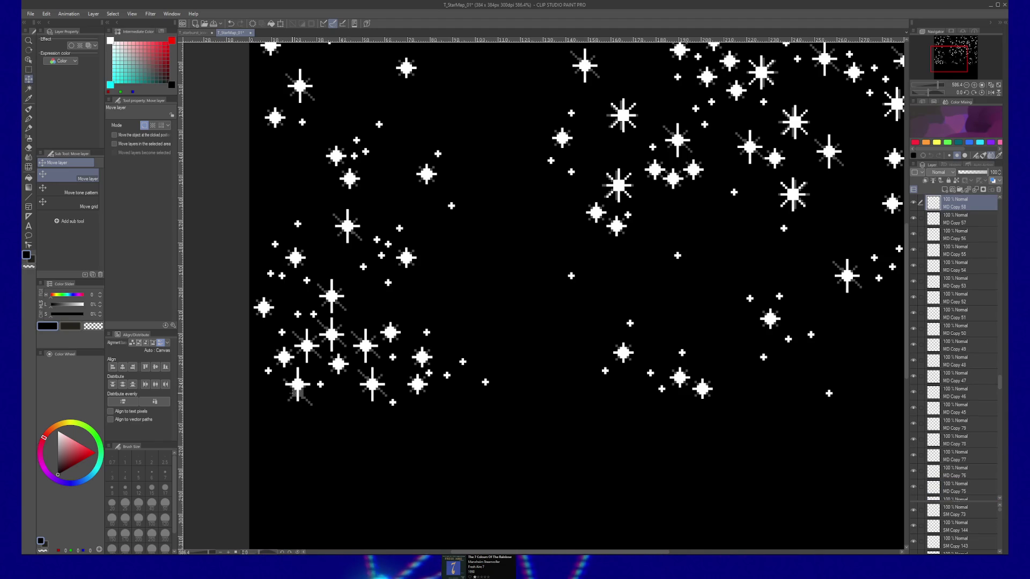
pyautogui.keyDown('ctrl'); pyautogui.click(296, 394); pyautogui.keyUp('ctrl')
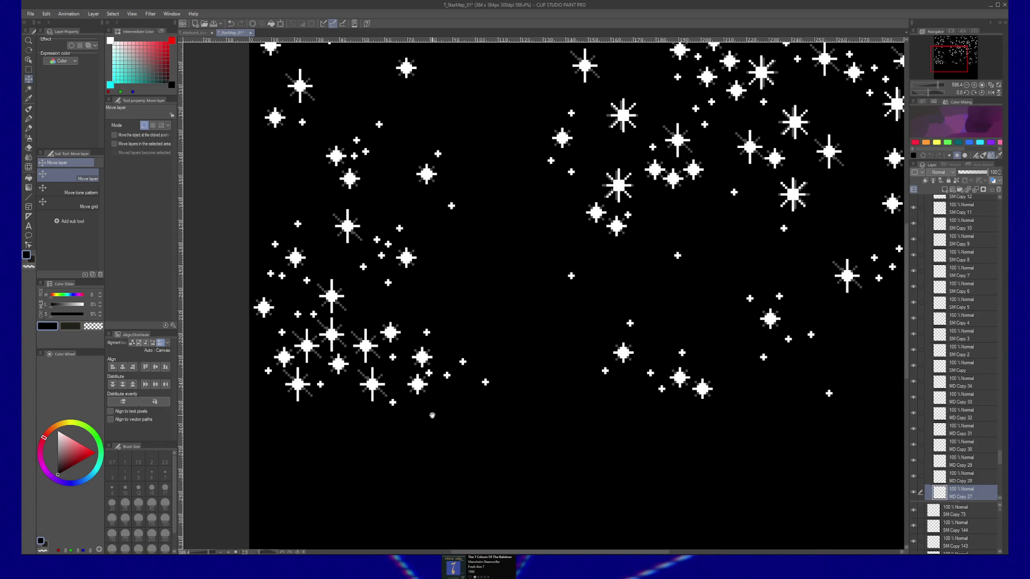
pyautogui.hscroll(15, 427, 415)
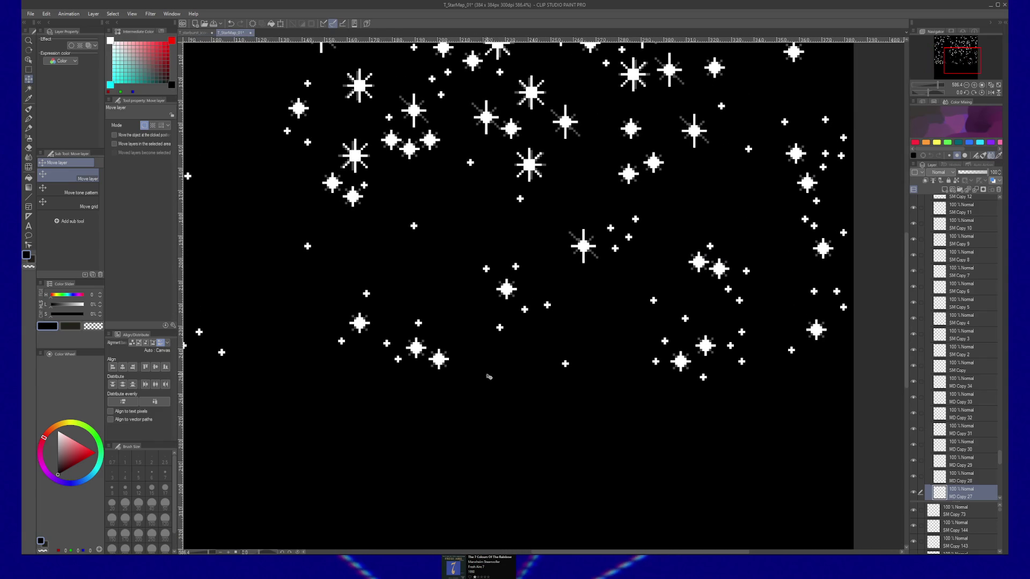
# Nudge a couple of right-side stars upward and save the star map file
pyautogui.click(704, 377)
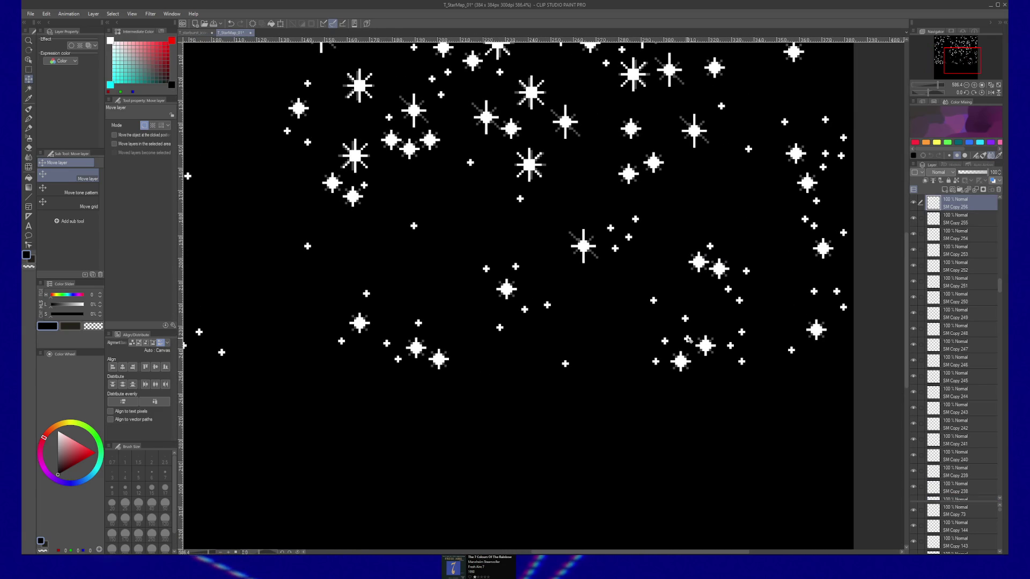
pyautogui.moveTo(737, 355); pyautogui.dragTo(745, 337)
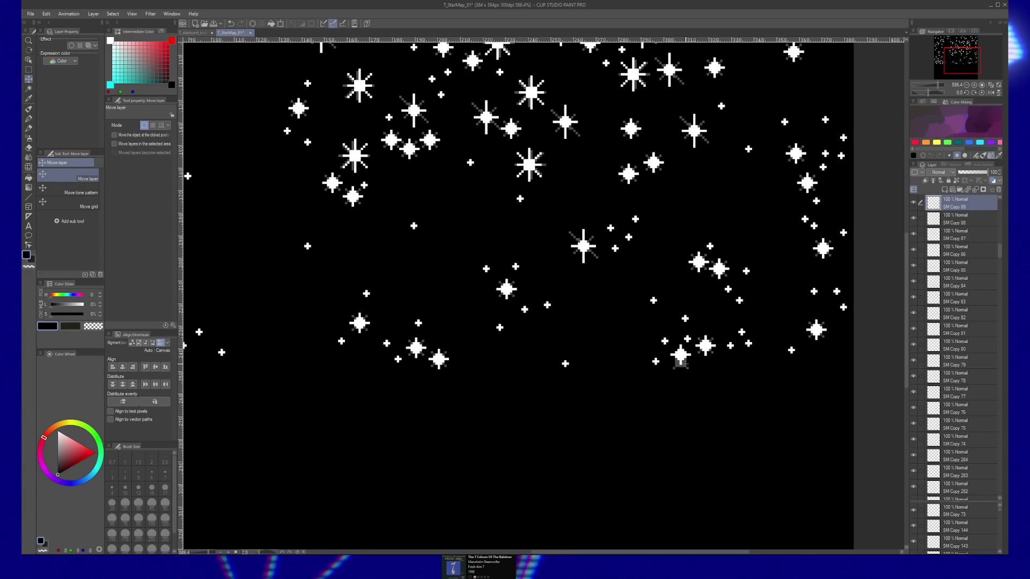
pyautogui.moveTo(680, 362); pyautogui.dragTo(680, 356)
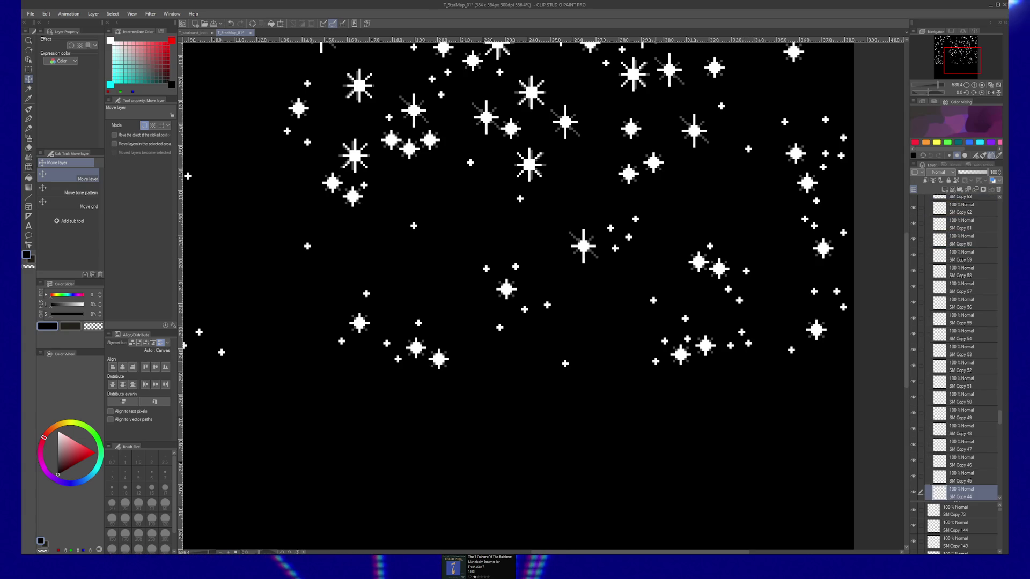
pyautogui.click(657, 362)
pyautogui.scroll(-1, 656, 351)
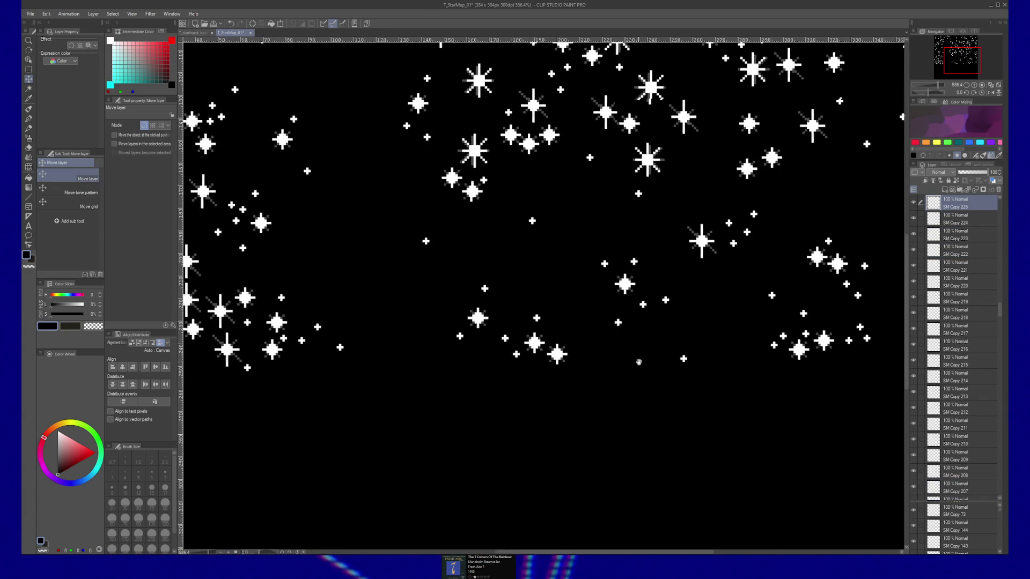
pyautogui.scroll(-1, 624, 411)
pyautogui.moveTo(624, 411); pyautogui.dragTo(614, 488)
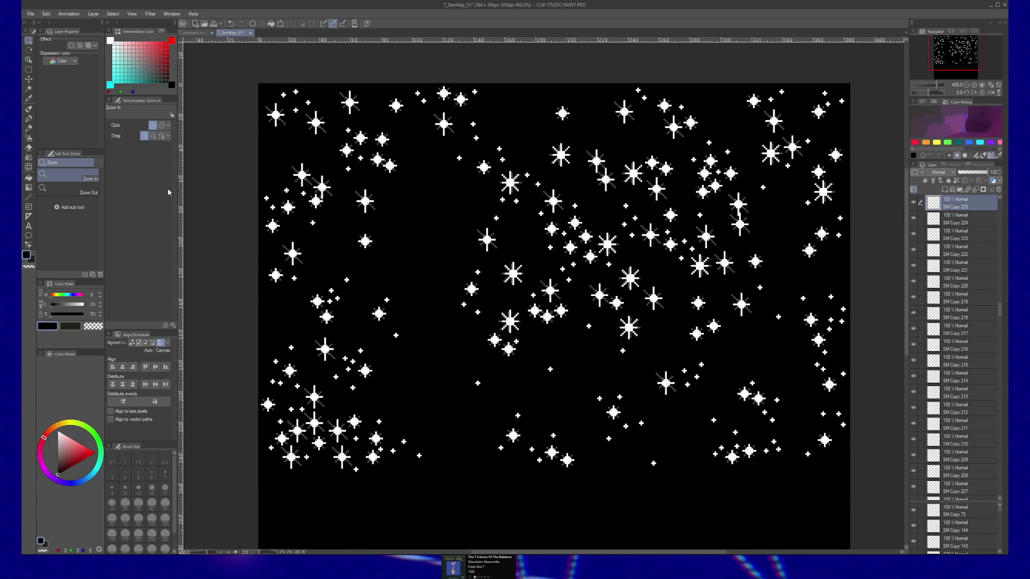
pyautogui.hotkey('ctrl', 's')
pyautogui.click(30, 14)
pyautogui.moveTo(72, 113)
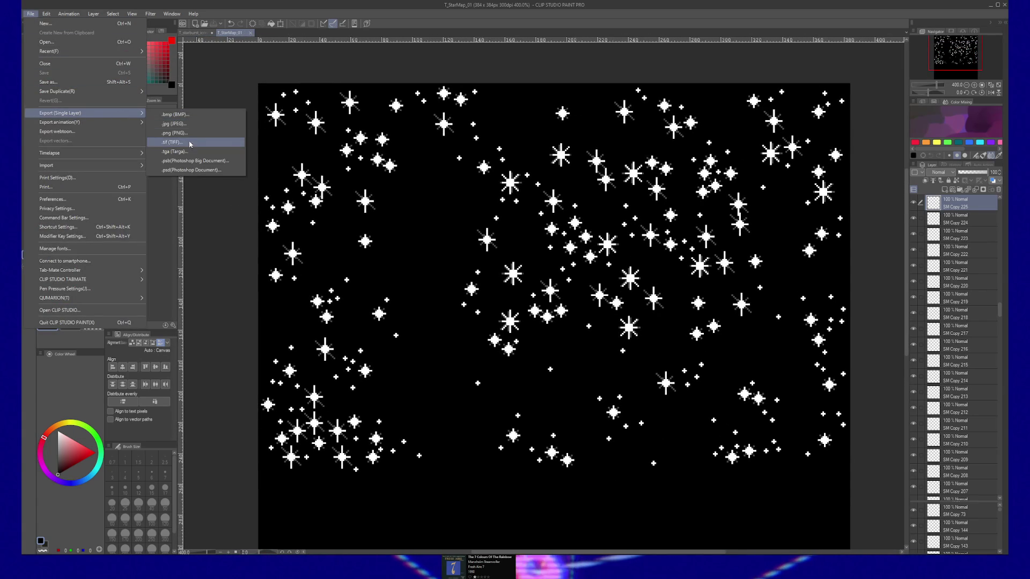
# Export the star map as a full-size JPEG at quality 100 and switch to Unreal
pyautogui.click(544, 168)
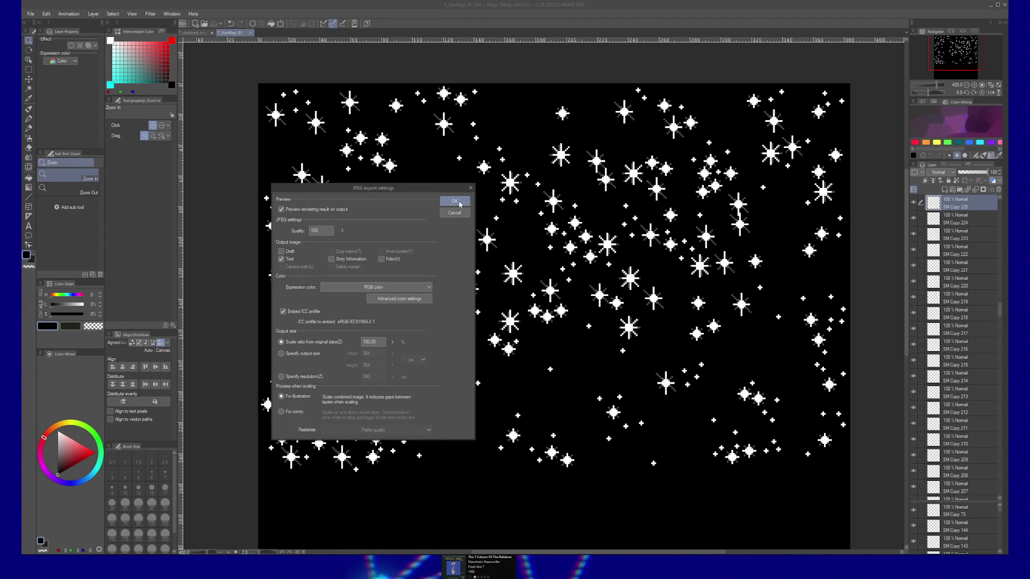
pyautogui.click(460, 205)
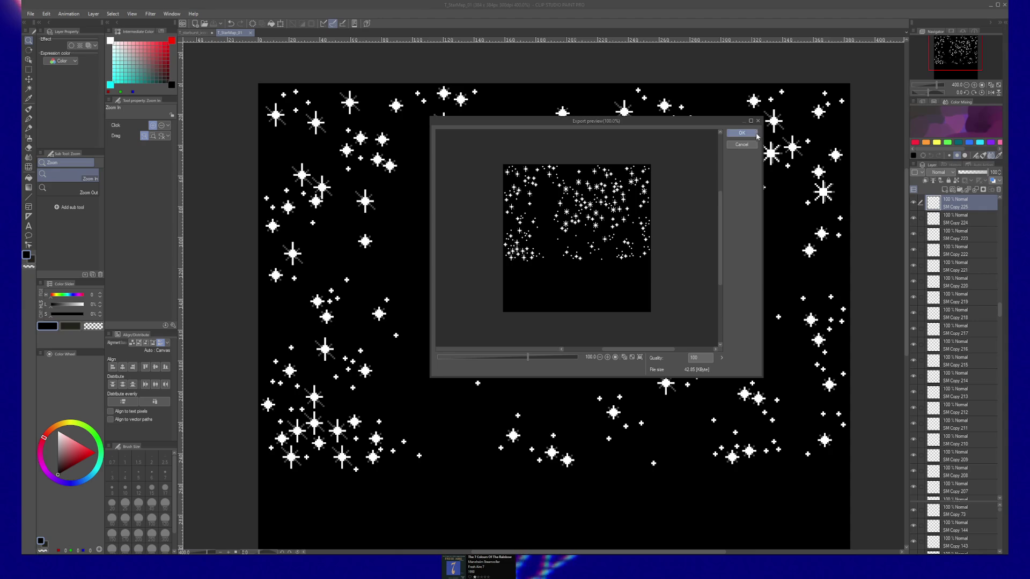
pyautogui.click(757, 134)
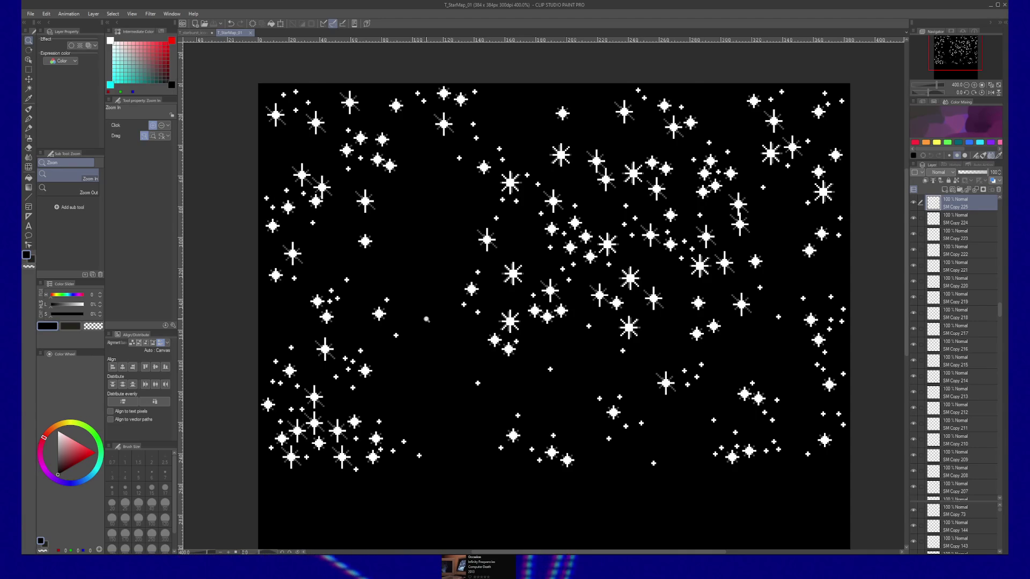
pyautogui.hotkey('alt', 'Tab')
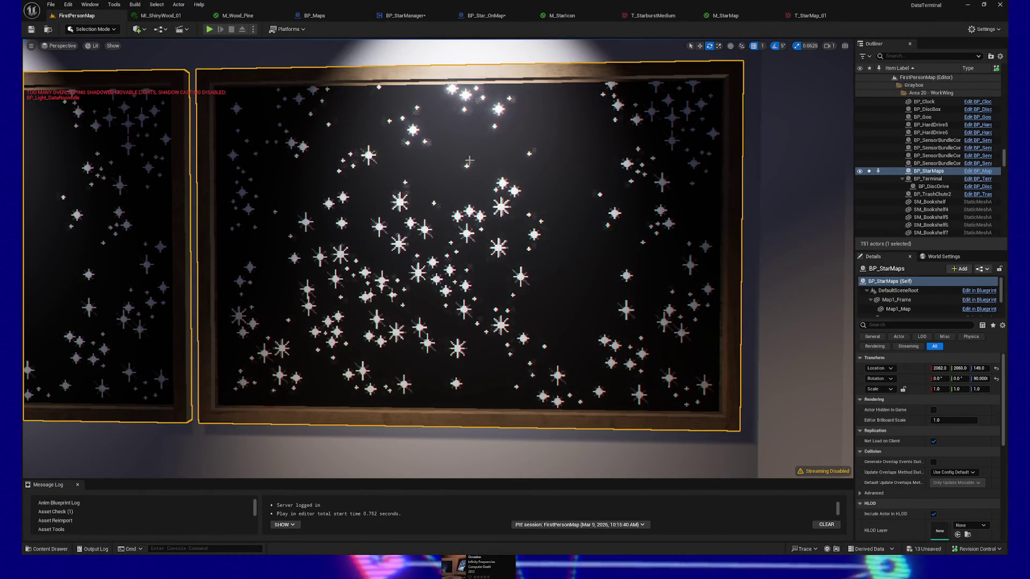
pyautogui.scroll(4, 468, 177)
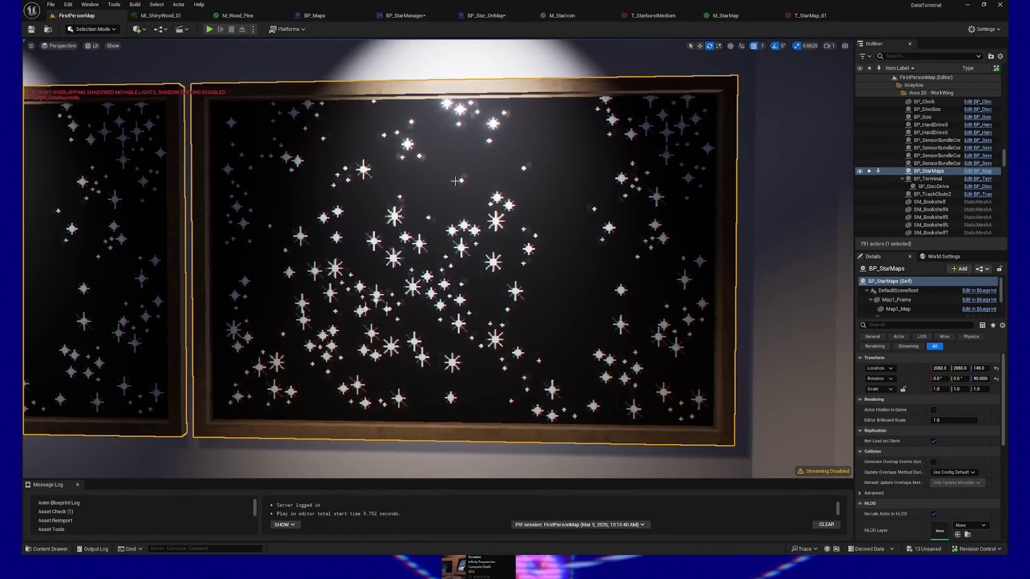
pyautogui.scroll(3, 479, 113)
pyautogui.scroll(2, 479, 114)
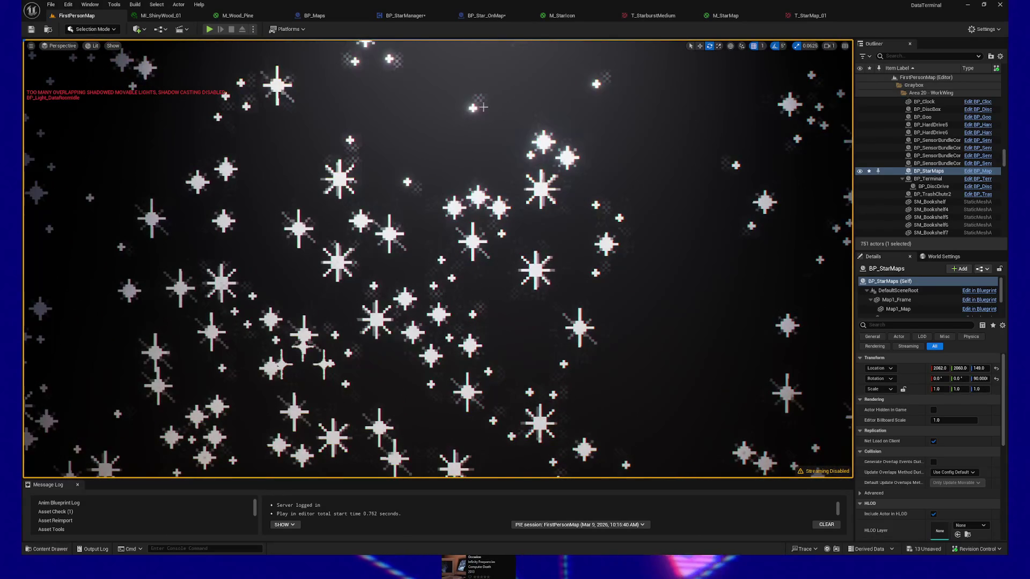
pyautogui.moveTo(476, 121); pyautogui.dragTo(479, 262)
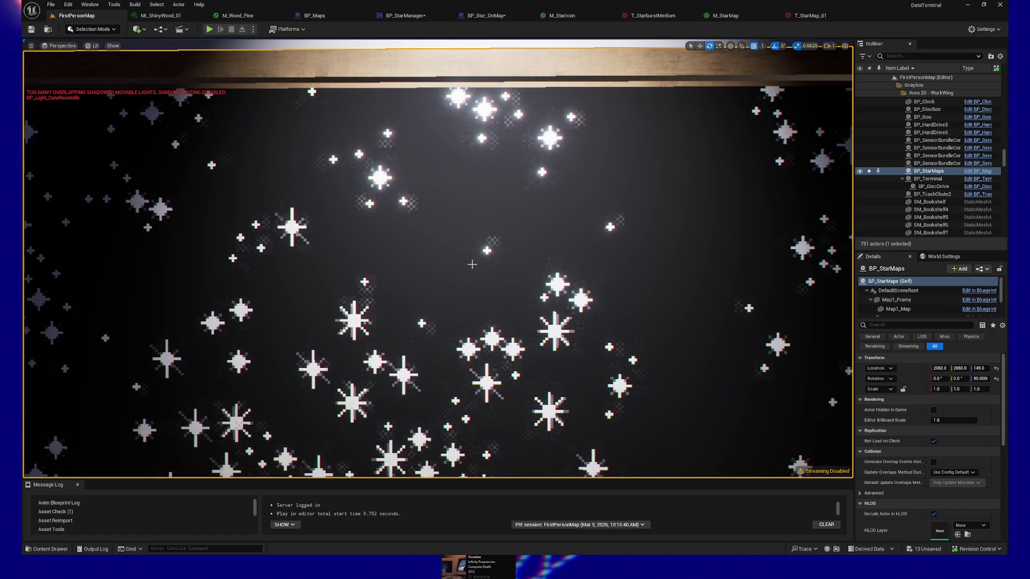
pyautogui.moveTo(439, 258)
pyautogui.mouseDown()
pyautogui.moveTo(483, 241)
pyautogui.moveTo(418, 306)
pyautogui.mouseUp()
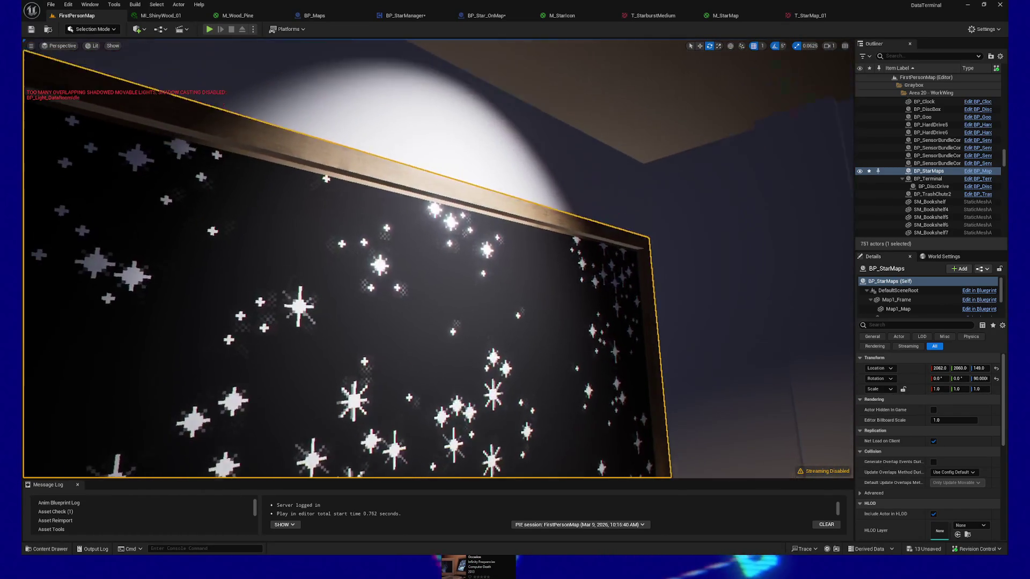
pyautogui.moveTo(439, 257); pyautogui.dragTo(439, 209)
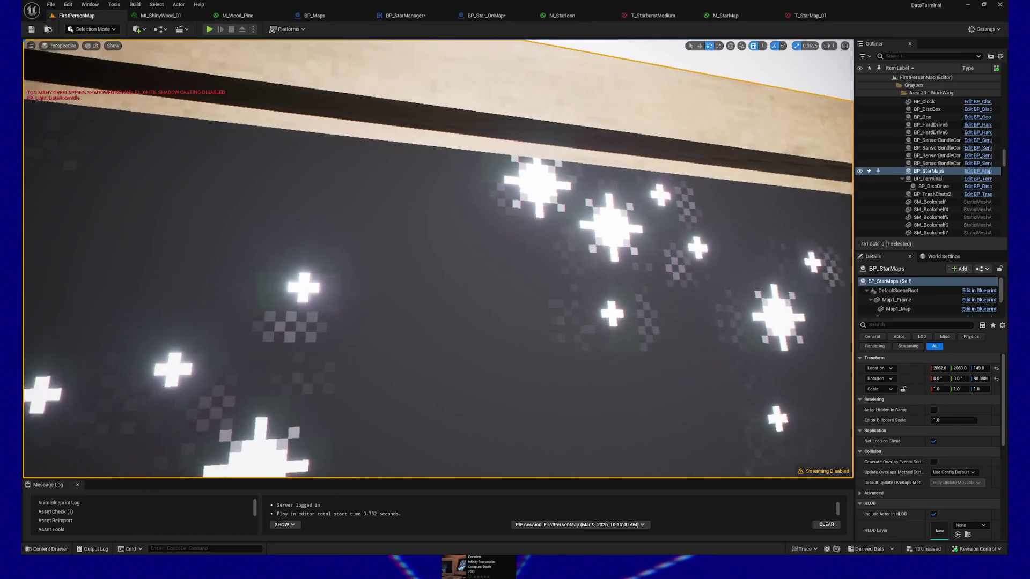
pyautogui.moveTo(439, 258); pyautogui.dragTo(439, 306)
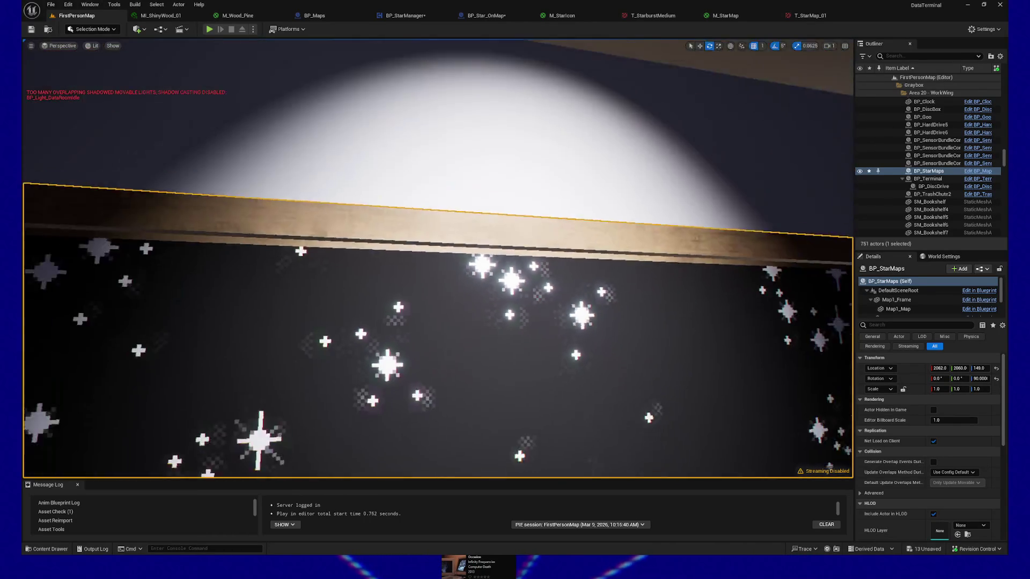
pyautogui.moveTo(438, 258); pyautogui.dragTo(439, 210)
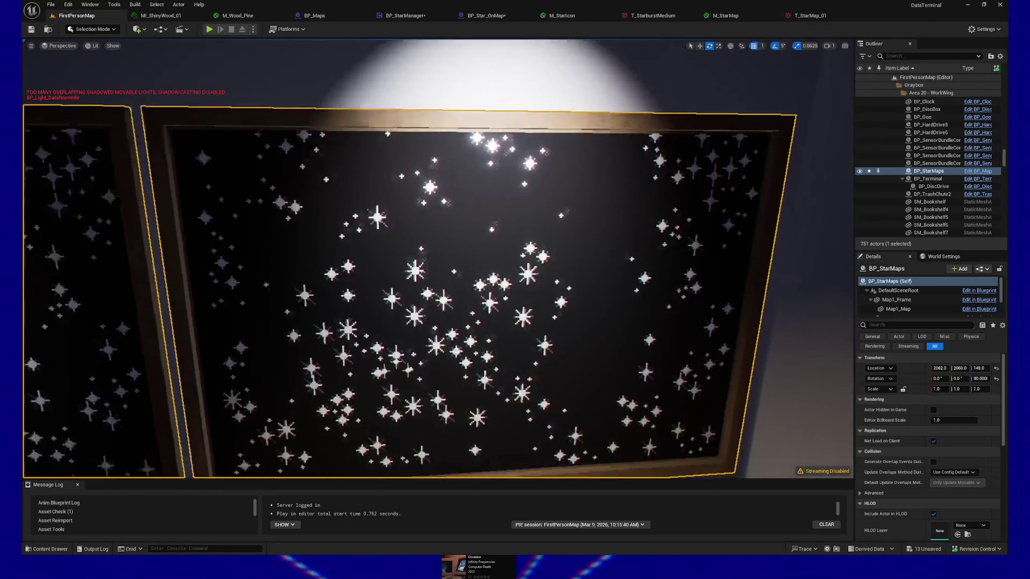
pyautogui.moveTo(439, 258); pyautogui.dragTo(439, 306)
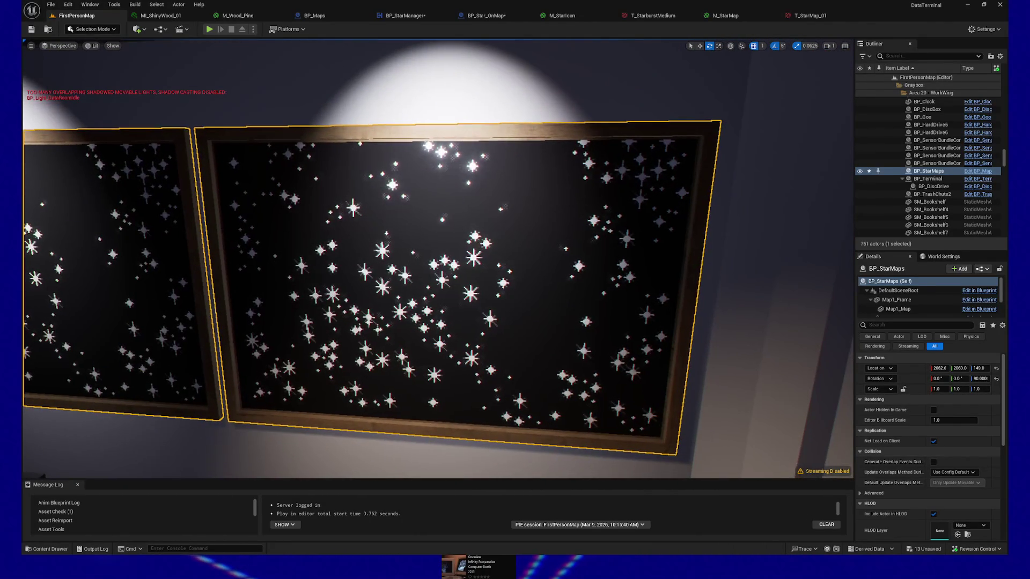
pyautogui.moveTo(438, 257); pyautogui.dragTo(439, 209)
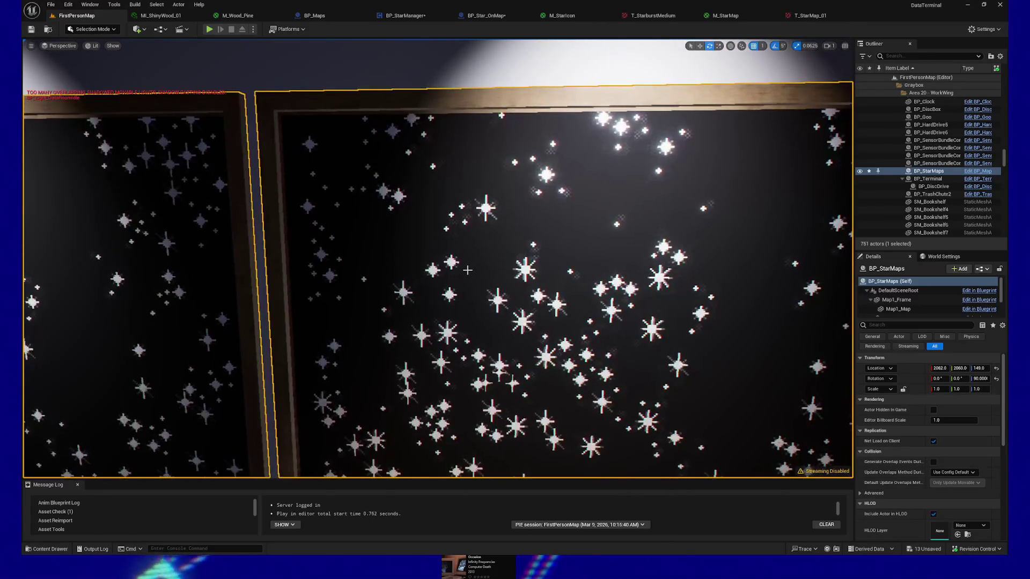
pyautogui.moveTo(438, 258); pyautogui.dragTo(468, 270)
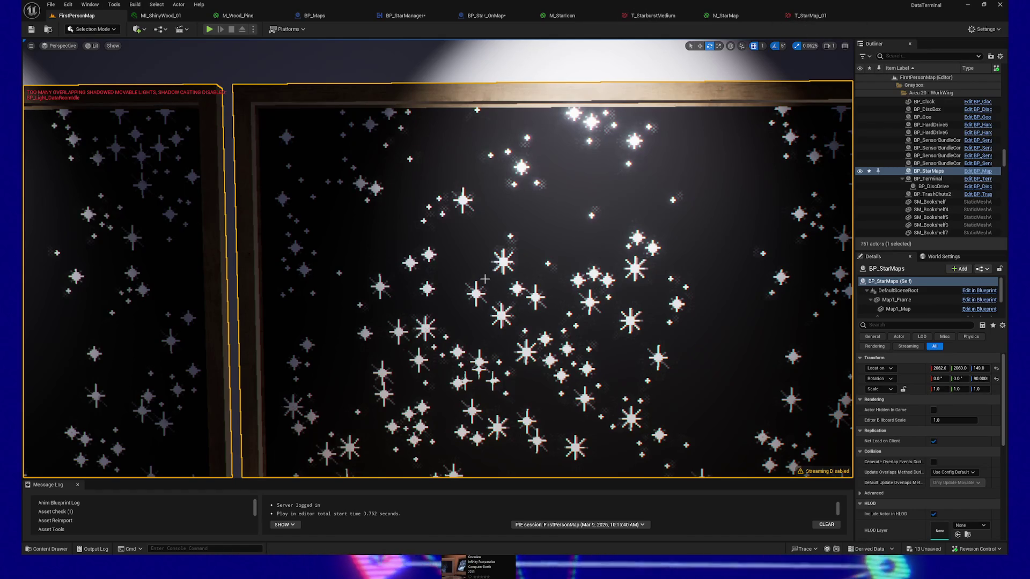
pyautogui.click(802, 15)
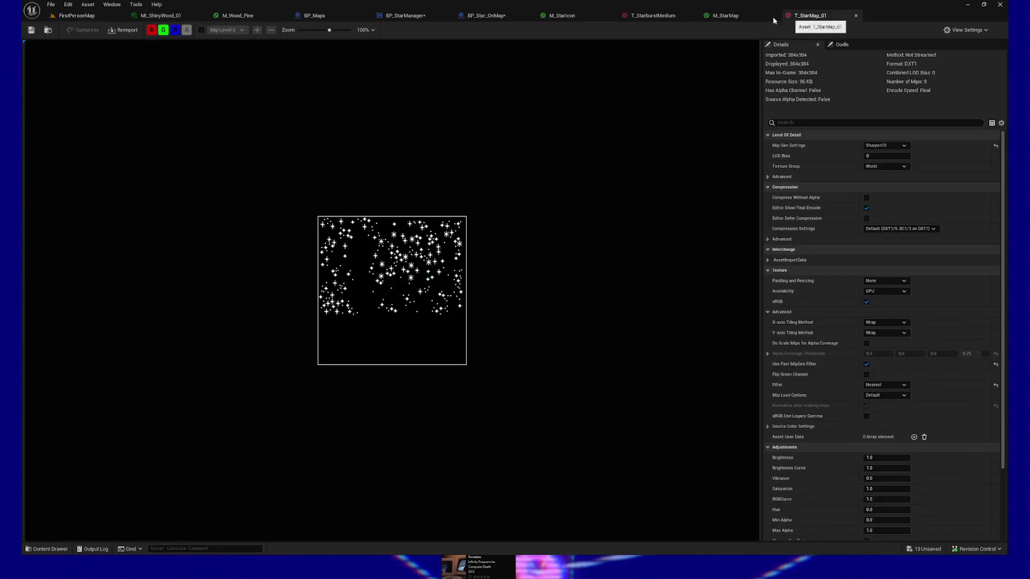
# Reimport and save the T_StarMap_01 texture, then return to FirstPersonMap
pyautogui.click(123, 30)
pyautogui.click(32, 31)
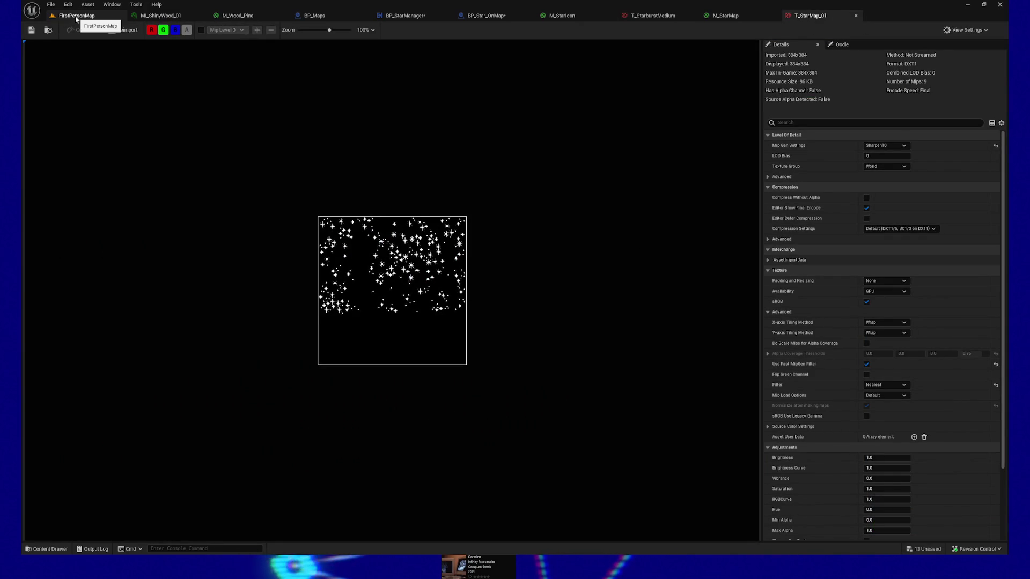
pyautogui.click(76, 16)
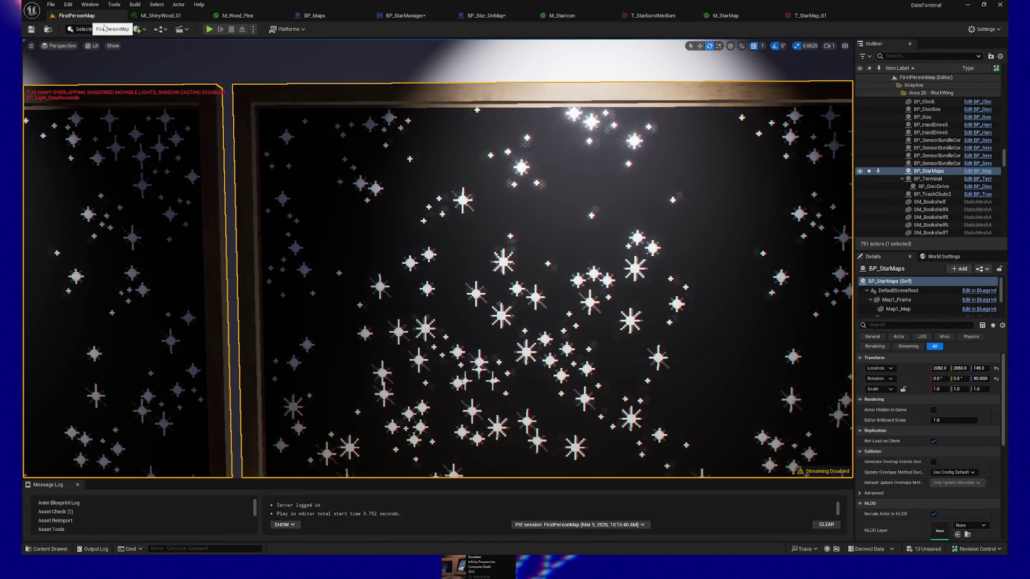
# Look down at the floor below the star map and Play From Here
pyautogui.moveTo(493, 198)
pyautogui.mouseDown()
pyautogui.moveTo(494, 265)
pyautogui.moveTo(494, 202)
pyautogui.mouseUp()
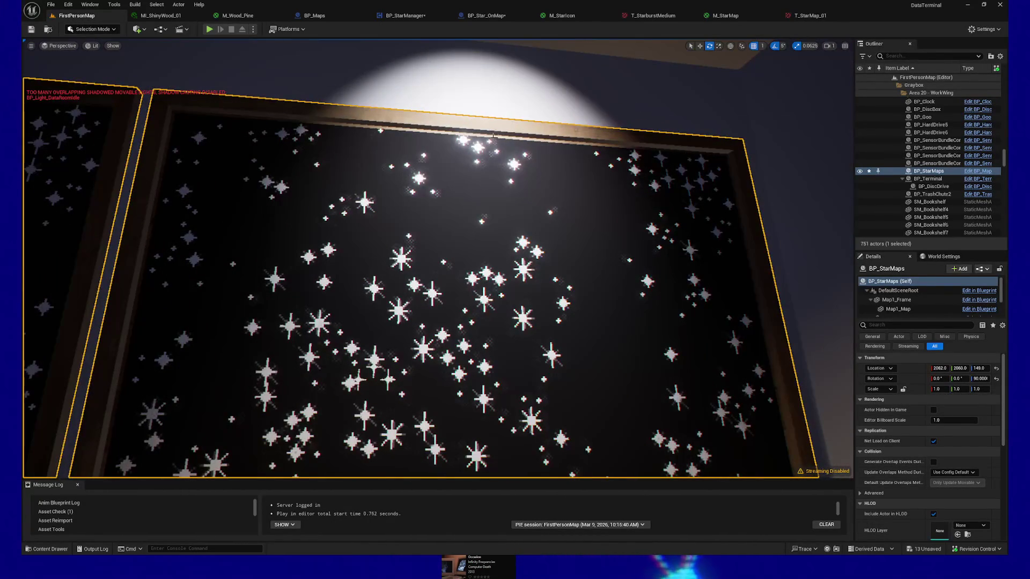
pyautogui.moveTo(476, 241); pyautogui.dragTo(477, 309)
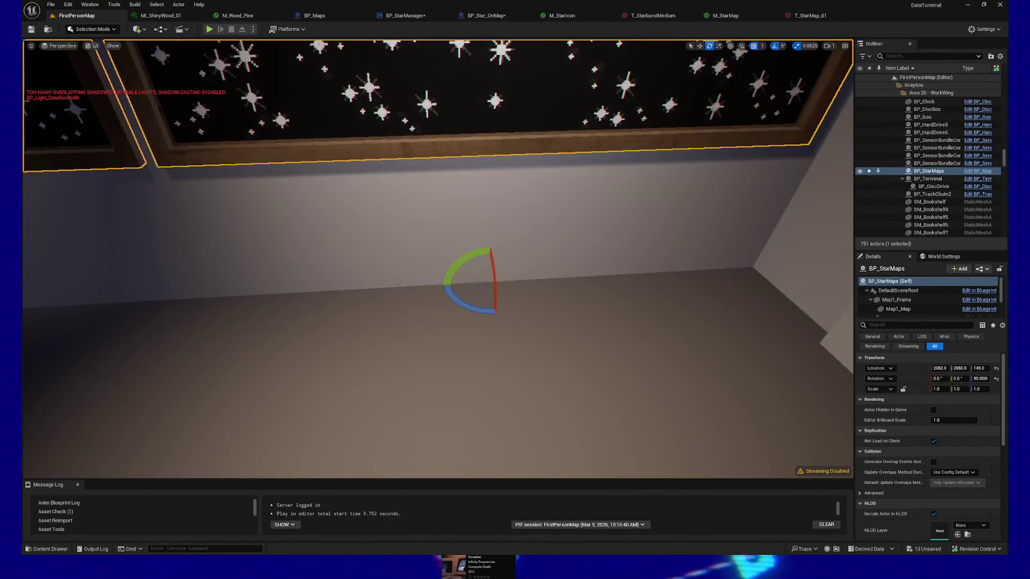
pyautogui.rightClick(486, 169)
pyautogui.click(515, 436)
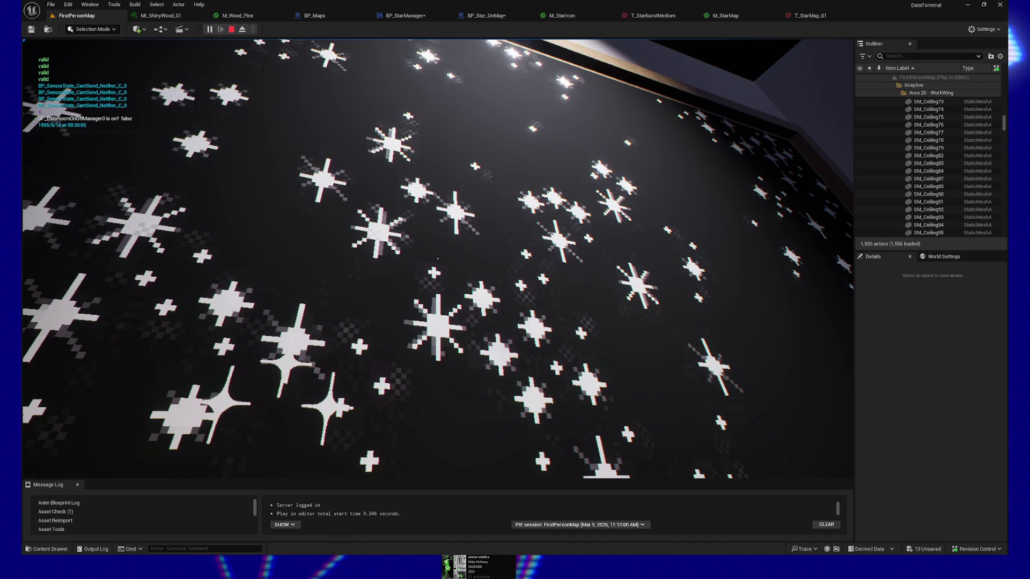
# Walk back and forth to view both star boards, pause the game and reopen T_StarMap_01
pyautogui.press('s')
pyautogui.press('s')
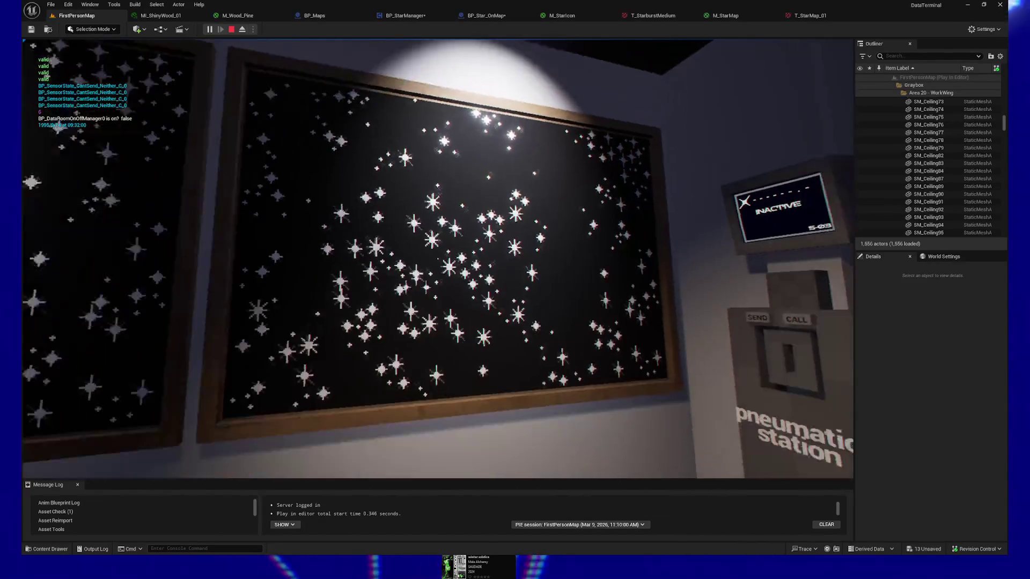
pyautogui.press('s')
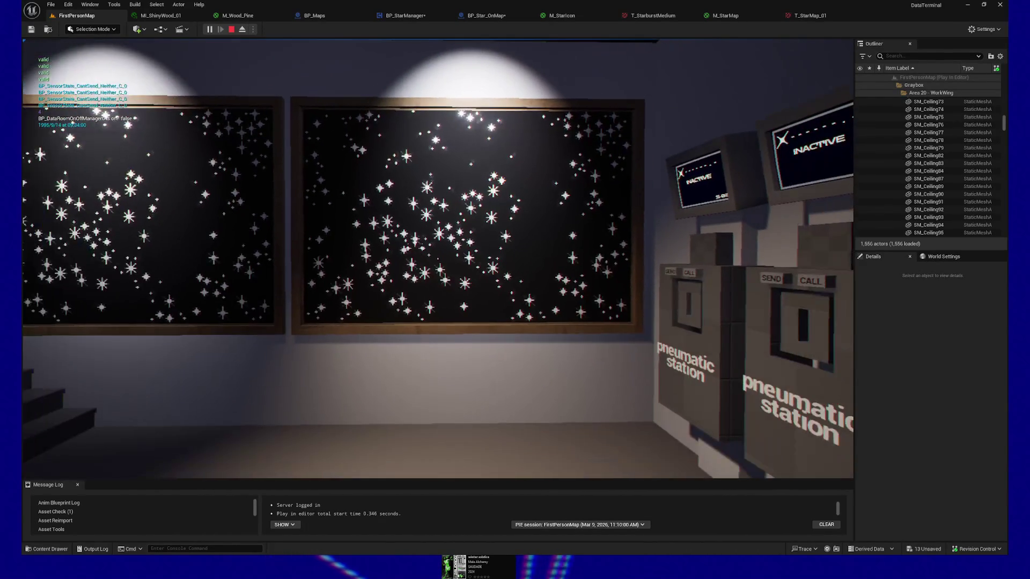
pyautogui.press('w')
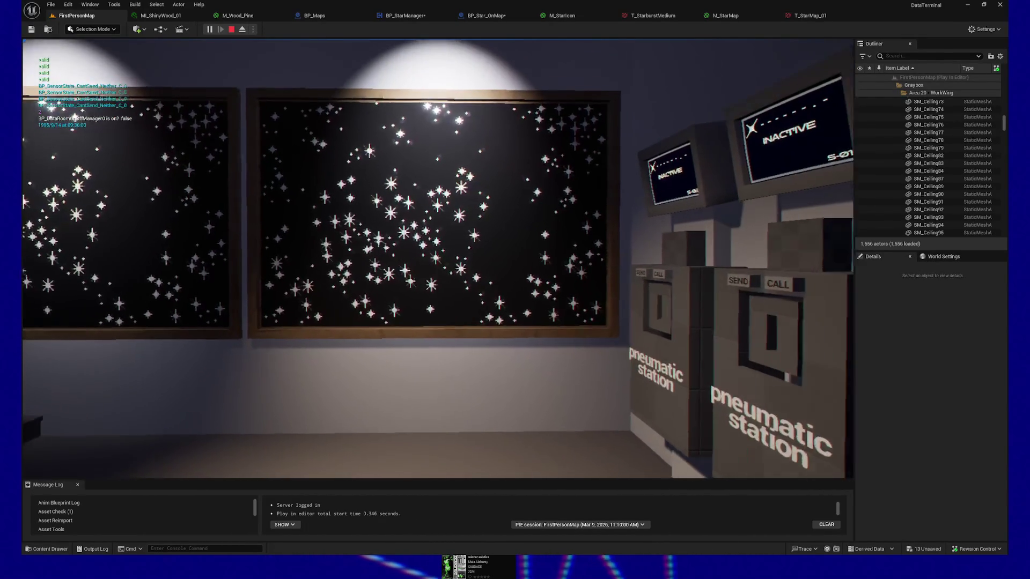
pyautogui.press('w')
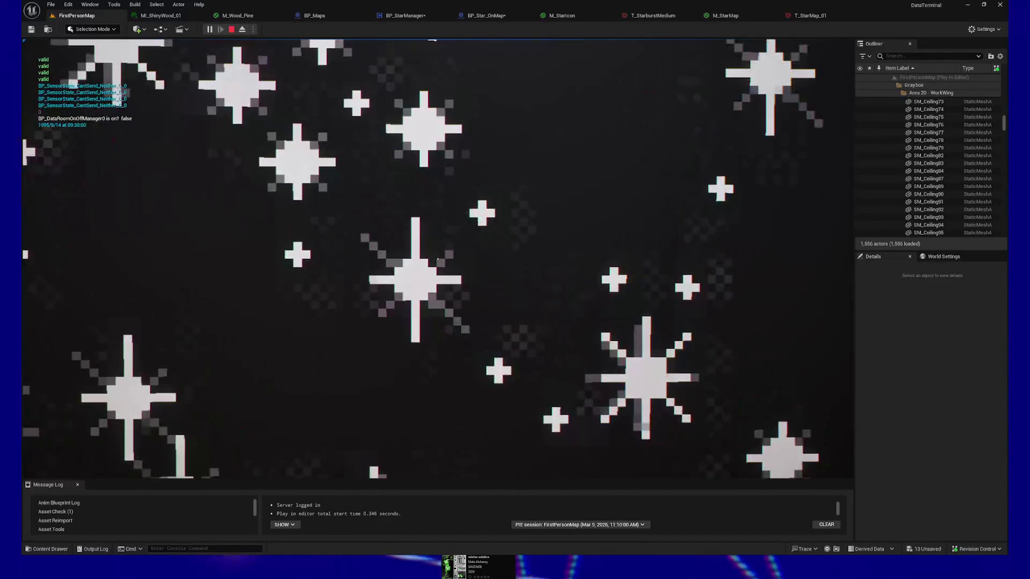
pyautogui.press('s')
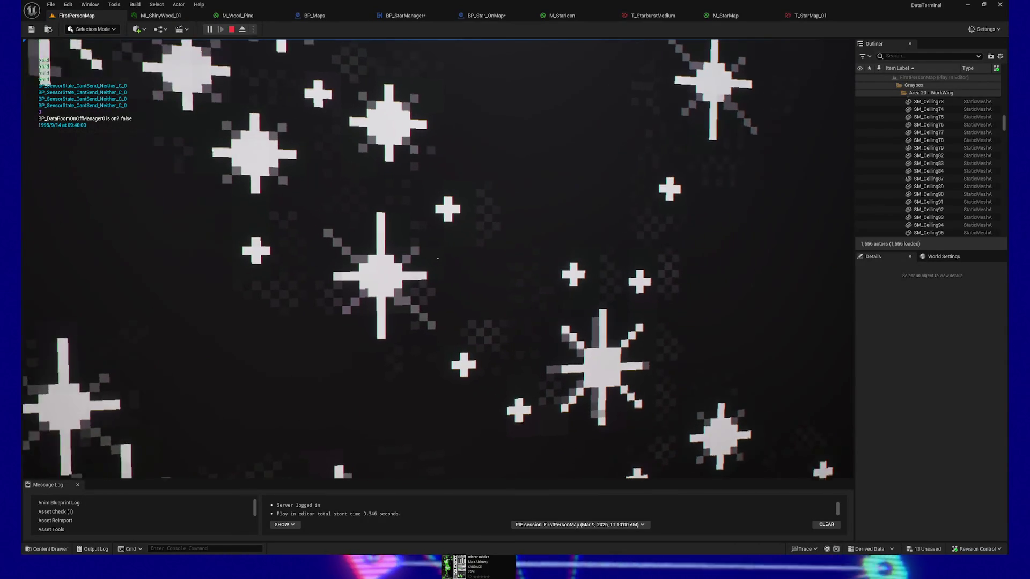
pyautogui.press('s')
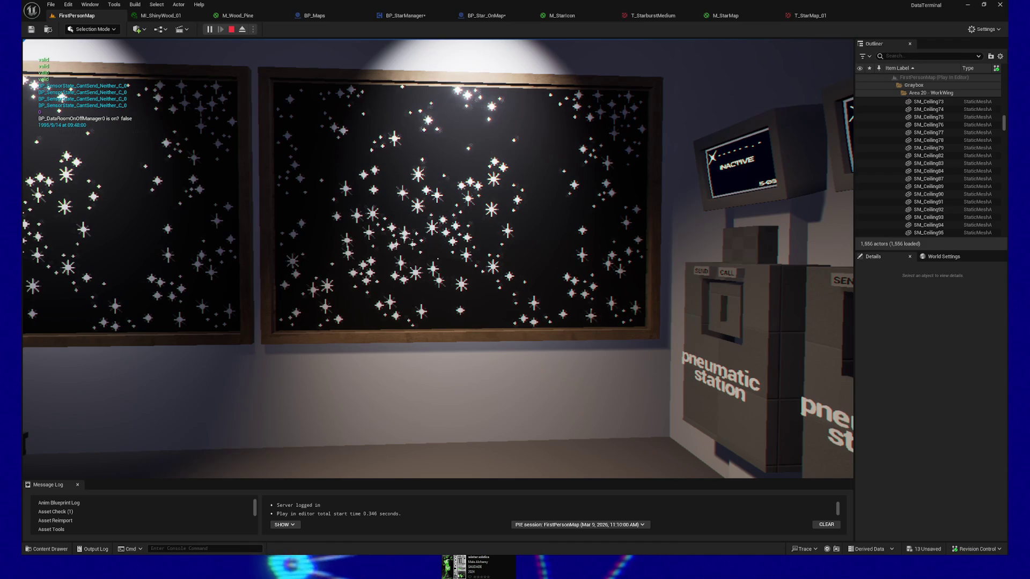
pyautogui.press('w')
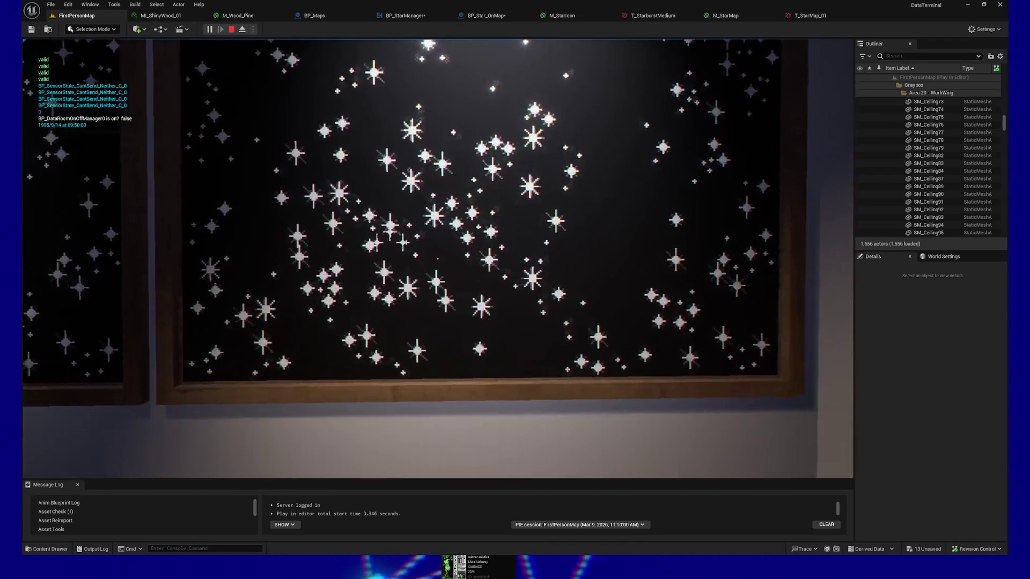
pyautogui.press('Escape')
pyautogui.click(813, 15)
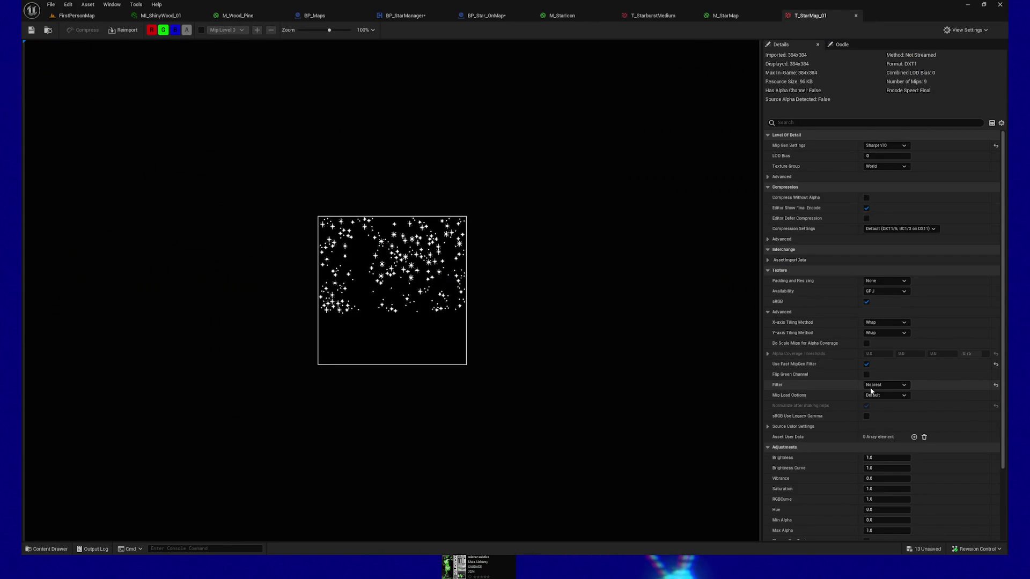
# Confirm the texture Filter is Nearest and return to the paused level
pyautogui.click(887, 386)
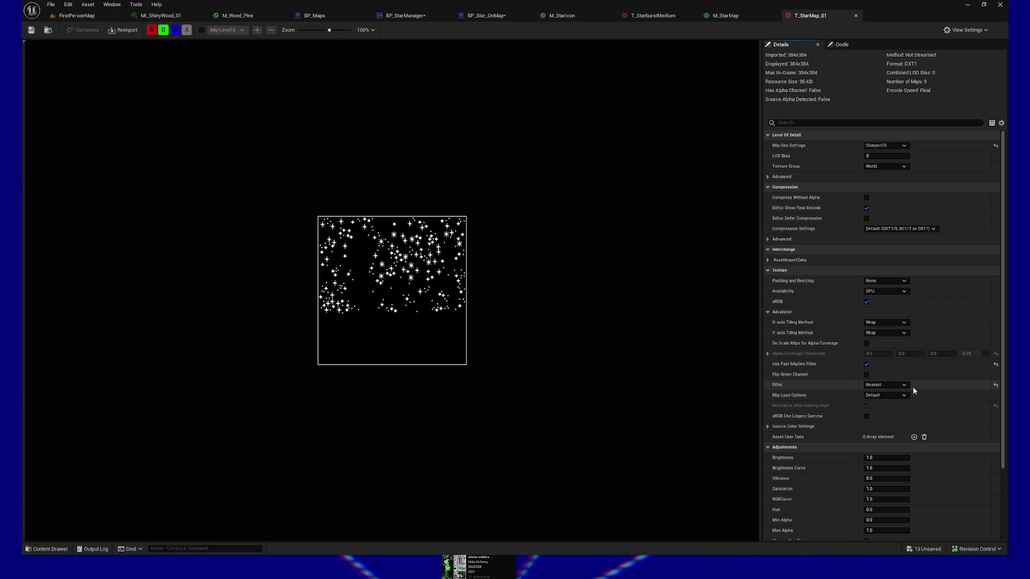
pyautogui.click(94, 17)
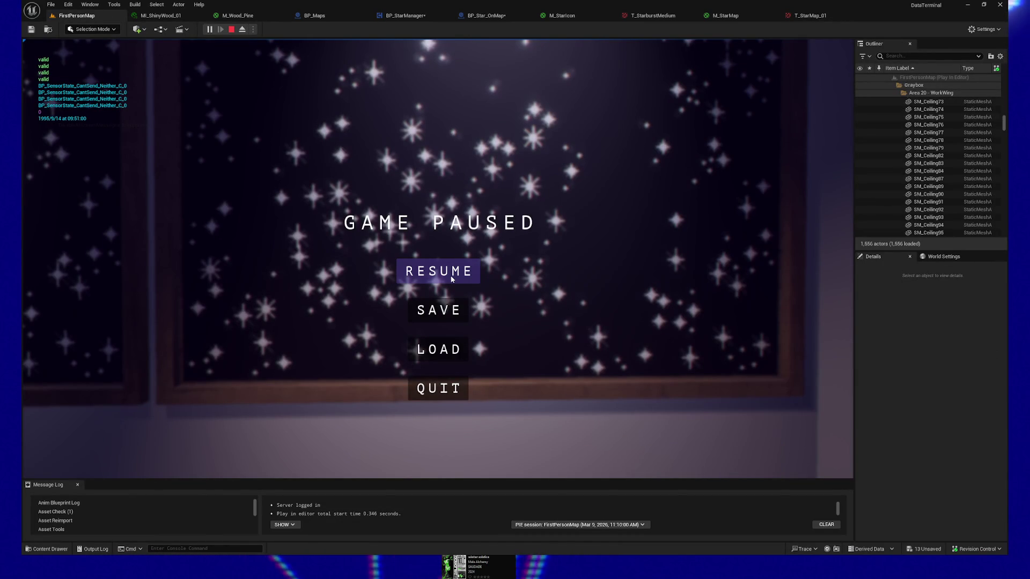
# Resume play, walk into the star field for a close look and pause briefly
pyautogui.click(439, 271)
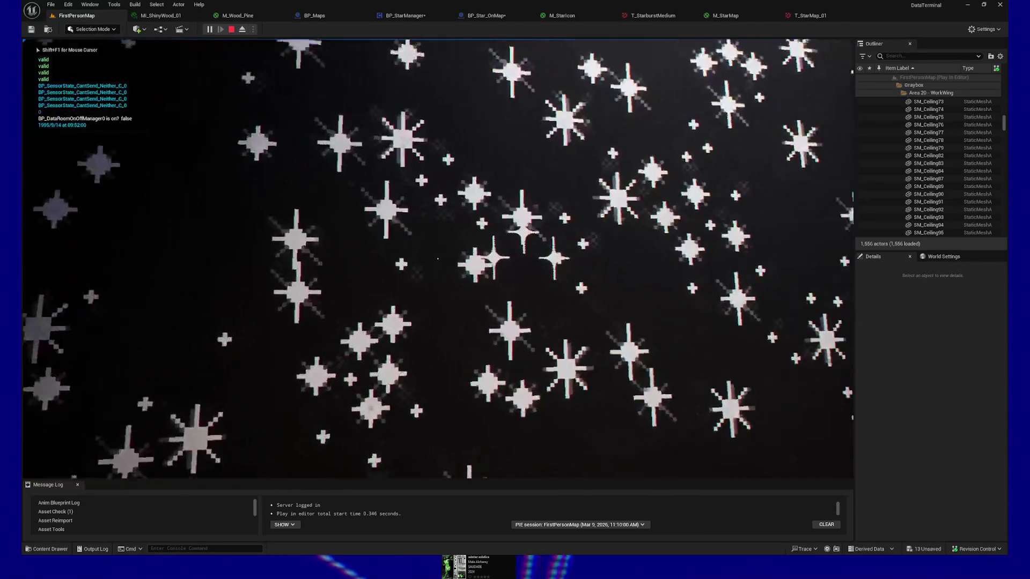
pyautogui.press('w')
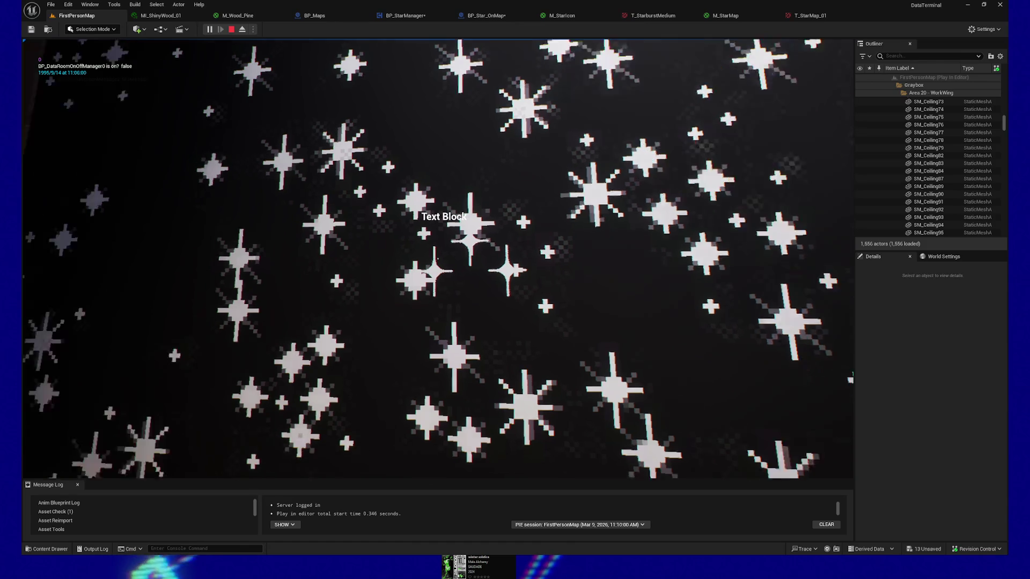
pyautogui.press('Escape')
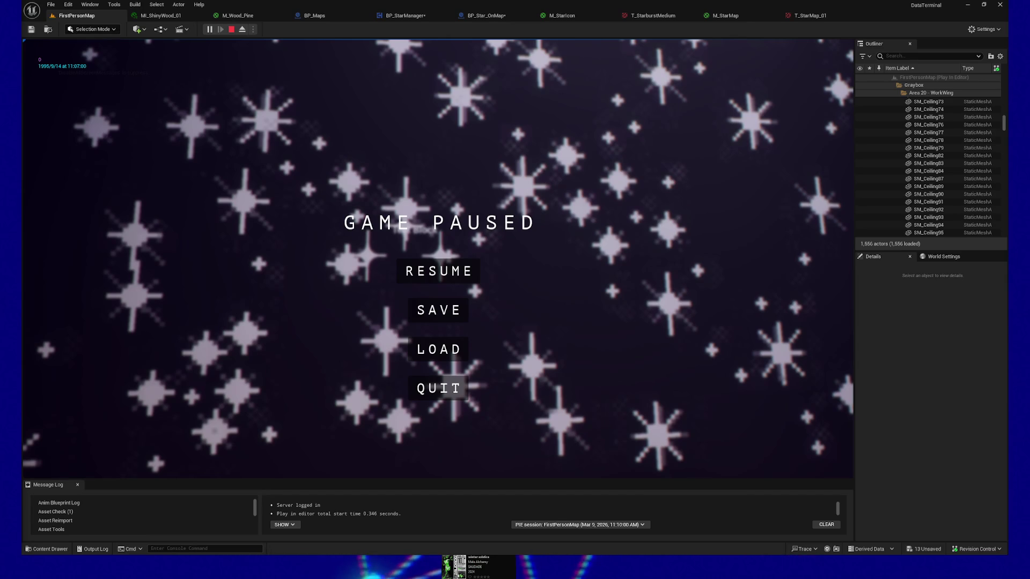
pyautogui.click(438, 271)
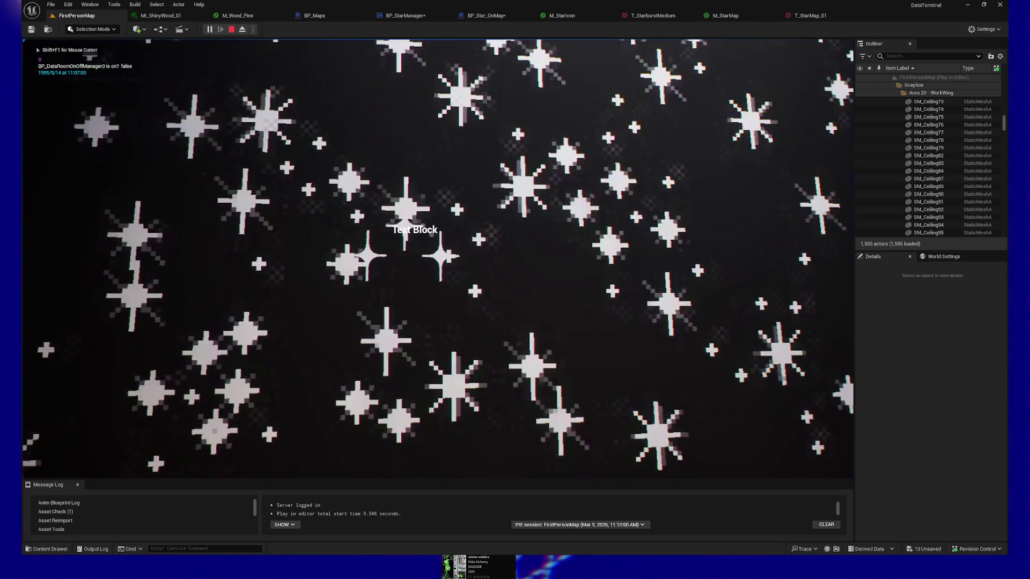
# Back away to see all three star maps, circle left and approach the middle one up close
pyautogui.press('s')
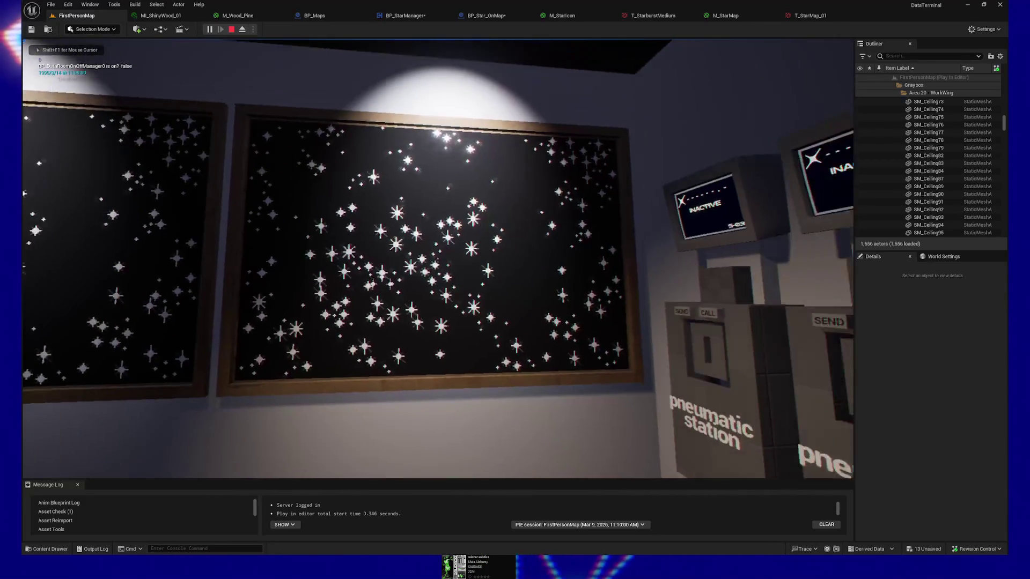
pyautogui.press('s')
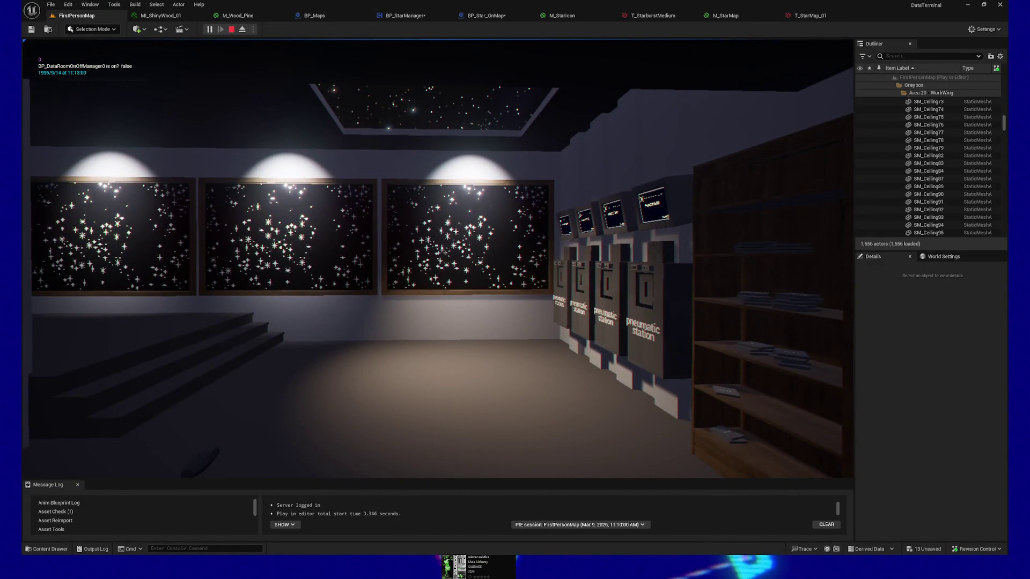
pyautogui.press('a')
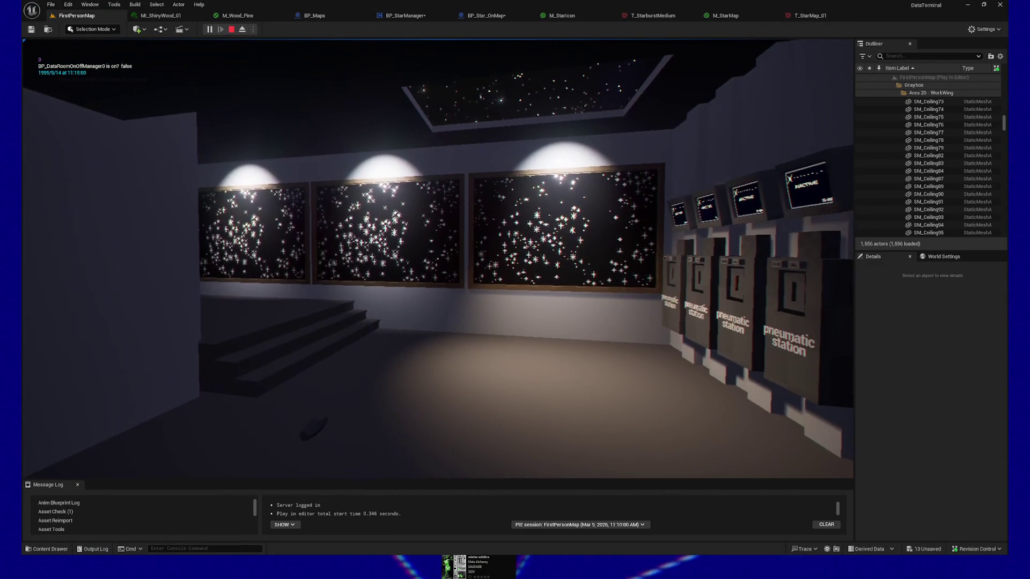
pyautogui.press('s')
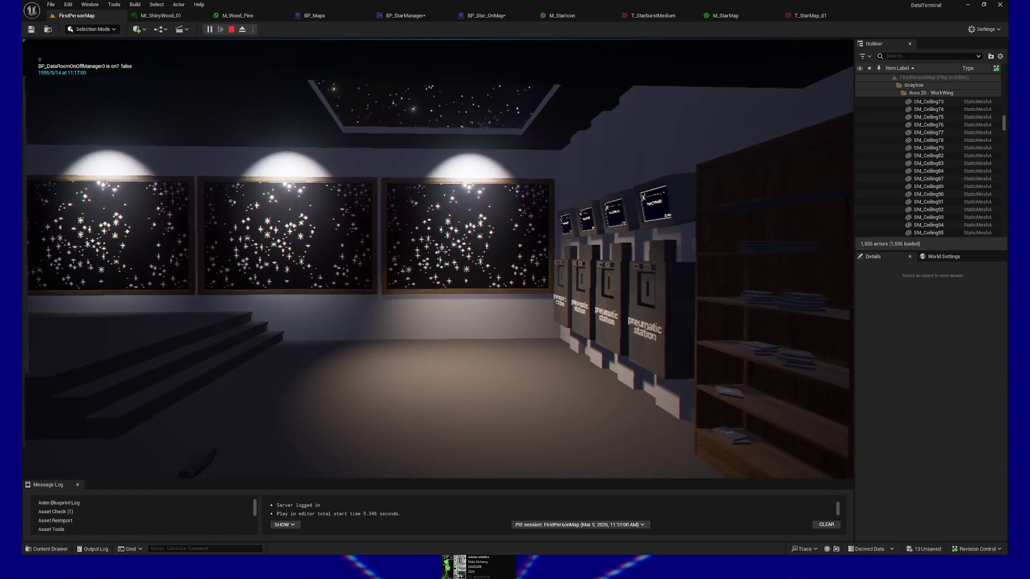
pyautogui.press('w')
pyautogui.press('w')
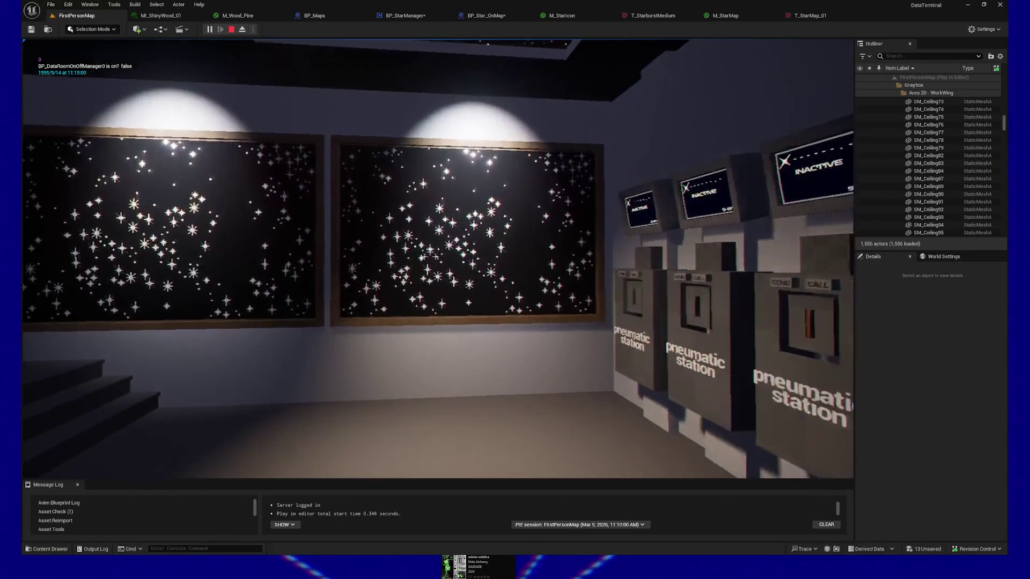
pyautogui.press('w')
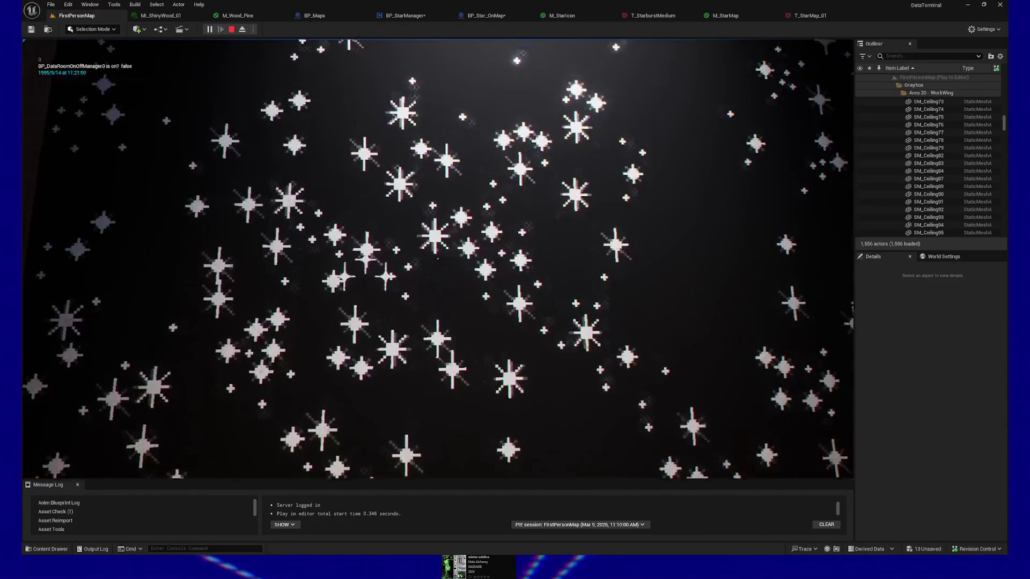
pyautogui.press('s')
# End the play session and enlarge the Message Log to read the Blueprint runtime errors
pyautogui.press('Escape')
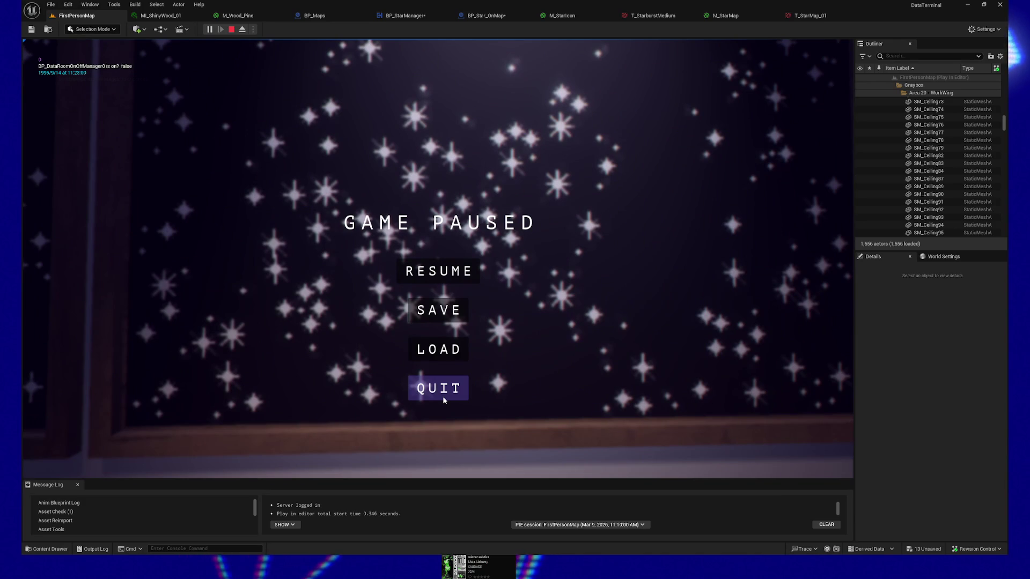
pyautogui.click(443, 392)
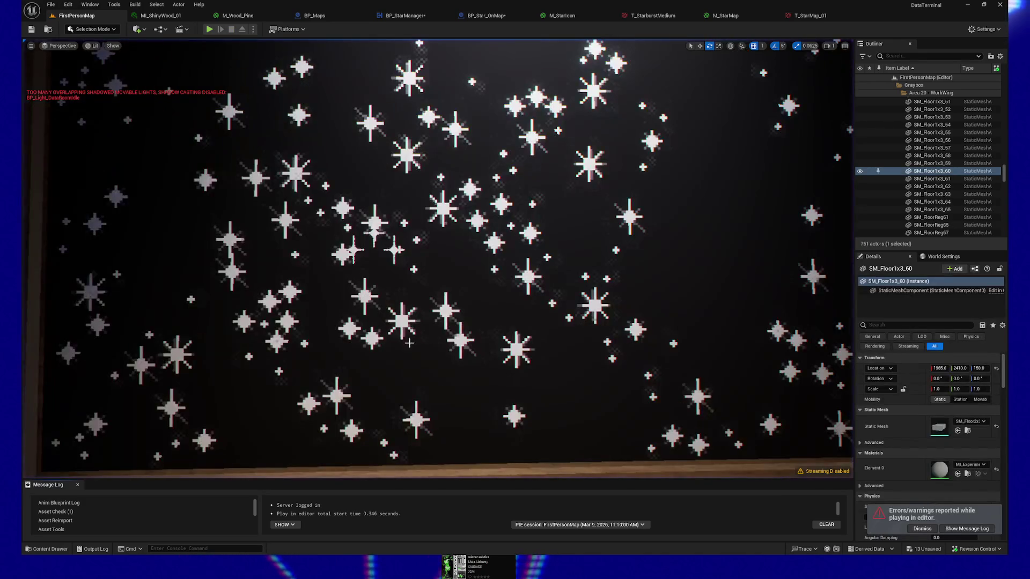
pyautogui.click(965, 528)
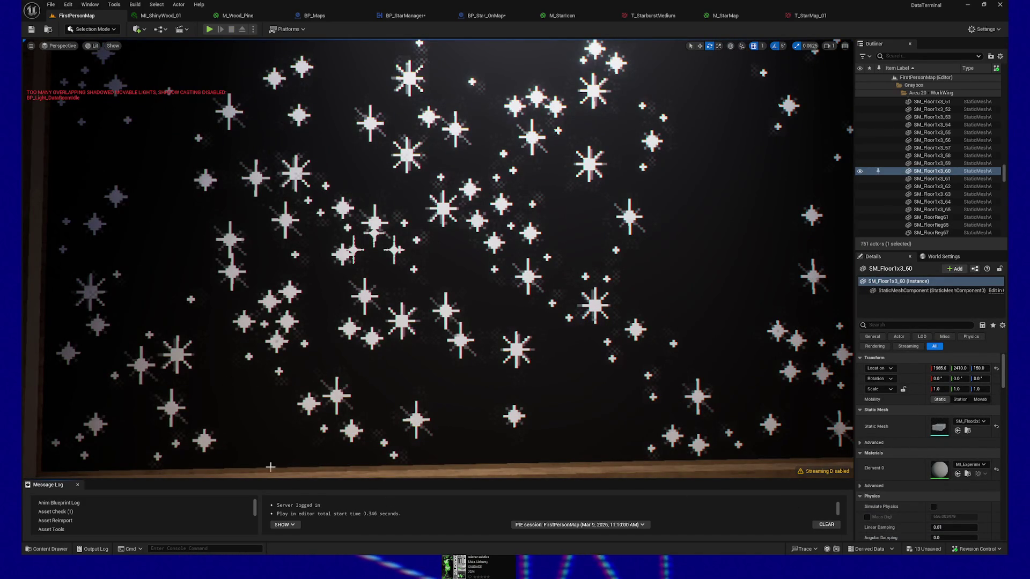
pyautogui.moveTo(314, 481); pyautogui.dragTo(320, 410)
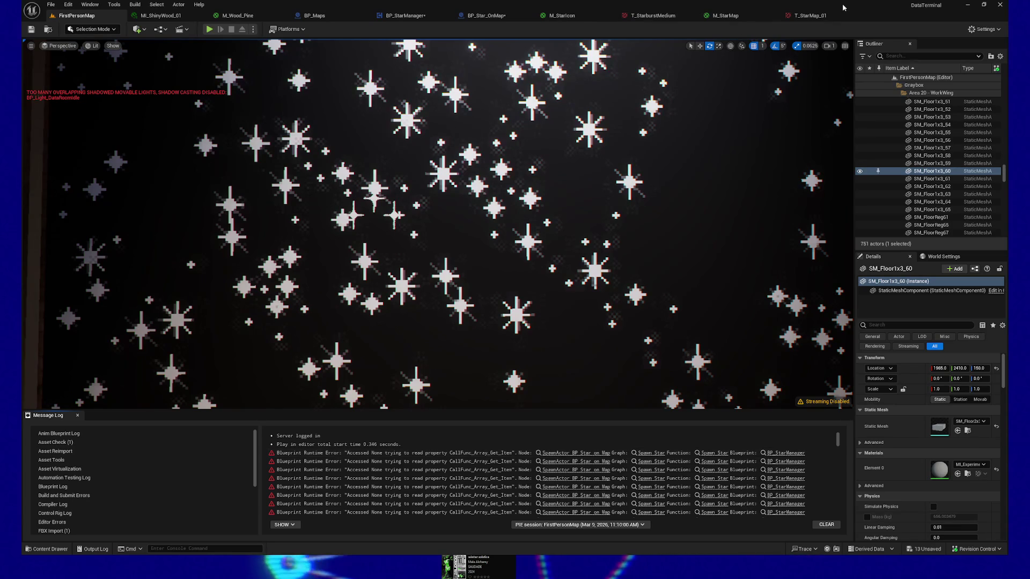
# Bring up the T_StarMap_01 texture editor, then switch to the star map in Clip Studio Paint
pyautogui.click(811, 16)
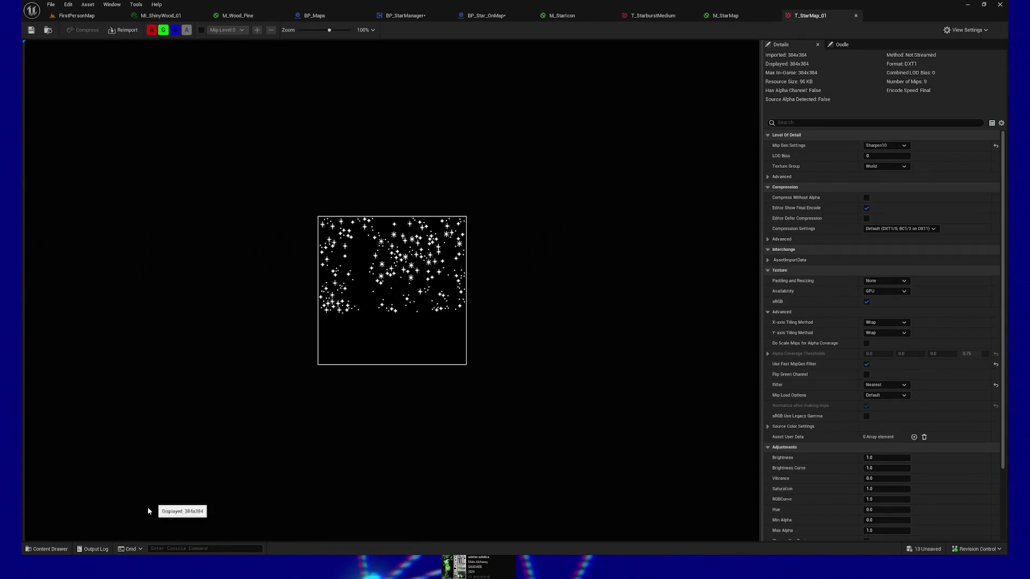
pyautogui.hotkey('alt', 'Tab')
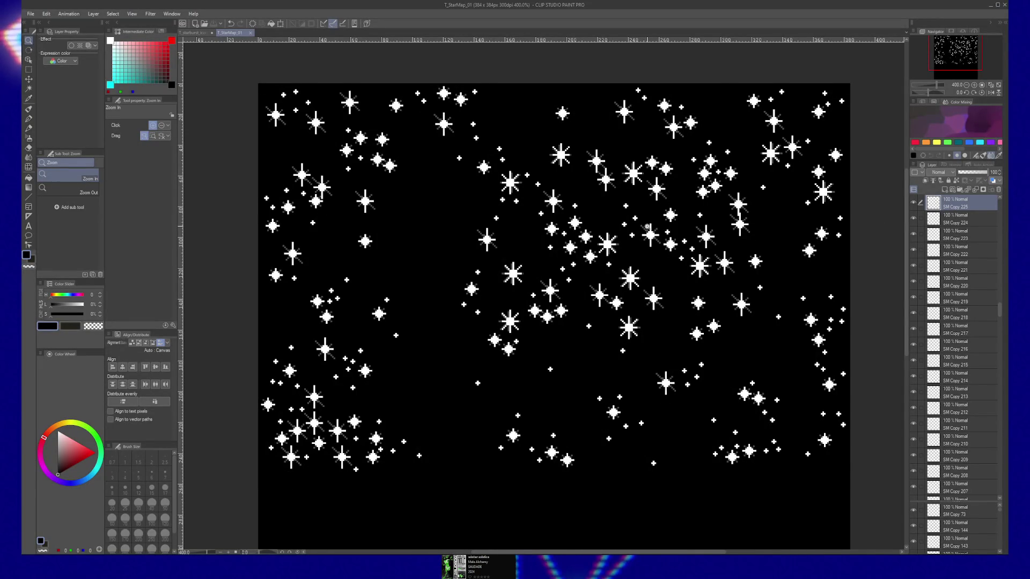
# Zoom into the star map, toggle the MD Copy 72 layer's visibility and select the SM Copy 147 star layer
pyautogui.click(587, 312)
pyautogui.keyDown('alt'); pyautogui.click(588, 311); pyautogui.keyUp('alt')
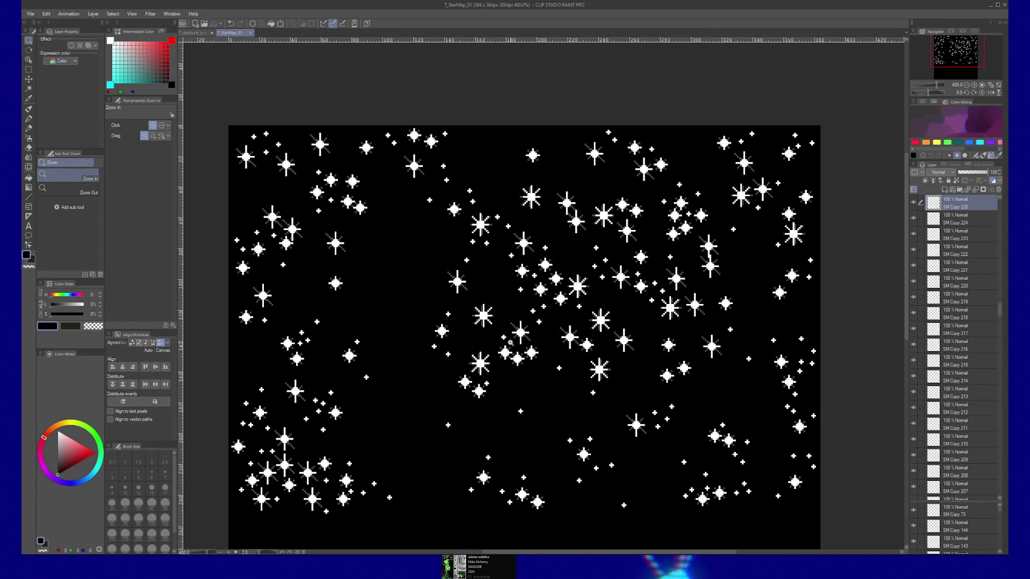
pyautogui.click(480, 327)
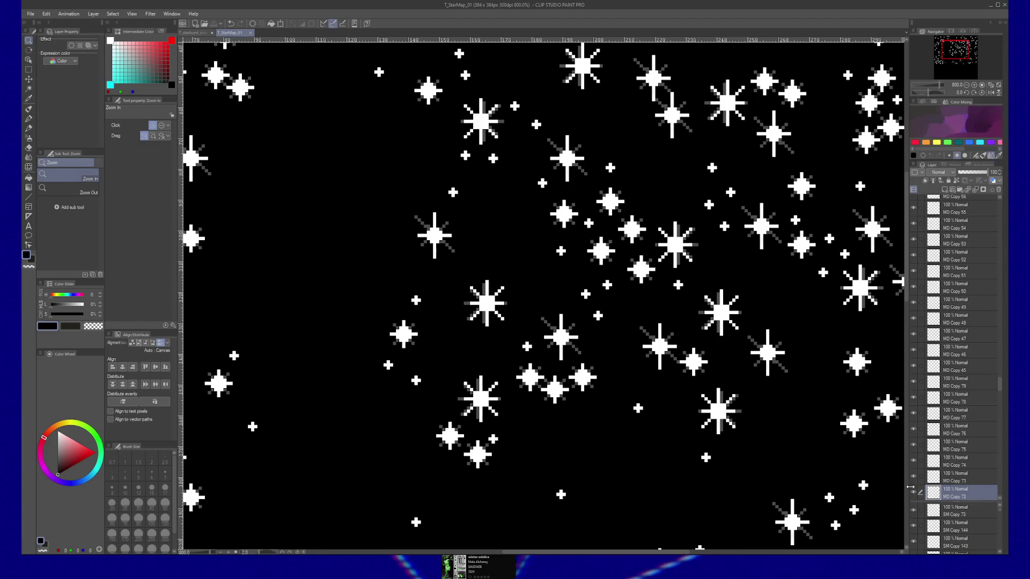
pyautogui.click(913, 495)
pyautogui.click(913, 495)
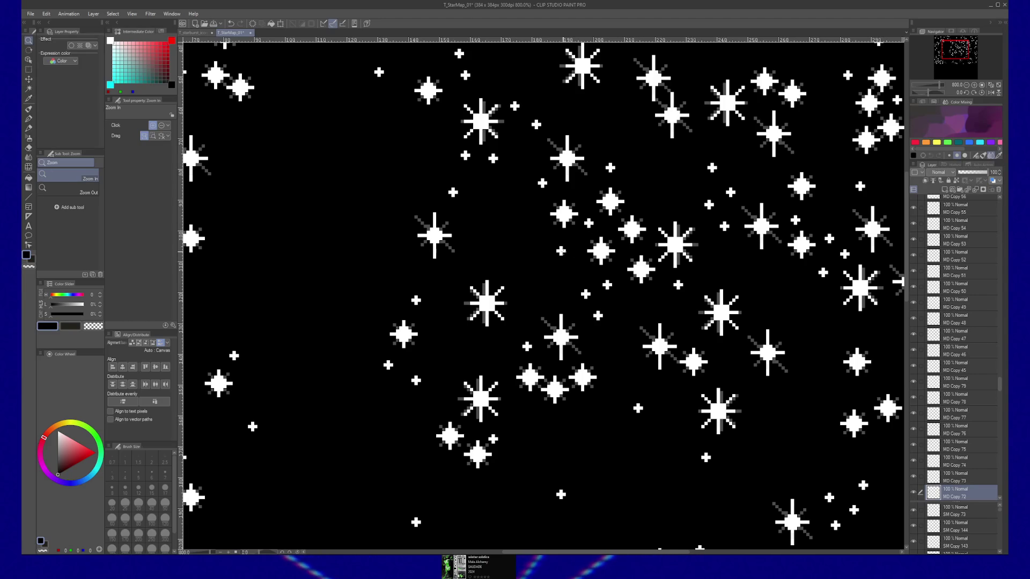
pyautogui.keyDown('ctrl'); pyautogui.keyDown('shift'); pyautogui.click(567, 252); pyautogui.keyUp('shift'); pyautogui.keyUp('ctrl')
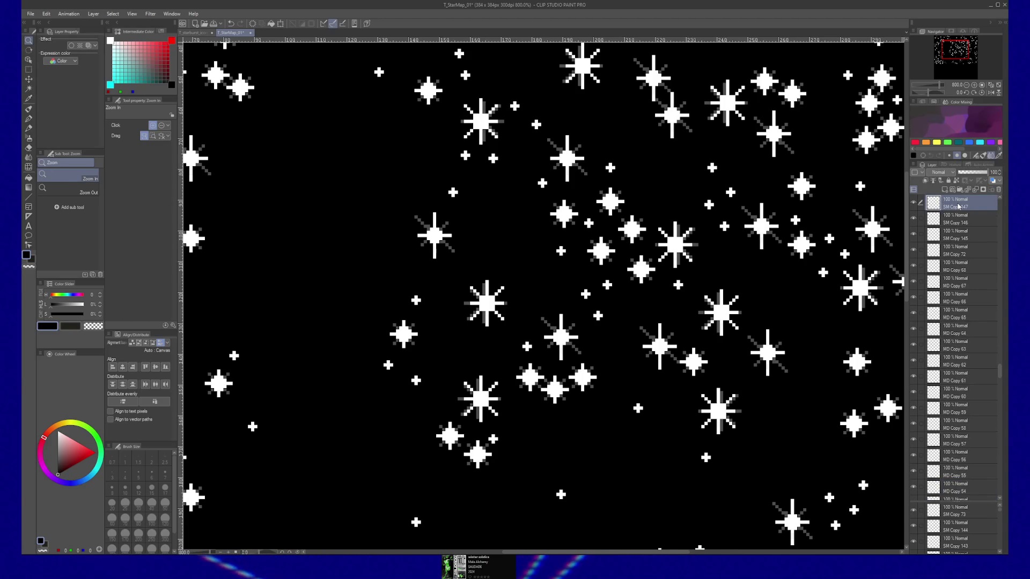
# Look through the File commands and the drawing colour settings without changing anything
pyautogui.click(31, 13)
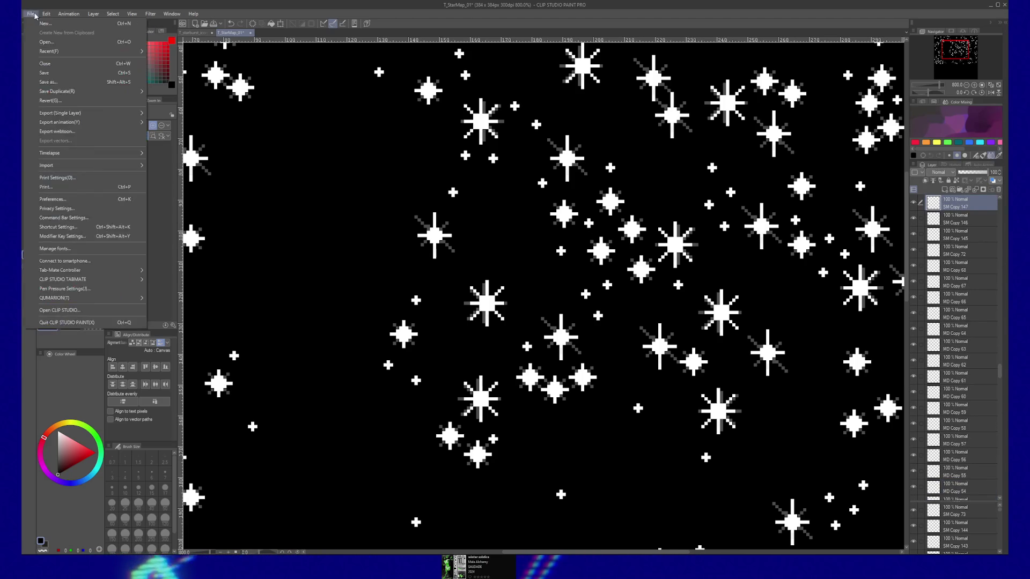
pyautogui.press('Escape')
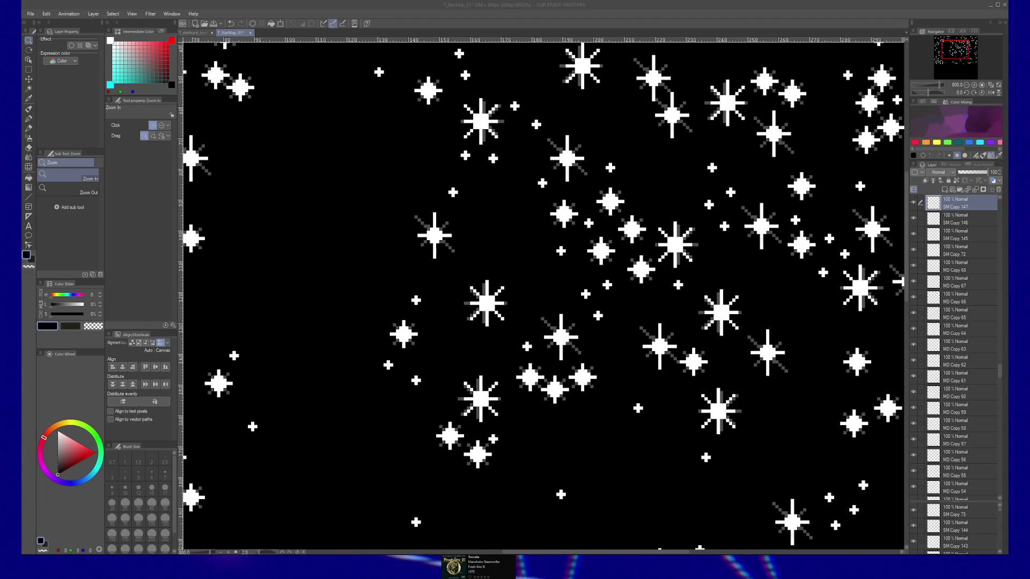
pyautogui.click(26, 255)
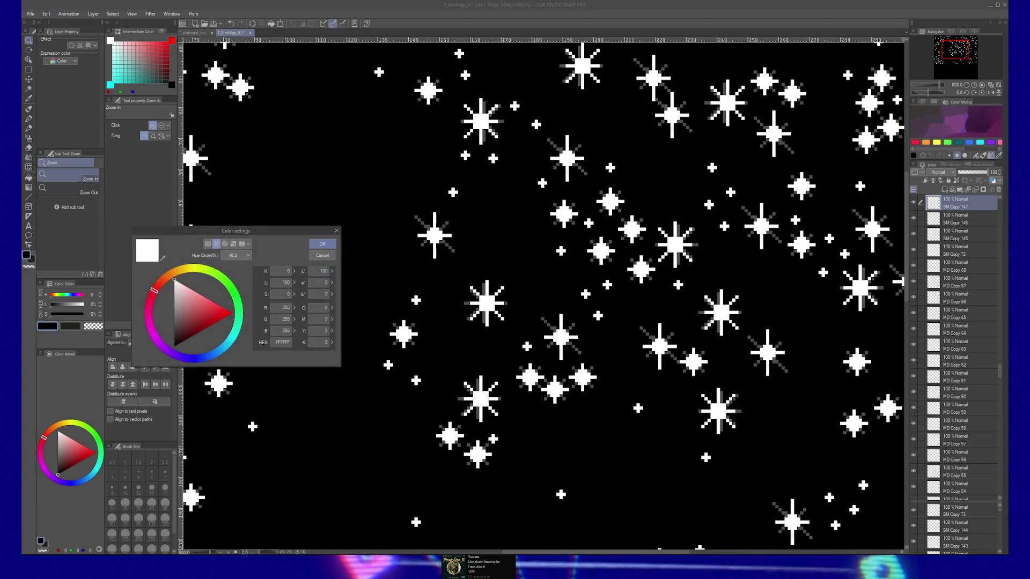
pyautogui.press('Return')
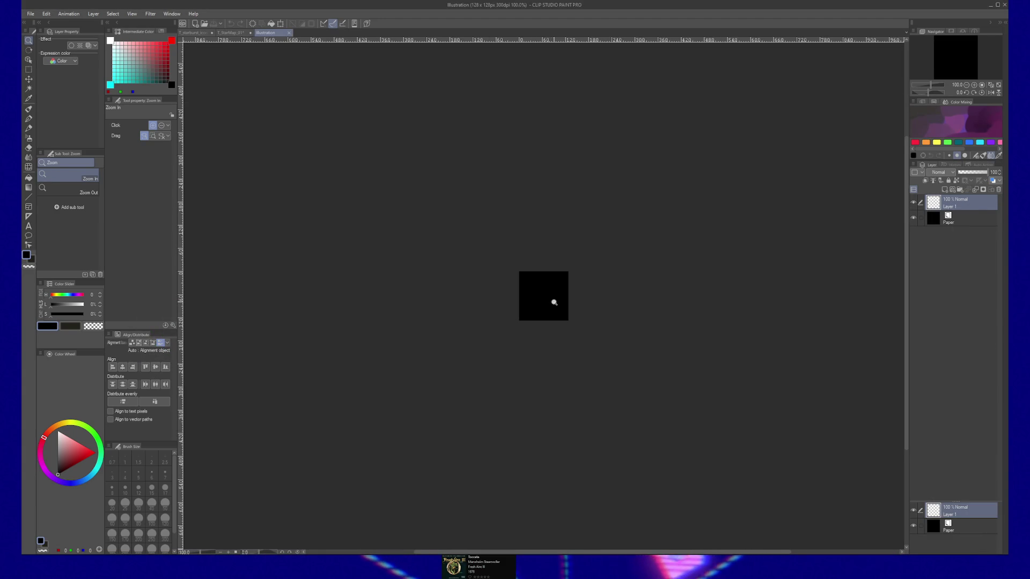
# Zoom in on the new black 128 × 128 canvas
pyautogui.click(554, 302)
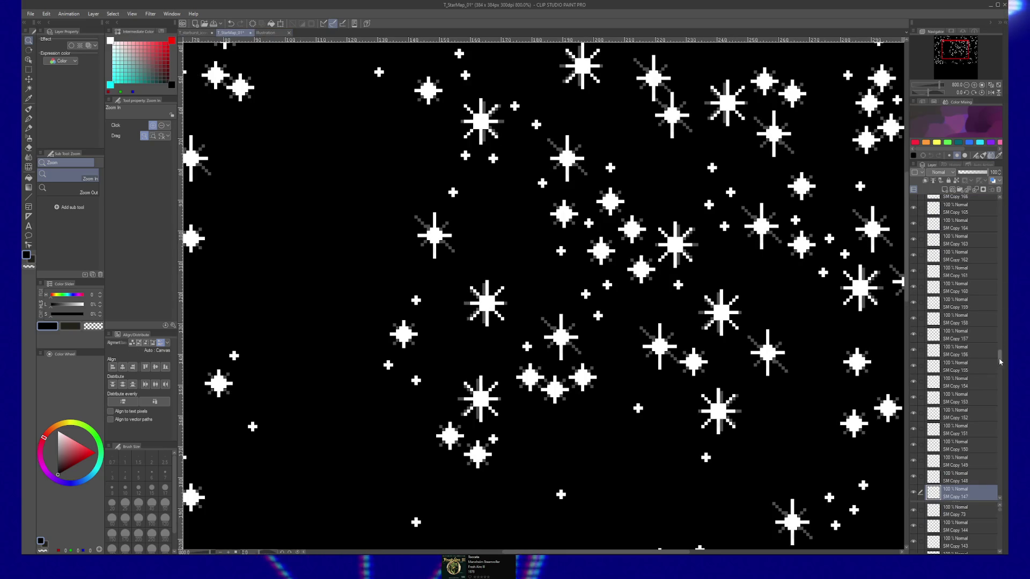
pyautogui.scroll(10, 993, 220)
# Select the whole range of star layers and group them into one folder
pyautogui.click(973, 209)
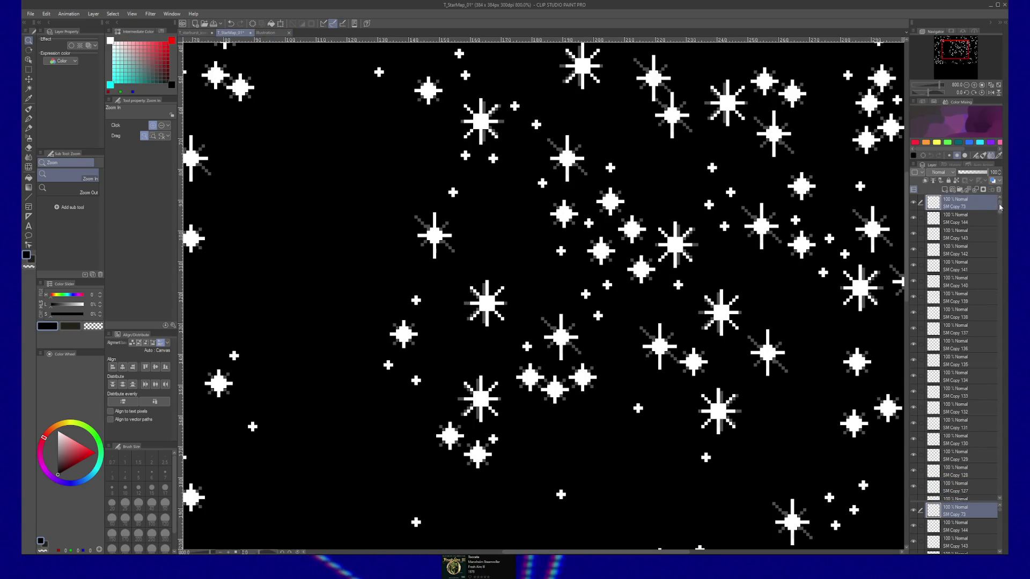
pyautogui.moveTo(1000, 207); pyautogui.dragTo(1003, 522)
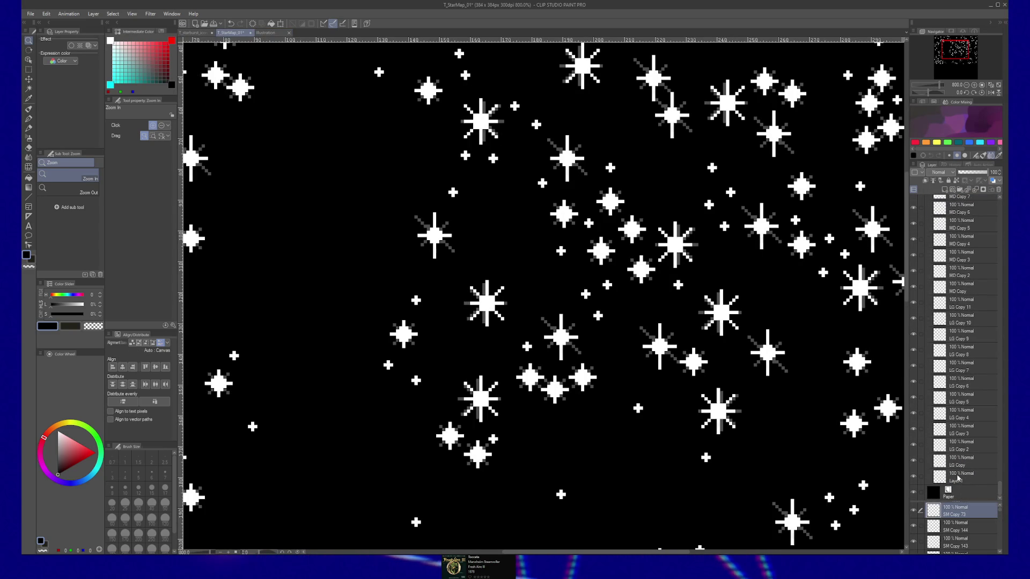
pyautogui.keyDown('shift'); pyautogui.click(961, 471); pyautogui.keyUp('shift')
pyautogui.hotkey('ctrl', 'g')
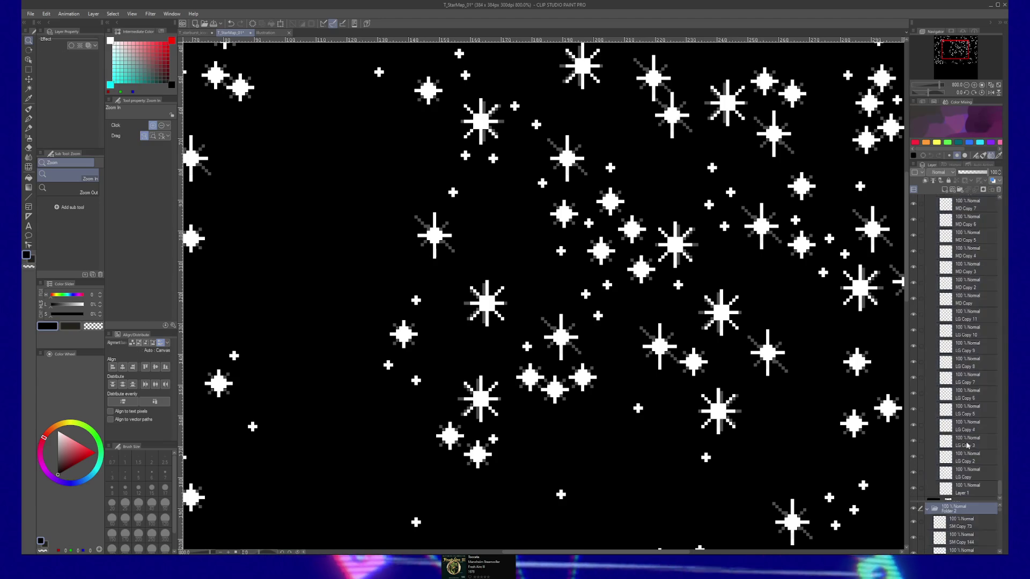
# Collapse the new folder, rename it 'stars' and hide it so the canvas is plain black
pyautogui.click(1001, 209)
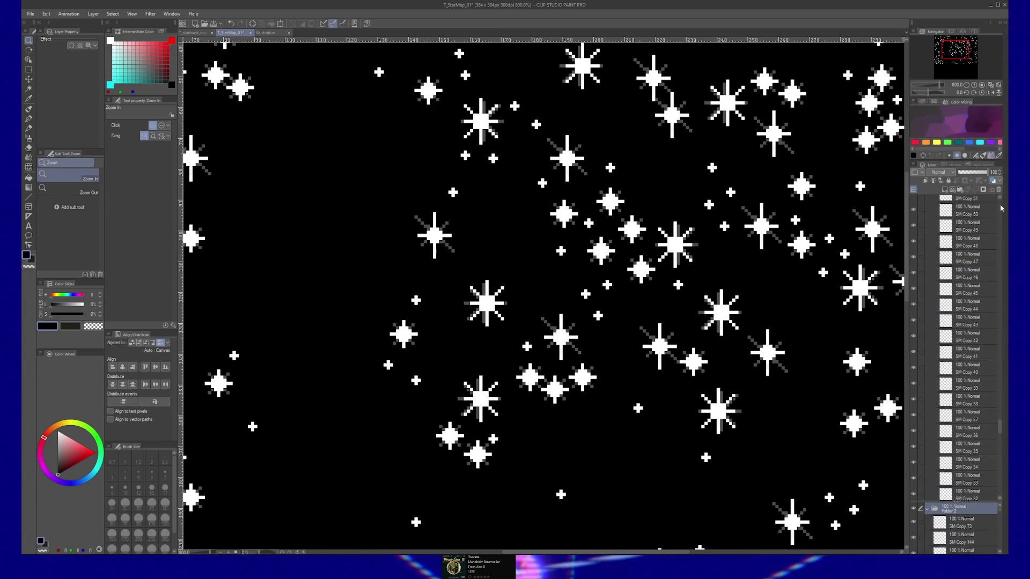
pyautogui.click(1001, 209)
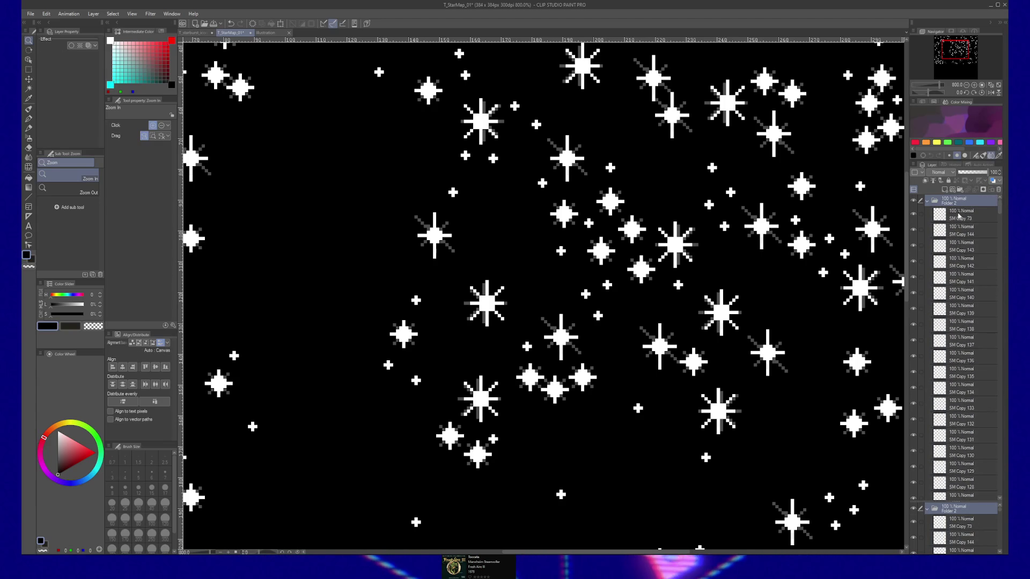
pyautogui.click(929, 200)
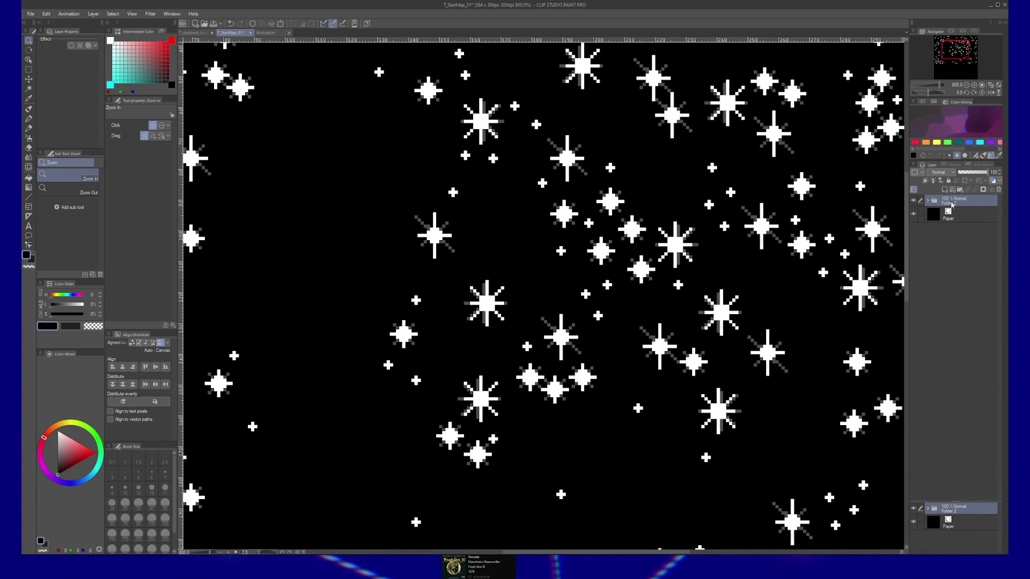
pyautogui.doubleClick(952, 202)
pyautogui.write('stars')
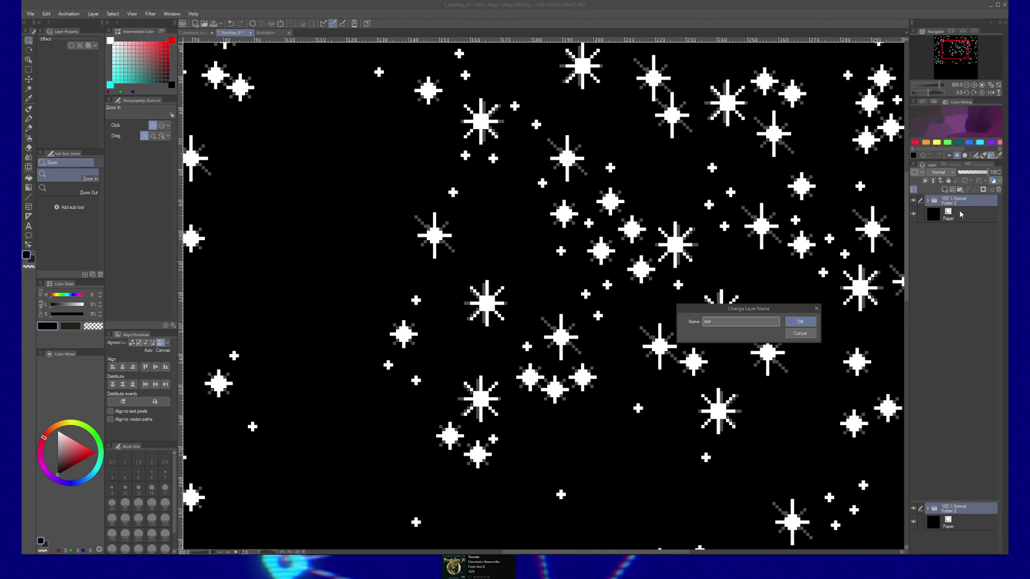
pyautogui.press('Return')
pyautogui.click(913, 201)
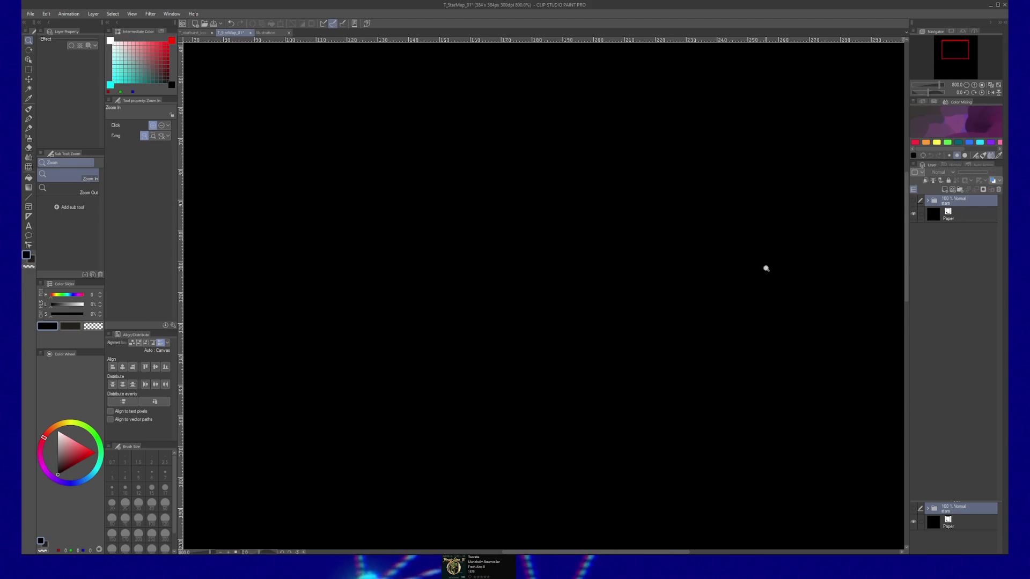
pyautogui.scroll(-2, 765, 279)
pyautogui.scroll(-2, 766, 279)
# Export the plain black canvas as a single-layer JPEG, accepting the export settings and preview
pyautogui.moveTo(795, 282); pyautogui.dragTo(730, 271)
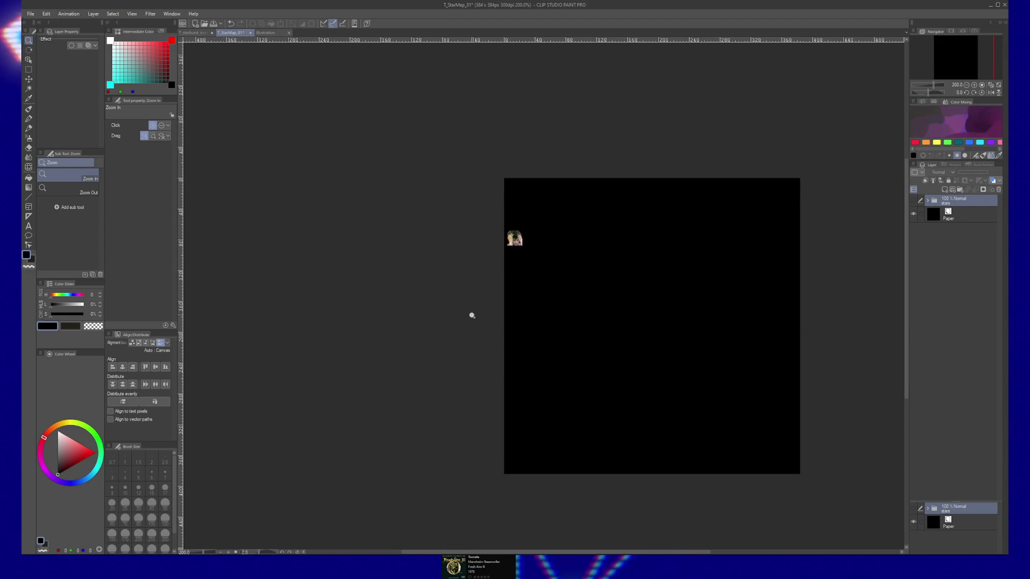
pyautogui.click(31, 14)
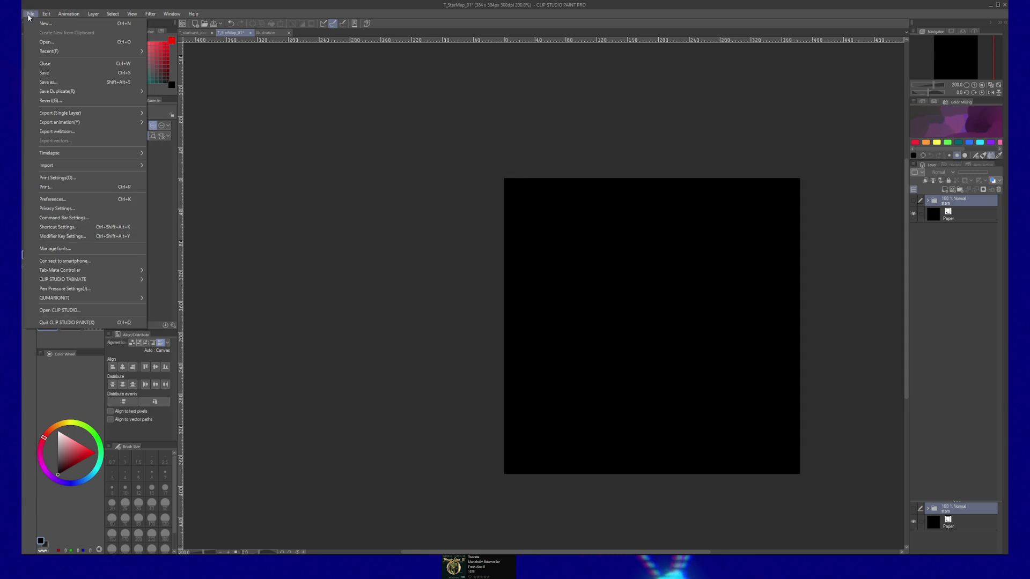
pyautogui.moveTo(72, 113)
pyautogui.click(186, 125)
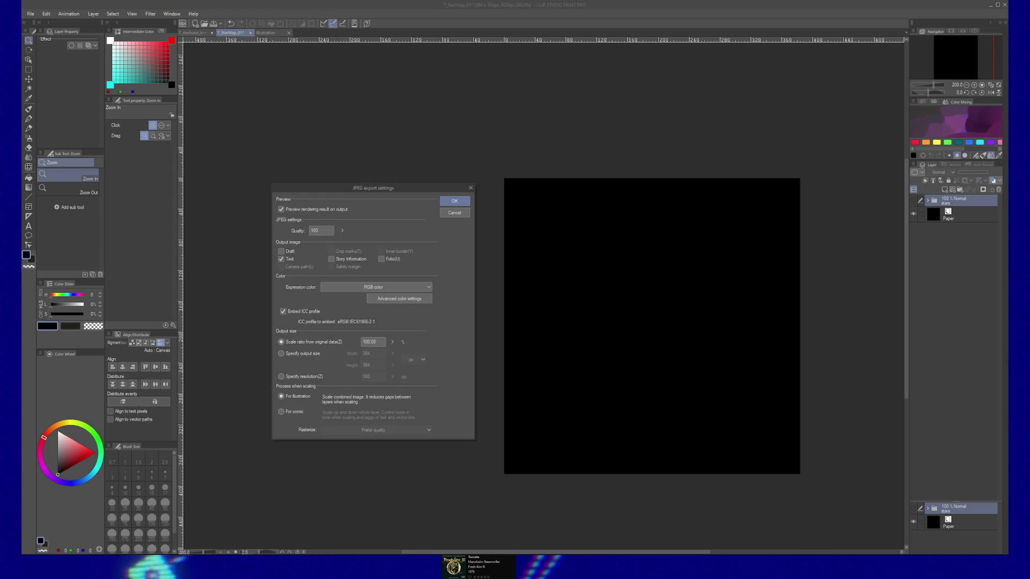
pyautogui.click(459, 202)
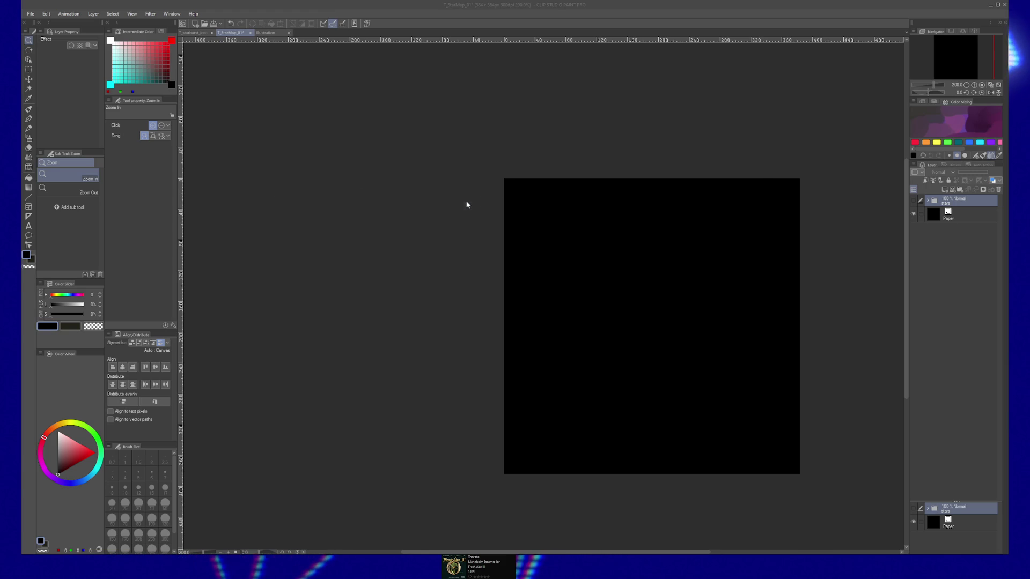
pyautogui.click(741, 133)
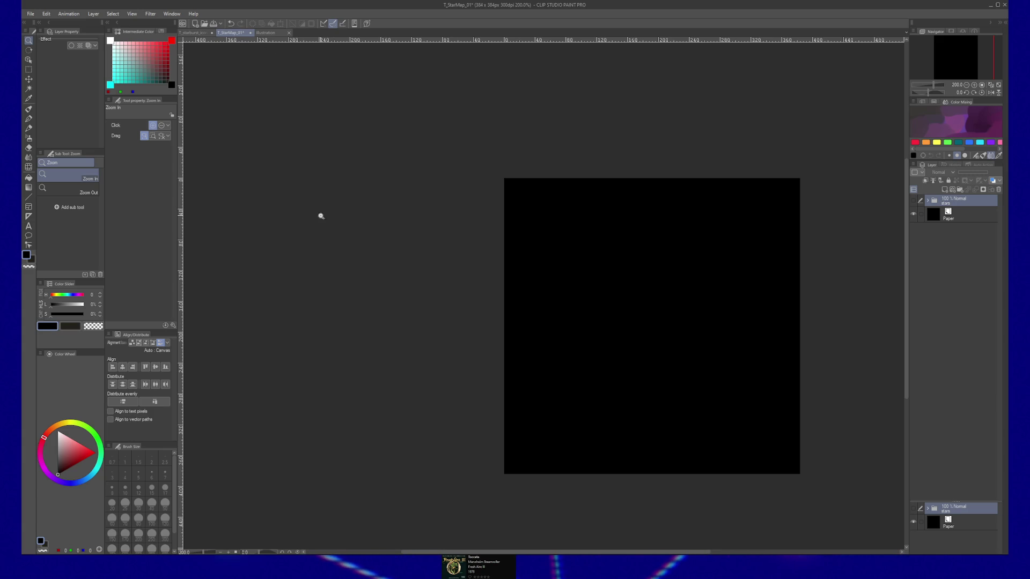
# Save the star map document and make the stars folder visible again
pyautogui.hotkey('ctrl', 's')
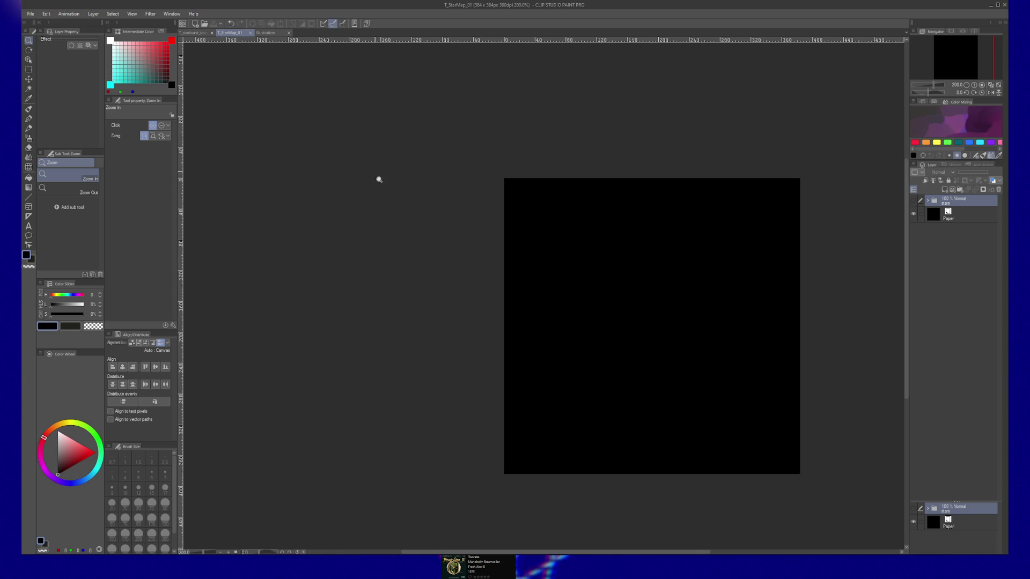
pyautogui.click(256, 33)
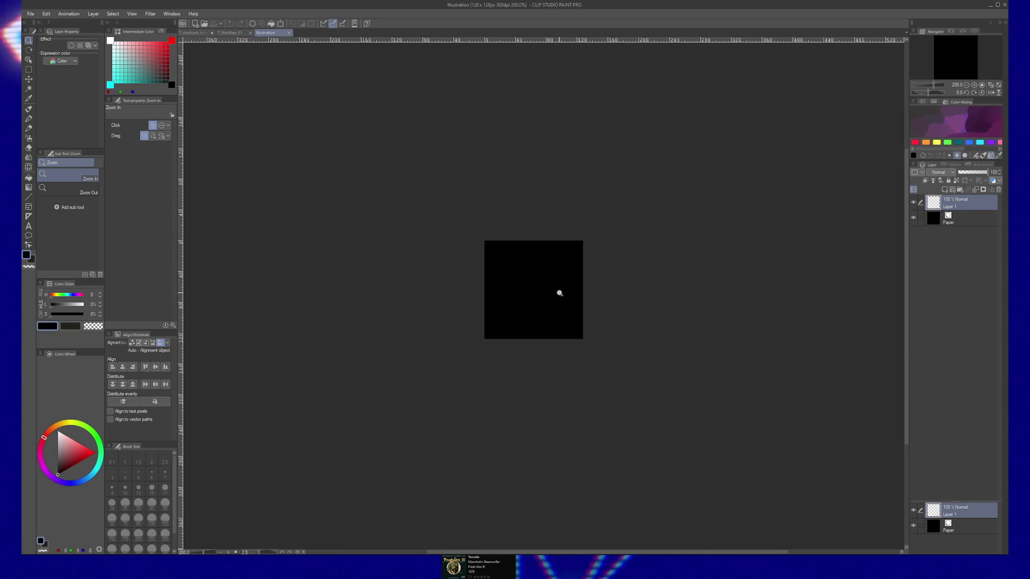
pyautogui.hotkey('ctrl', 'Tab')
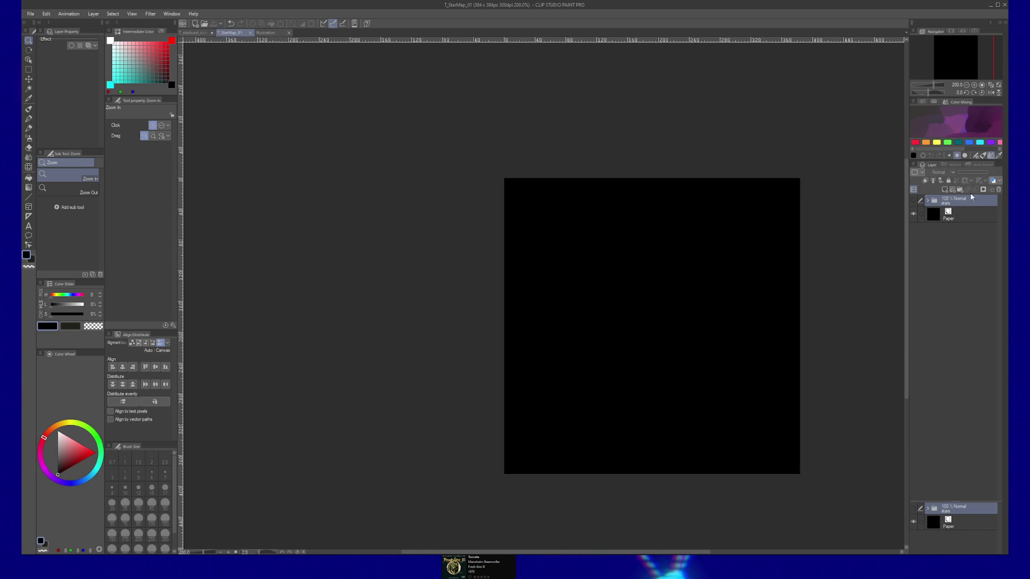
pyautogui.click(913, 200)
pyautogui.click(696, 252)
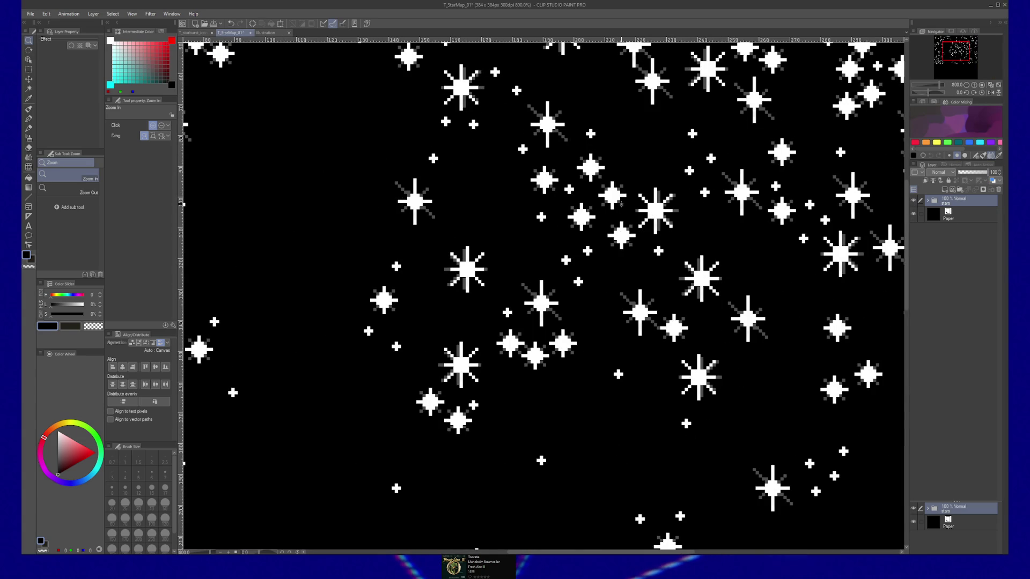
# Expand the stars folder to pick a star, then zoom in on the small Illustration canvas
pyautogui.click(928, 201)
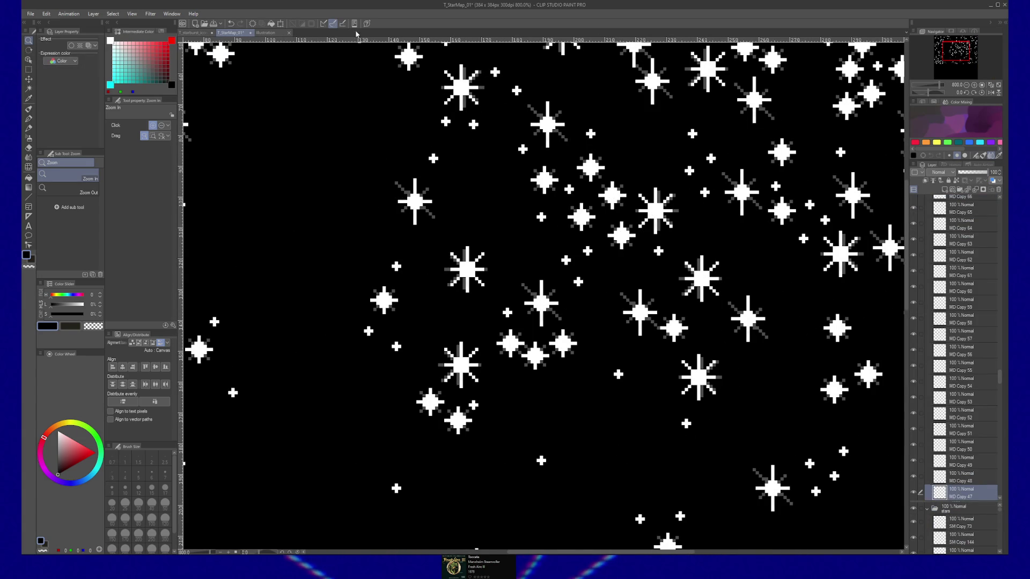
pyautogui.click(273, 33)
pyautogui.click(533, 292)
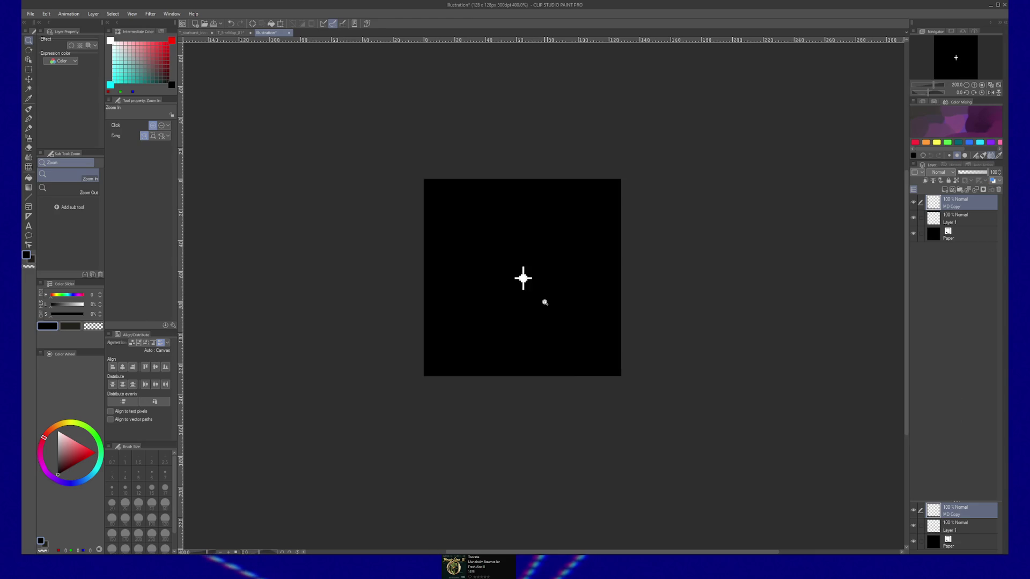
# Scale the pasted star up to fill the canvas and nudge it back into centre with the Move layer tool
pyautogui.hotkey('ctrl', 't')
pyautogui.moveTo(524, 233)
pyautogui.mouseDown()
pyautogui.moveTo(657, 76)
pyautogui.moveTo(696, 55)
pyautogui.moveTo(690, 62)
pyautogui.mouseUp()
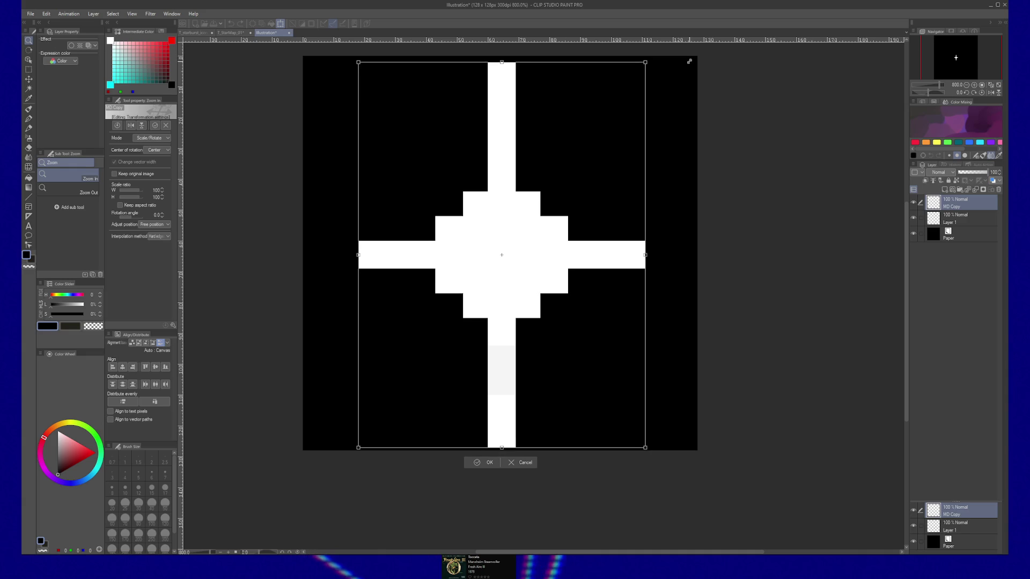
pyautogui.press('Return')
pyautogui.press('k')
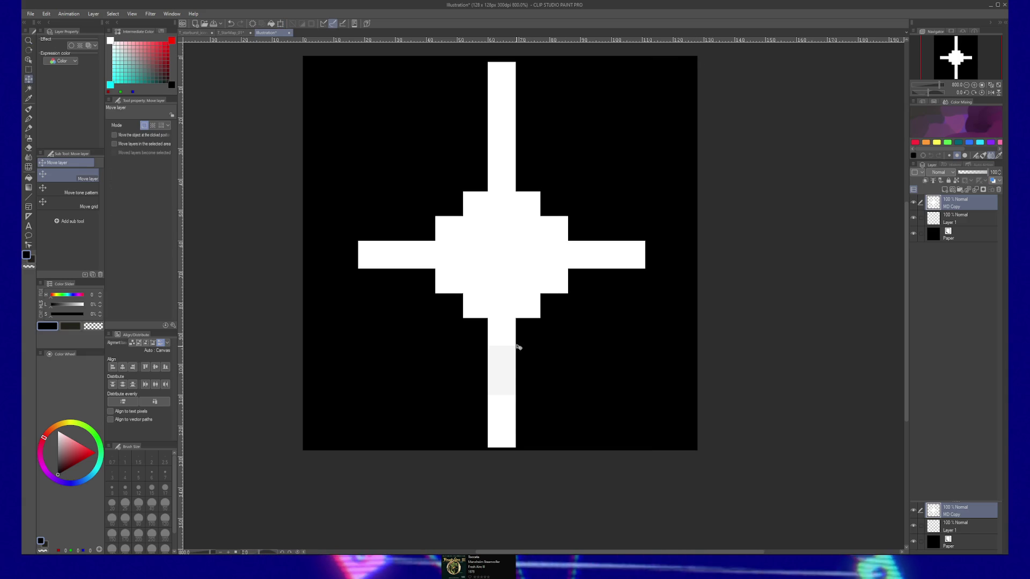
pyautogui.press('Right')
pyautogui.press('Up')
pyautogui.press('Left')
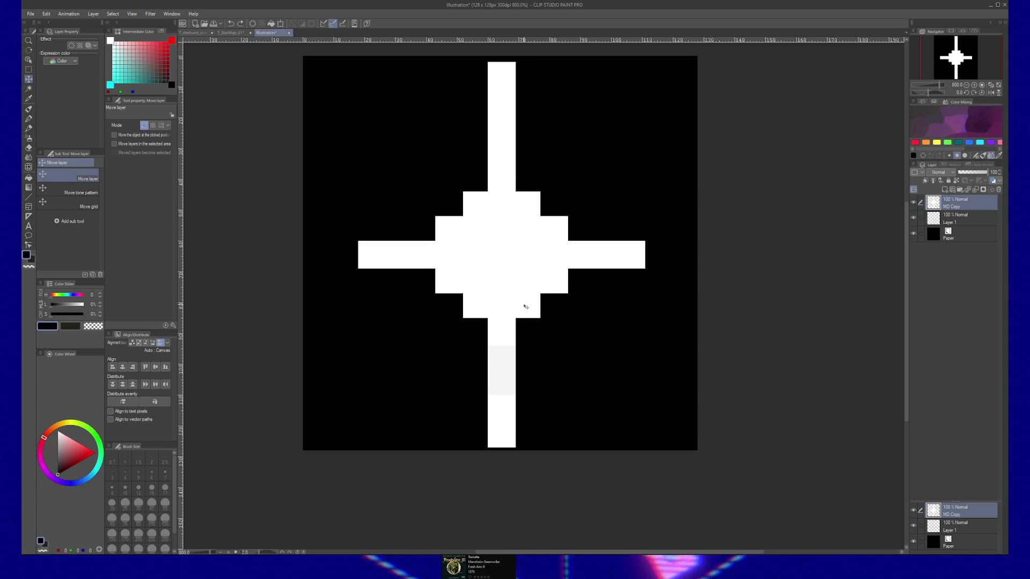
# Briefly select a strip above the top arm, then stack several duplicates of the star layer
pyautogui.press('e')
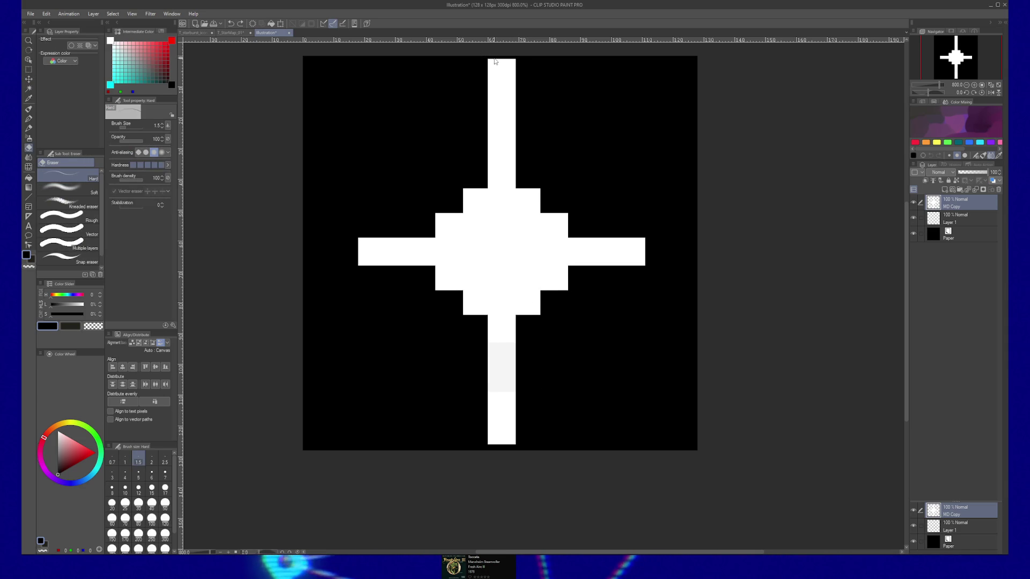
pyautogui.press('m')
pyautogui.moveTo(476, 50); pyautogui.dragTo(529, 61)
pyautogui.click(528, 61)
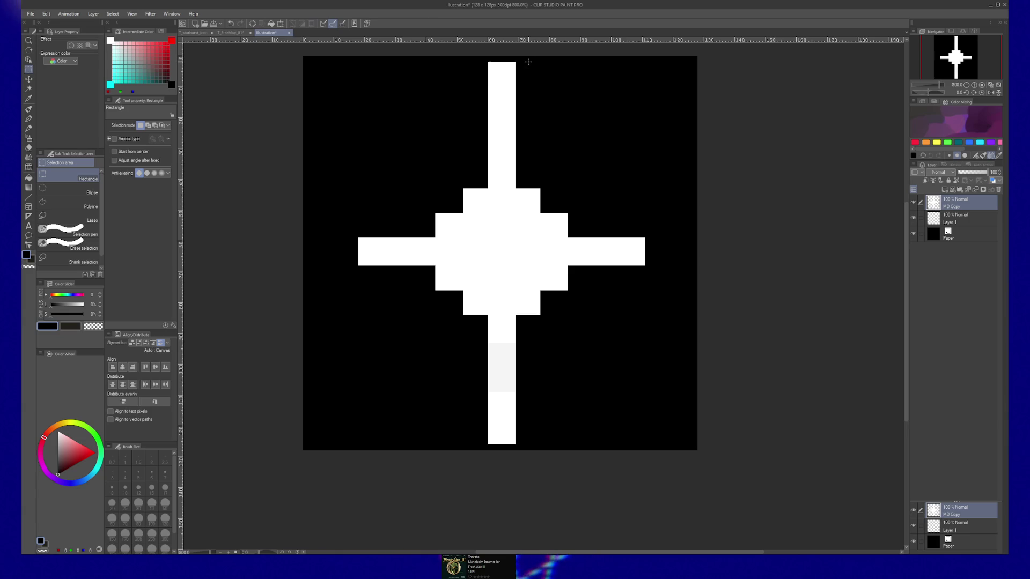
pyautogui.press('/')
pyautogui.scroll(-2, 534, 284)
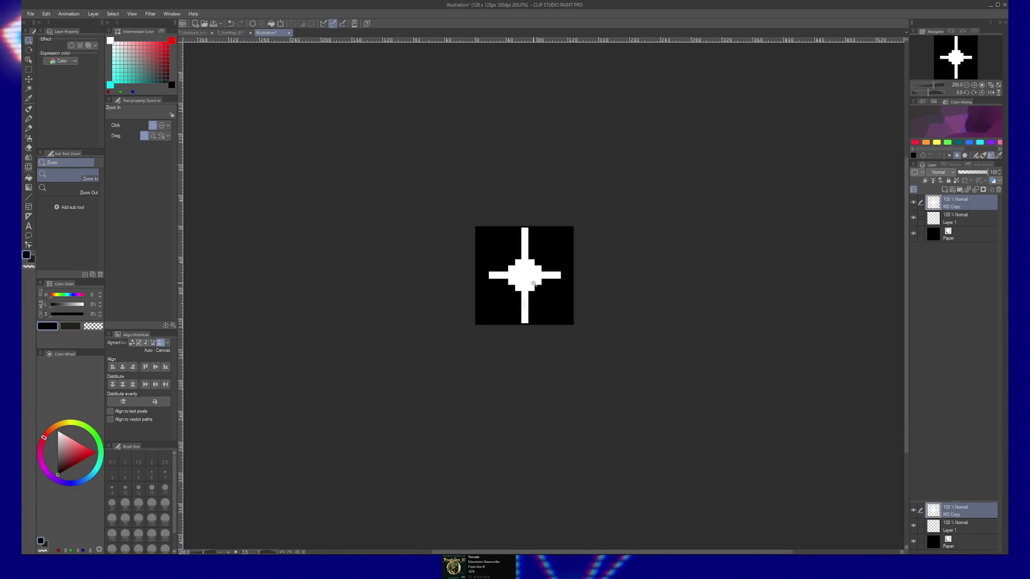
pyautogui.hotkey('ctrl', 'v')
pyautogui.hotkey('ctrl', 'v')
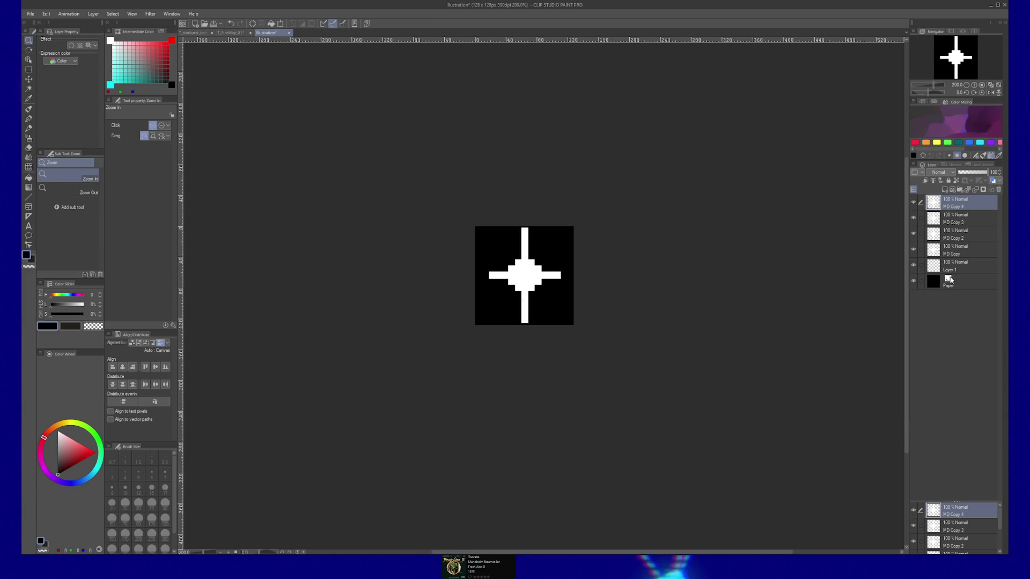
# Merge the star copy layers together and then merge the result with Layer 1
pyautogui.keyDown('shift'); pyautogui.click(963, 258); pyautogui.keyUp('shift')
pyautogui.rightClick(962, 251)
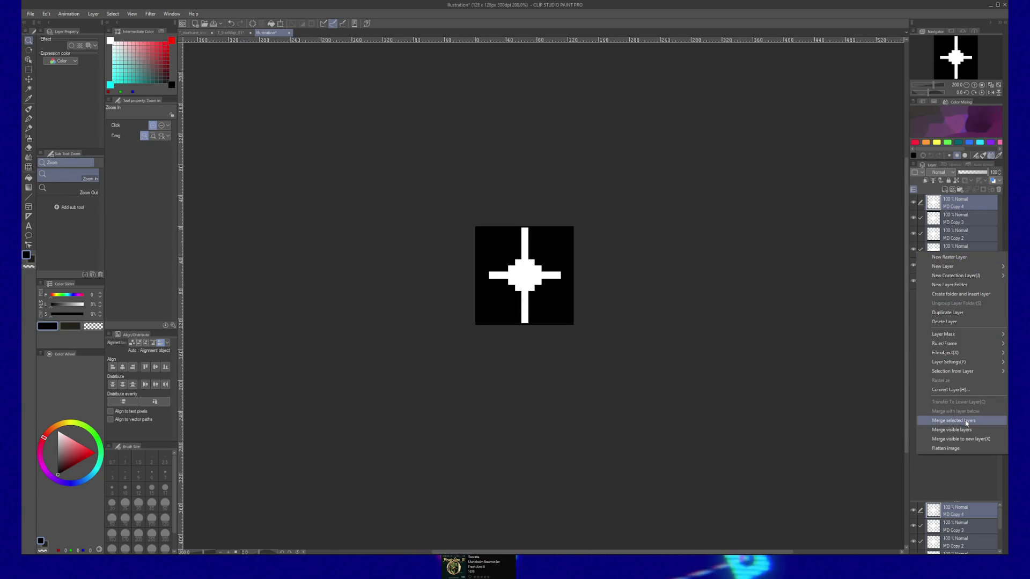
pyautogui.click(966, 421)
pyautogui.keyDown('shift'); pyautogui.click(966, 216); pyautogui.keyUp('shift')
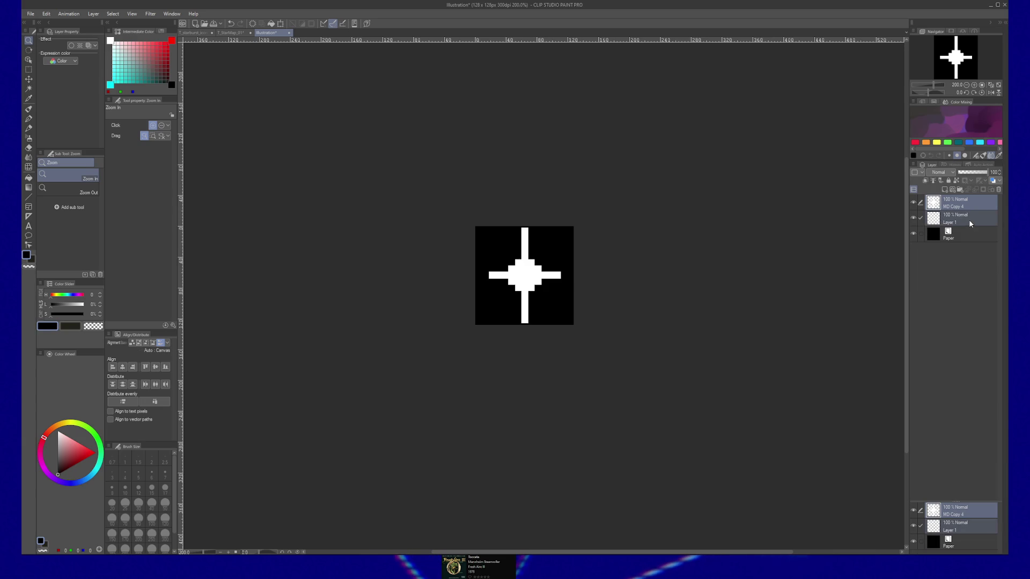
pyautogui.rightClick(969, 220)
pyautogui.click(965, 391)
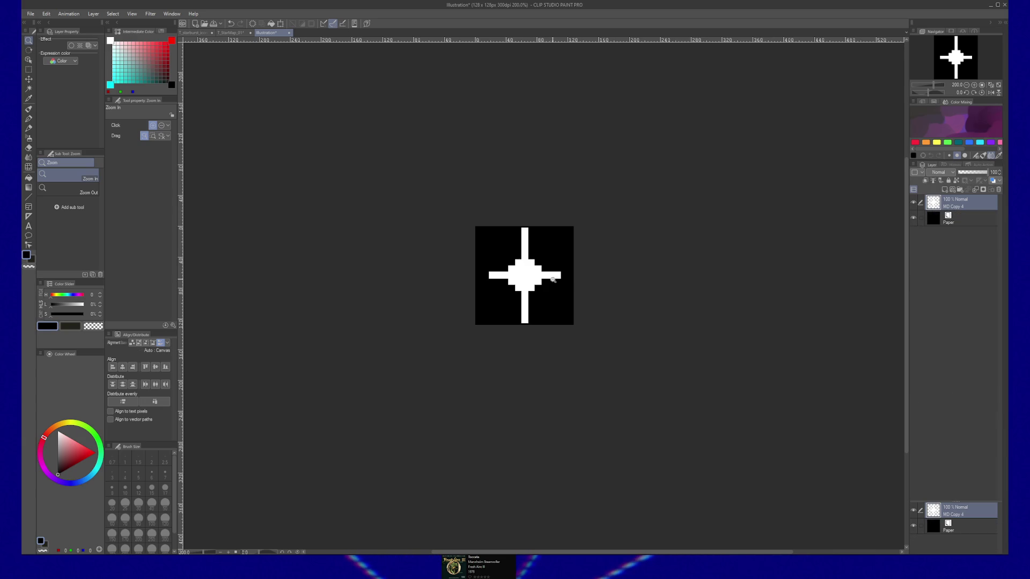
# Zoom in on the star and hide the black Paper layer so it sits on transparency
pyautogui.click(499, 282)
pyautogui.click(564, 299)
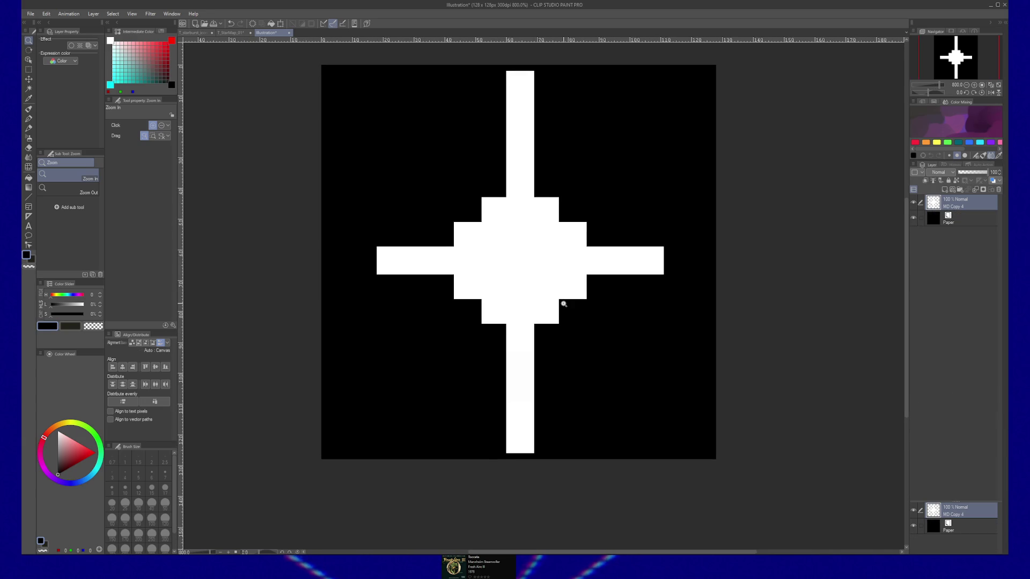
pyautogui.moveTo(568, 296); pyautogui.dragTo(569, 317)
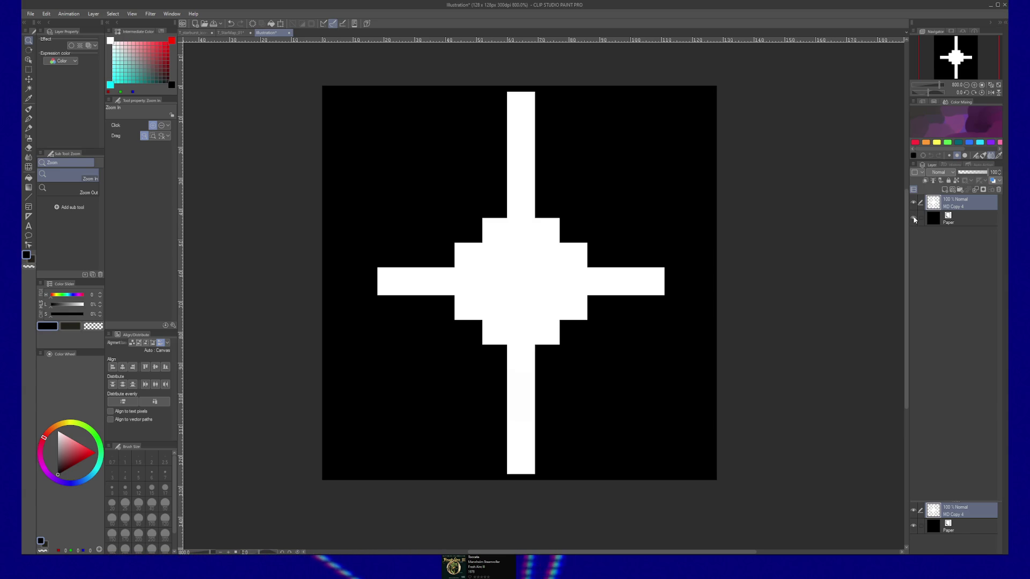
pyautogui.click(915, 217)
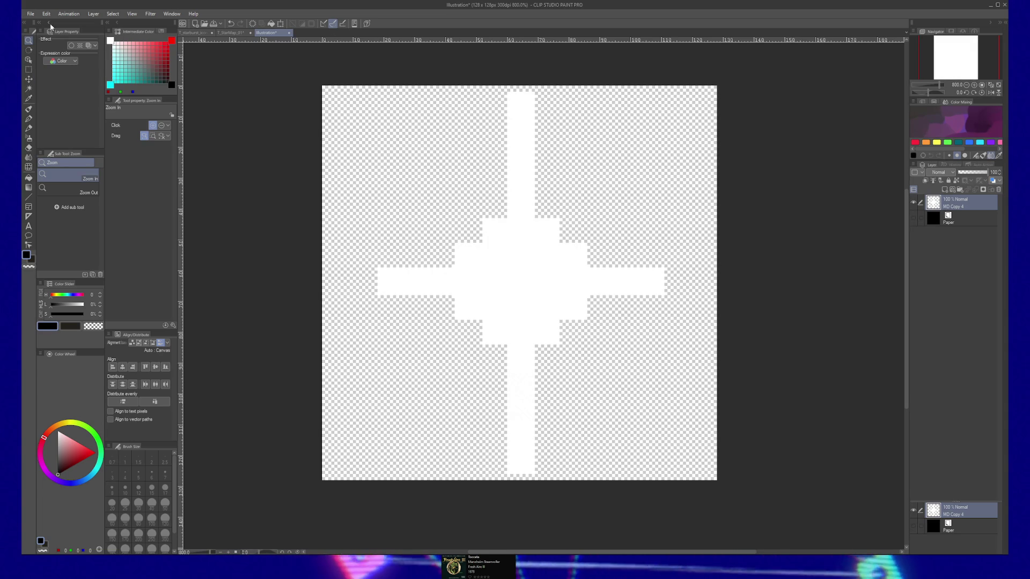
# Restore the black Paper layer and export the star as a quality-100 single-layer JPEG, then bring up the Unreal project assets
pyautogui.click(31, 13)
pyautogui.moveTo(72, 114)
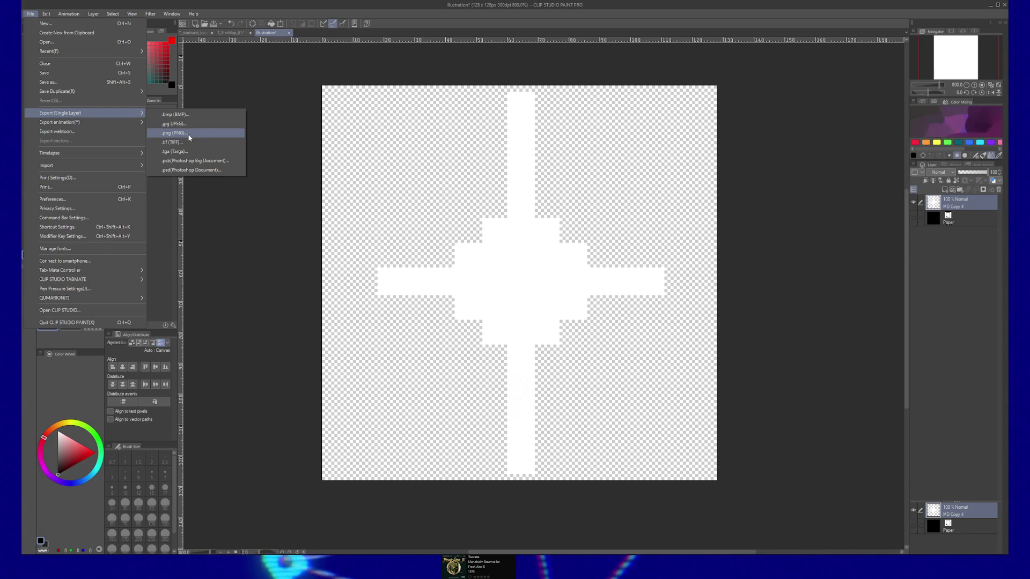
pyautogui.click(916, 218)
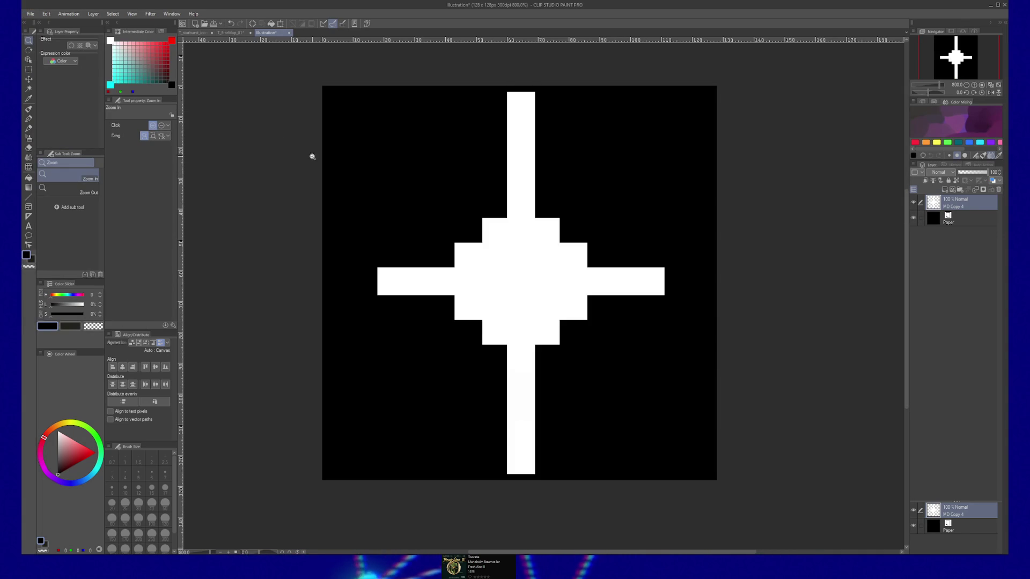
pyautogui.click(39, 17)
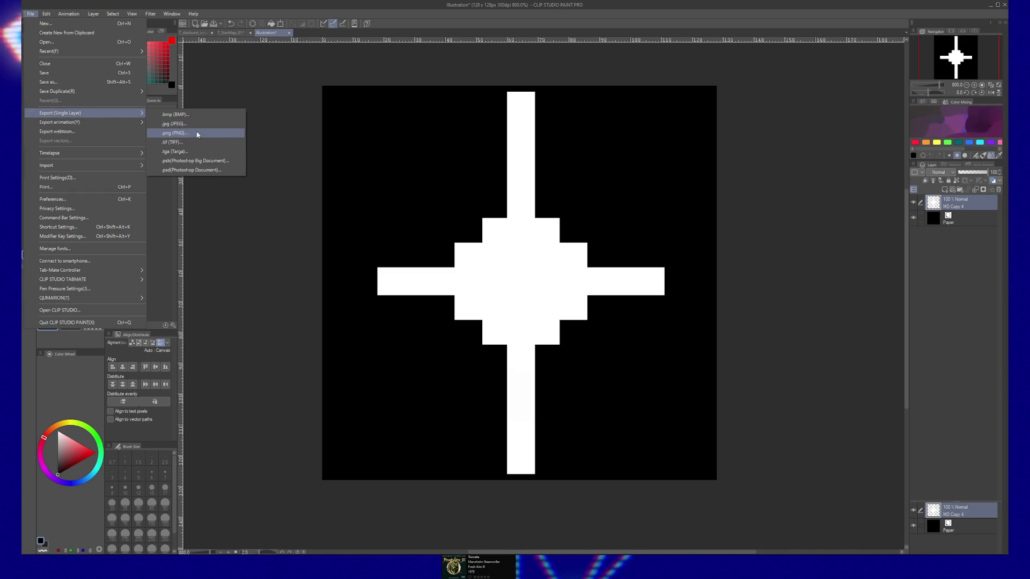
pyautogui.click(213, 129)
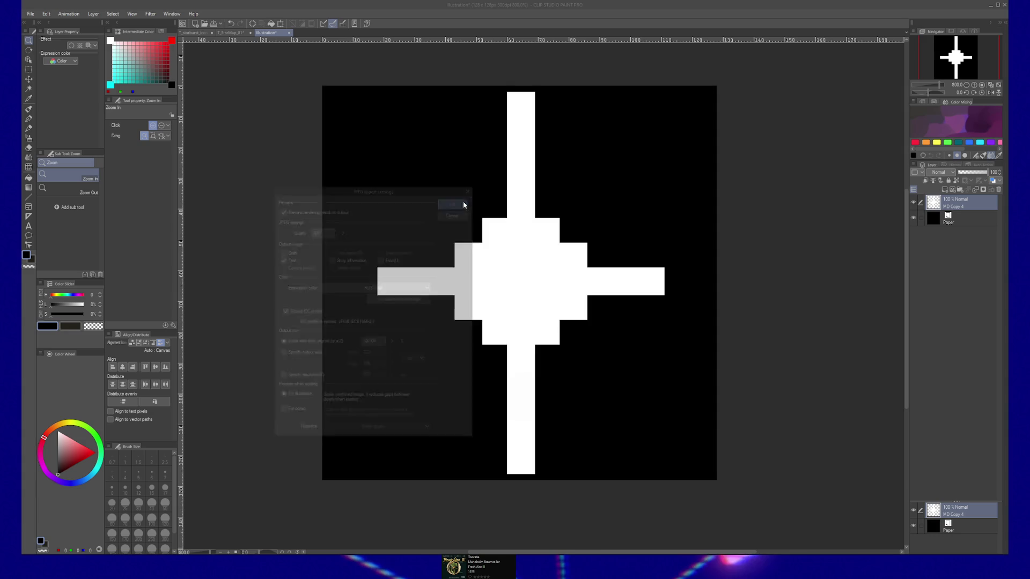
pyautogui.click(463, 205)
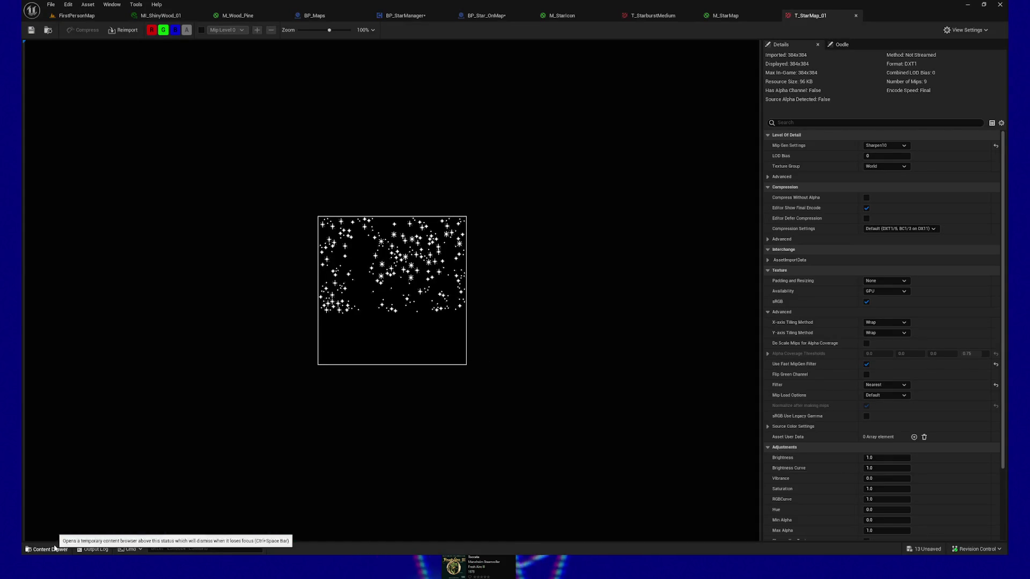
pyautogui.click(48, 549)
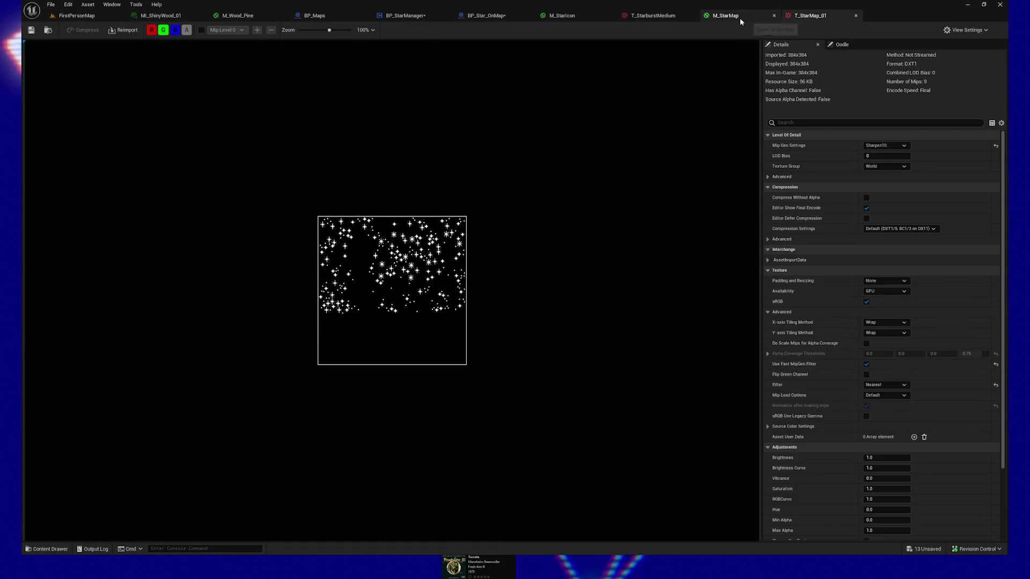
# From M_StarIcon's Texture Sample, locate the starburst icon texture and update its redirector references
pyautogui.click(592, 14)
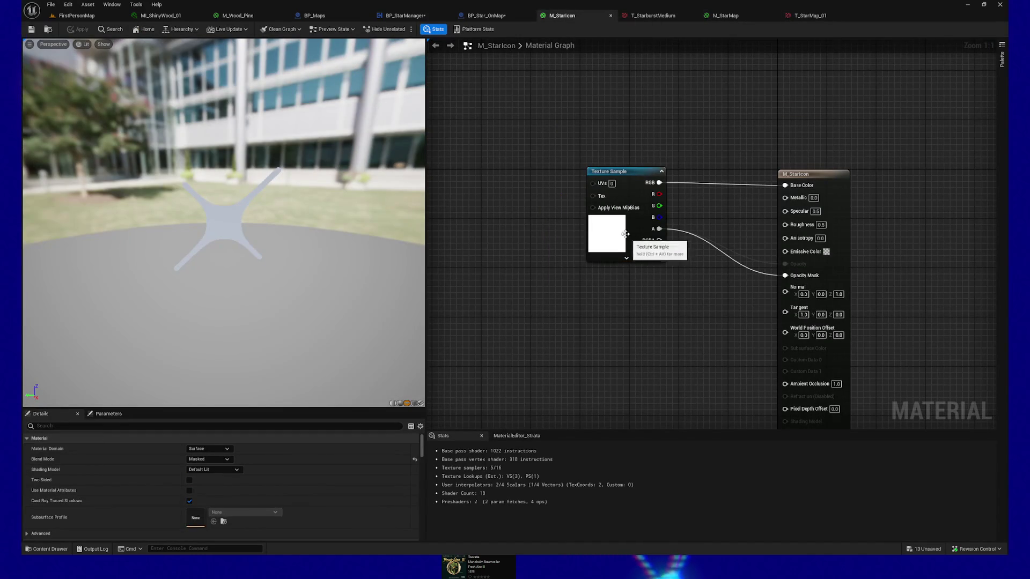
pyautogui.click(632, 241)
pyautogui.click(223, 523)
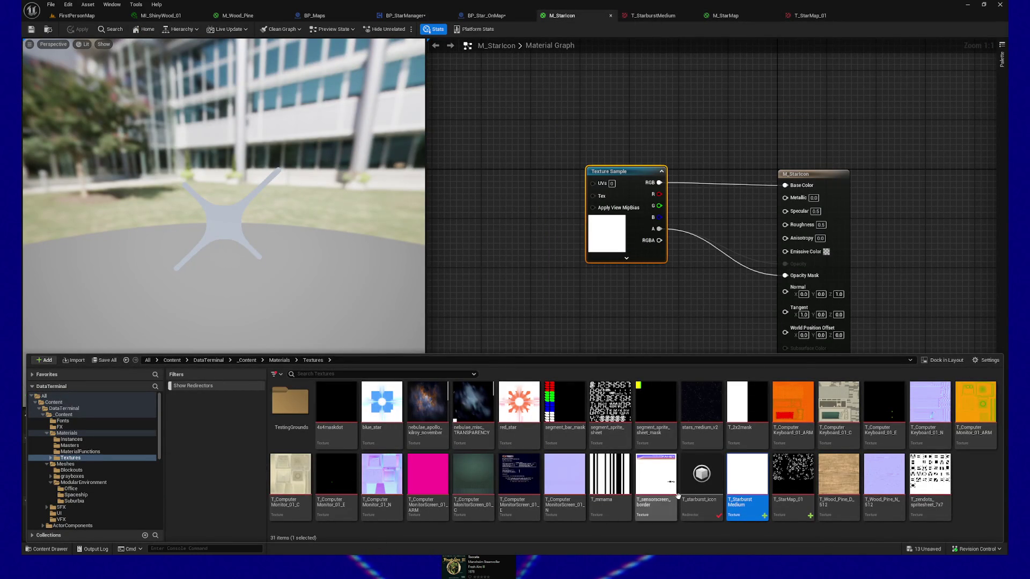
pyautogui.rightClick(700, 481)
pyautogui.click(742, 318)
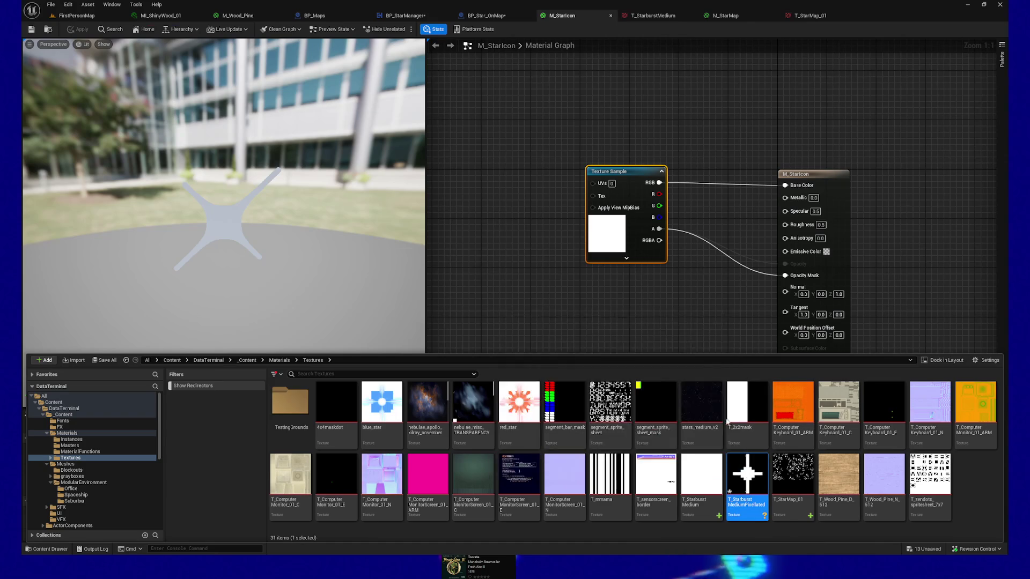
# Set the T_StarburstMediumPixelated texture's Filter to Nearest for crisp pixels
pyautogui.doubleClick(747, 476)
pyautogui.click(885, 386)
pyautogui.click(890, 394)
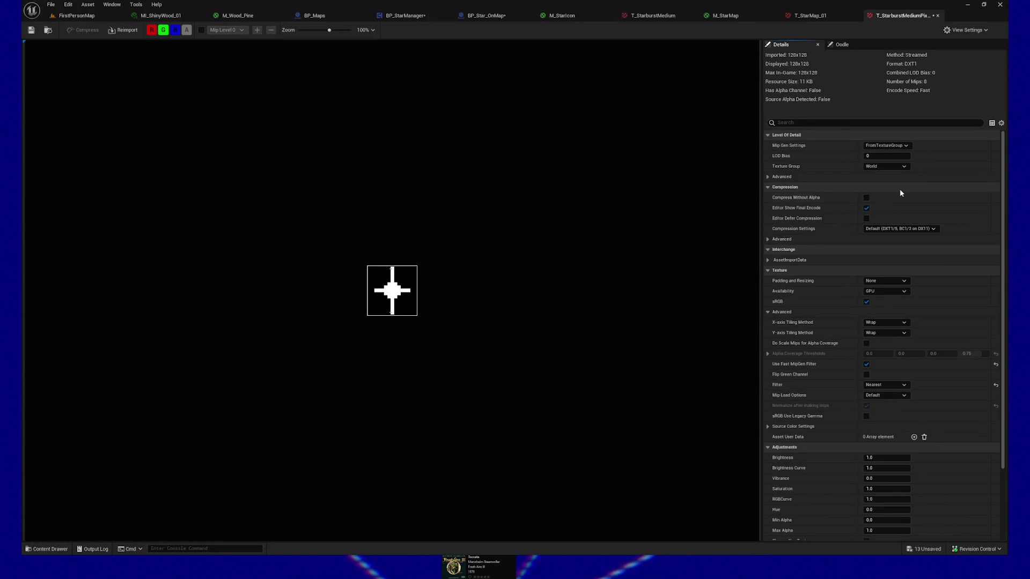
# Save and close the pixelated starburst texture, returning to the M_StarIcon material graph
pyautogui.click(32, 30)
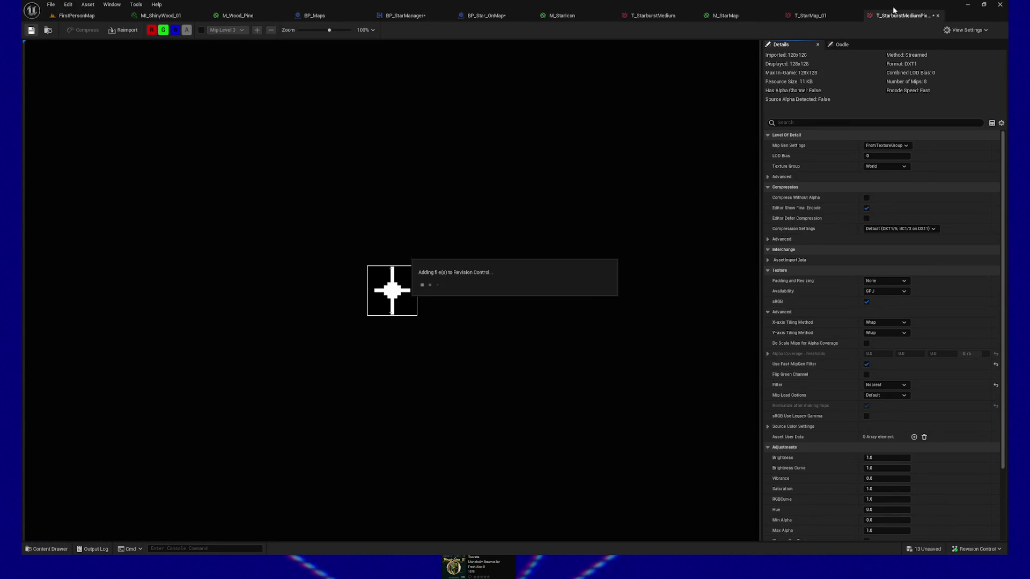
pyautogui.click(937, 15)
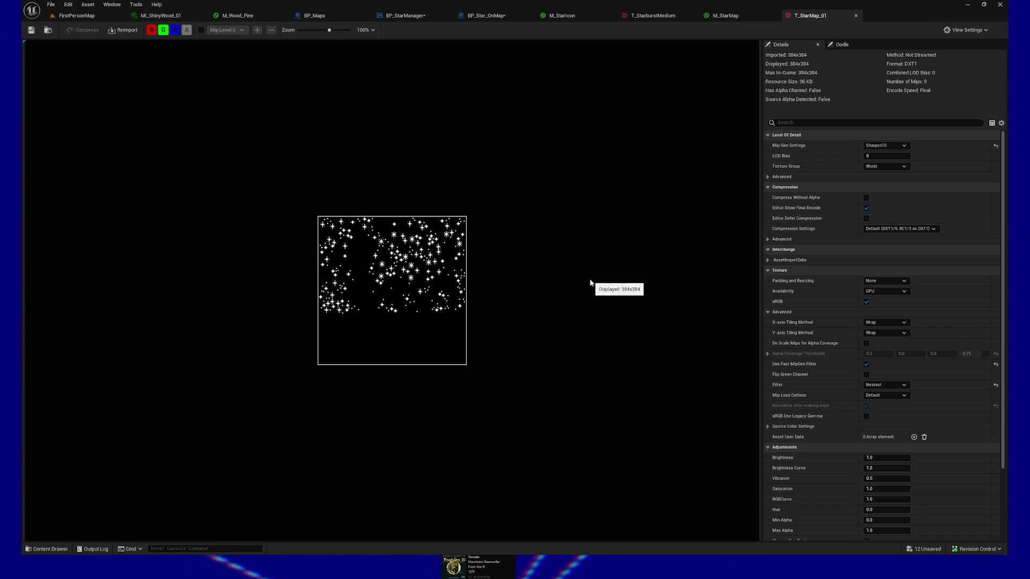
pyautogui.click(557, 16)
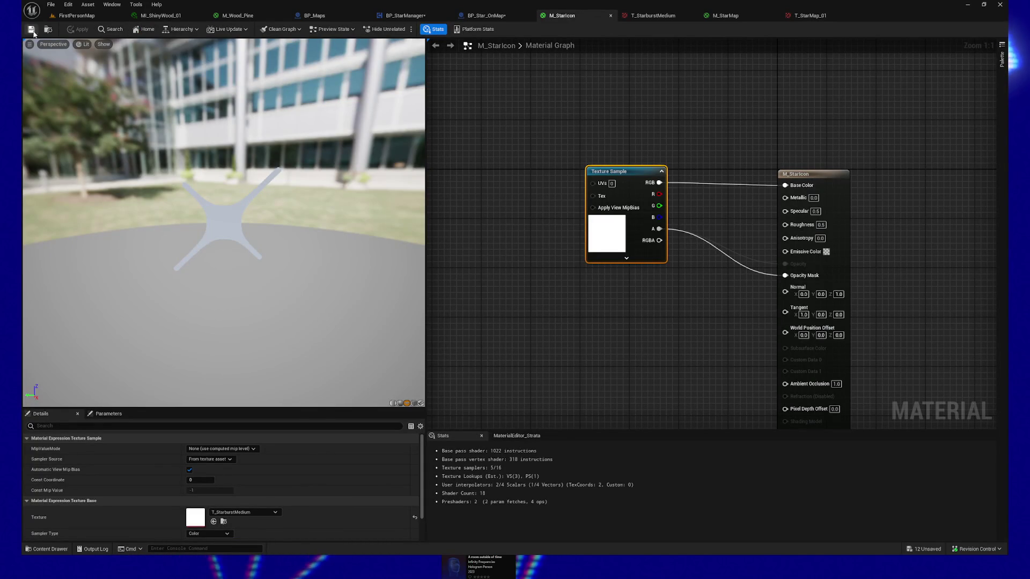
# Duplicate M_StarIcon from the Content Drawer as M_StarIcon_OnMap and frame its nodes in the editor
pyautogui.hotkey('ctrl', 'space')
pyautogui.rightClick(749, 407)
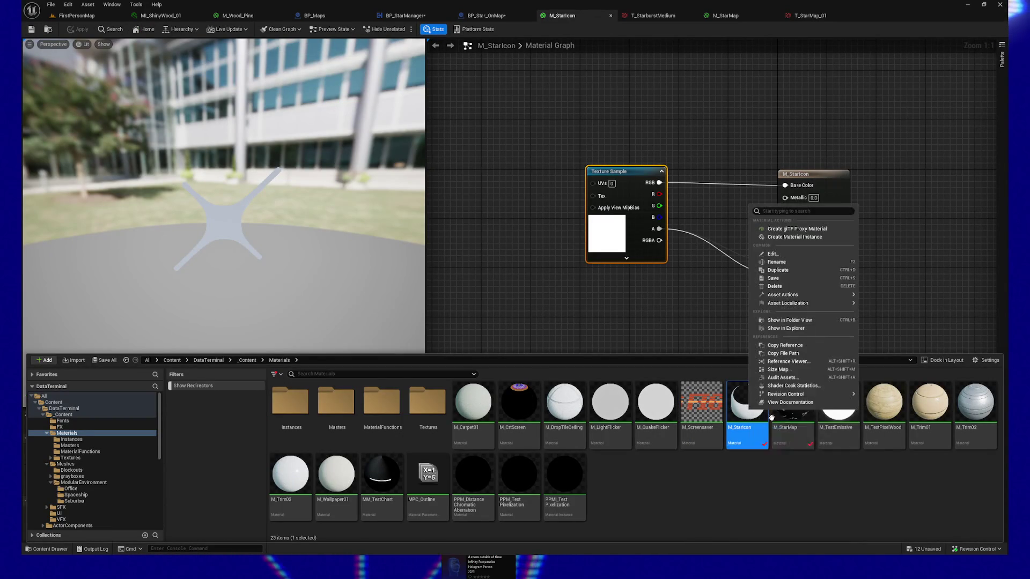
pyautogui.click(804, 270)
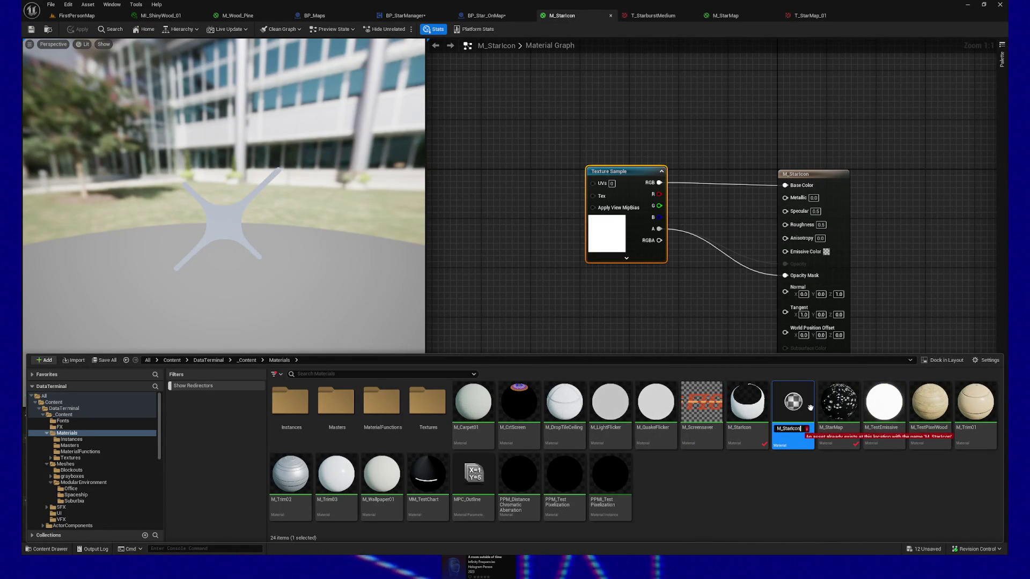
pyautogui.write('_OnMap')
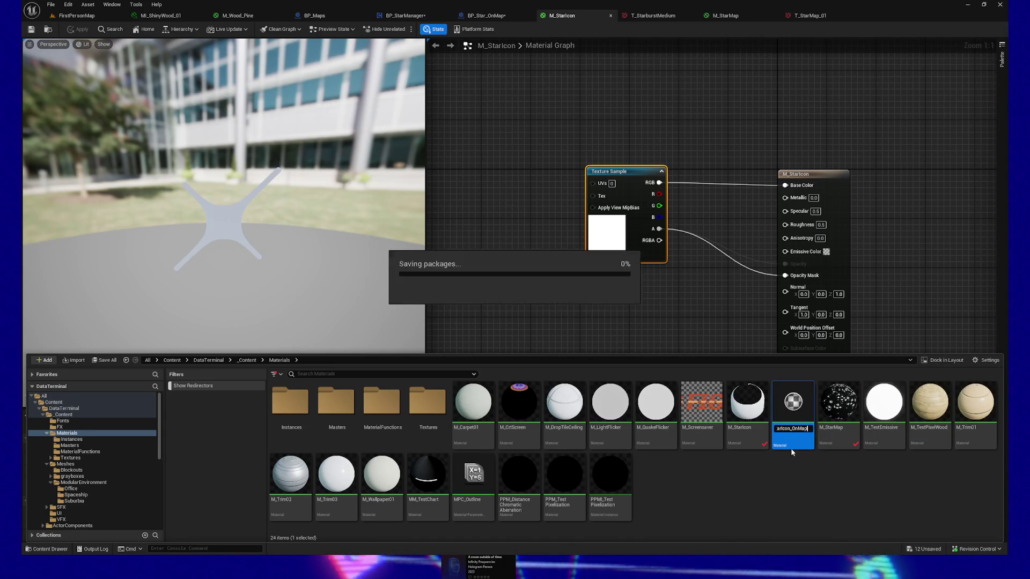
pyautogui.press('Return')
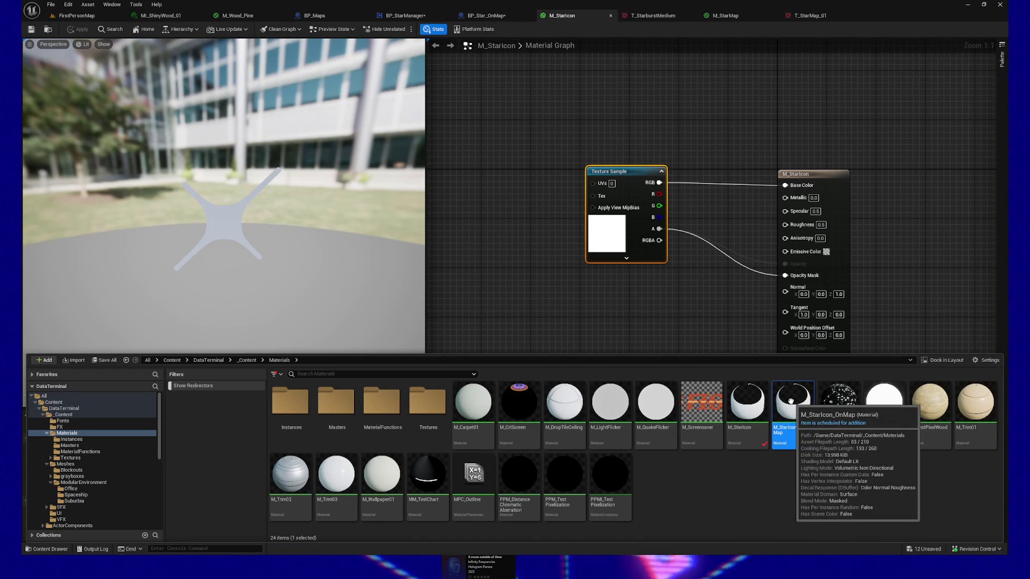
pyautogui.doubleClick(793, 411)
pyautogui.press('Home')
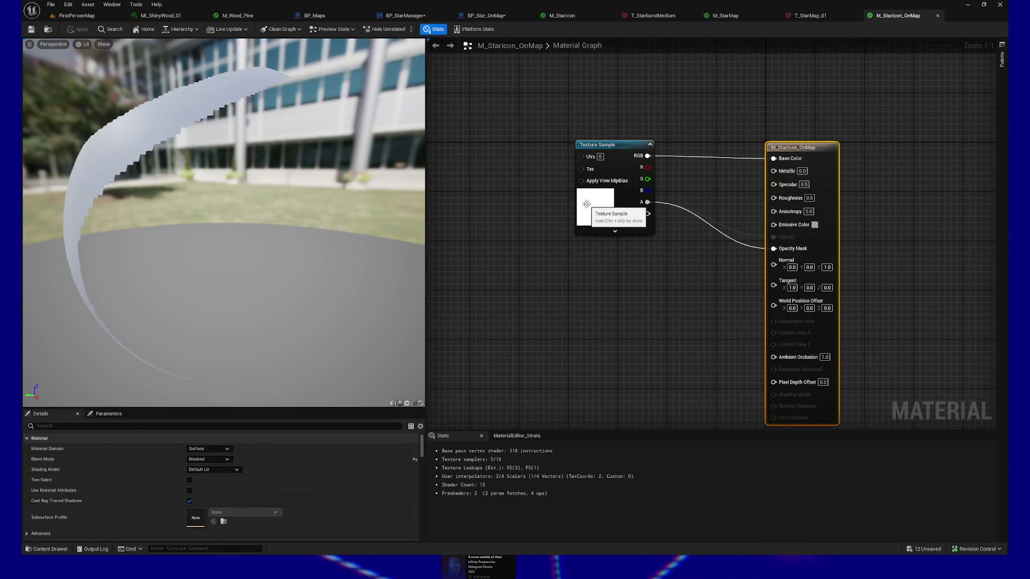
# Select the Texture Sample node and preview the material on a flat plane
pyautogui.click(594, 212)
pyautogui.click(407, 403)
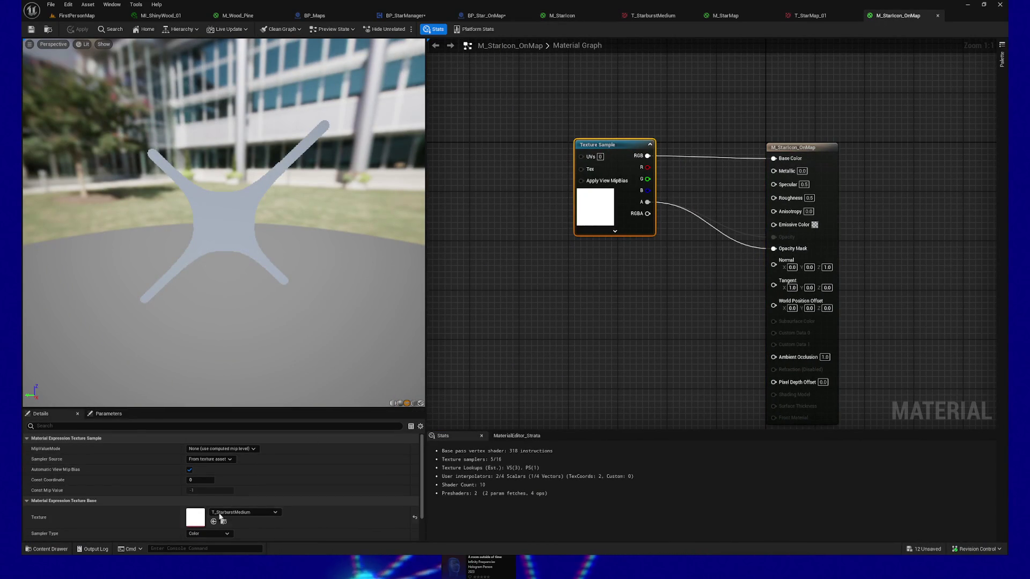
pyautogui.click(50, 550)
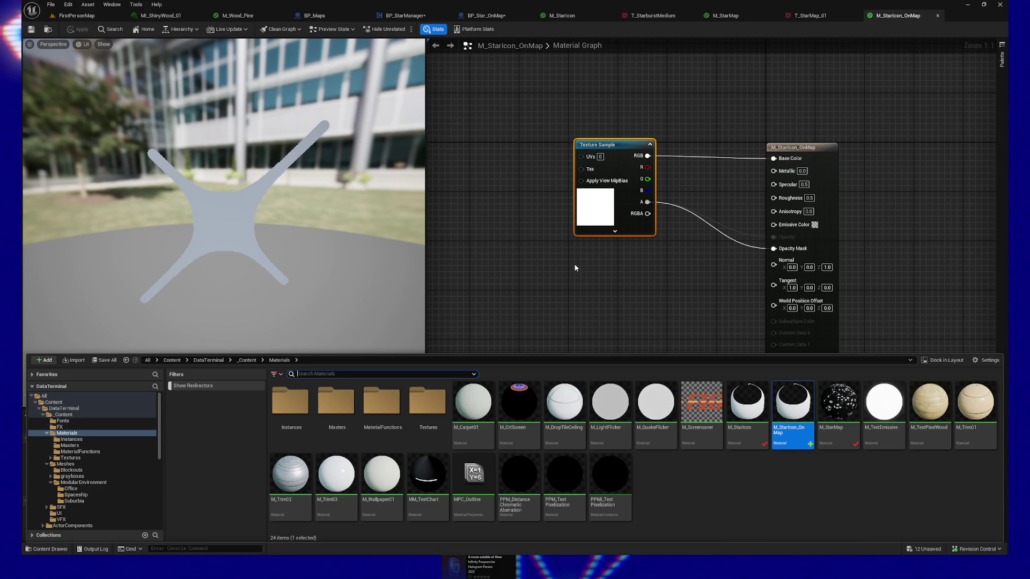
pyautogui.click(511, 287)
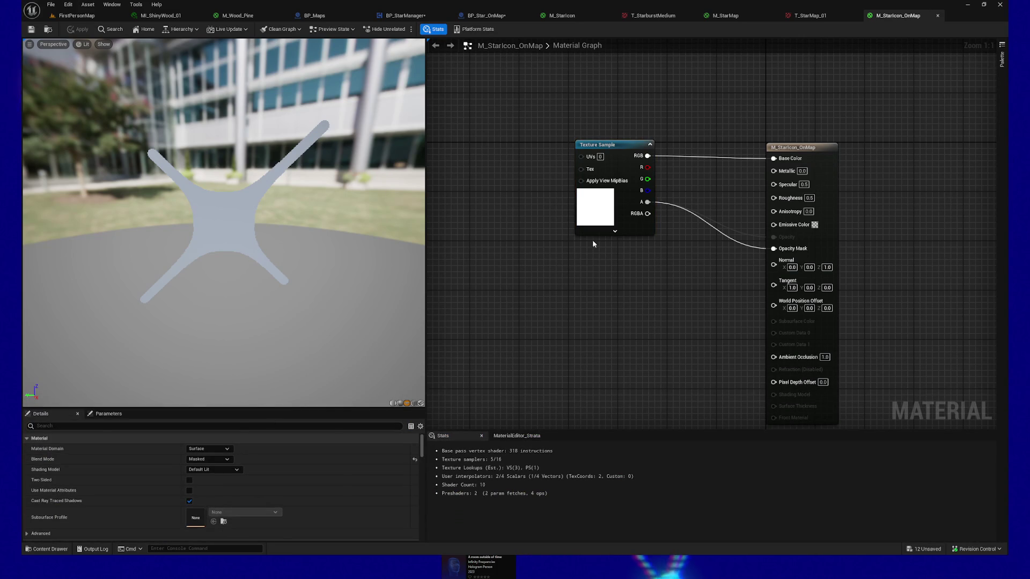
# Assign T_StarburstMediumPixelated to the Texture Sample and zoom the preview onto the blocky star
pyautogui.click(594, 229)
pyautogui.click(271, 512)
pyautogui.write('T_Starburst')
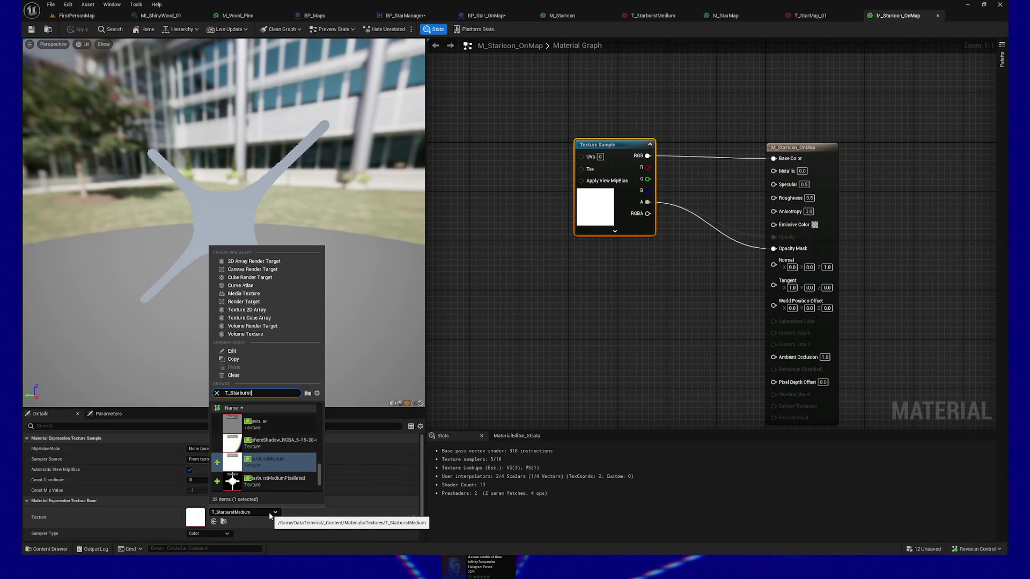
pyautogui.click(280, 442)
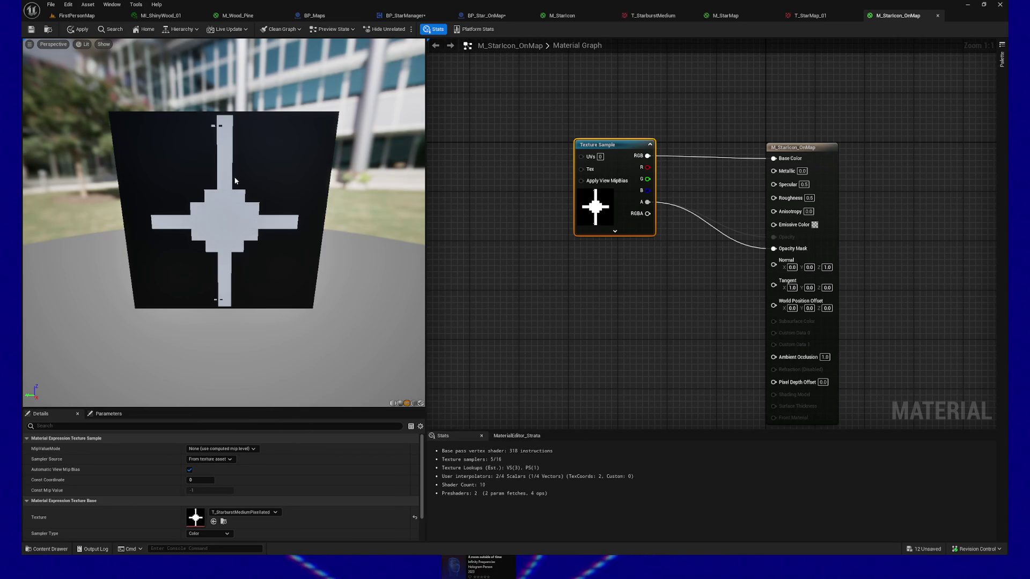
pyautogui.moveTo(241, 211)
pyautogui.mouseDown()
pyautogui.moveTo(224, 223)
pyautogui.moveTo(243, 208)
pyautogui.mouseUp()
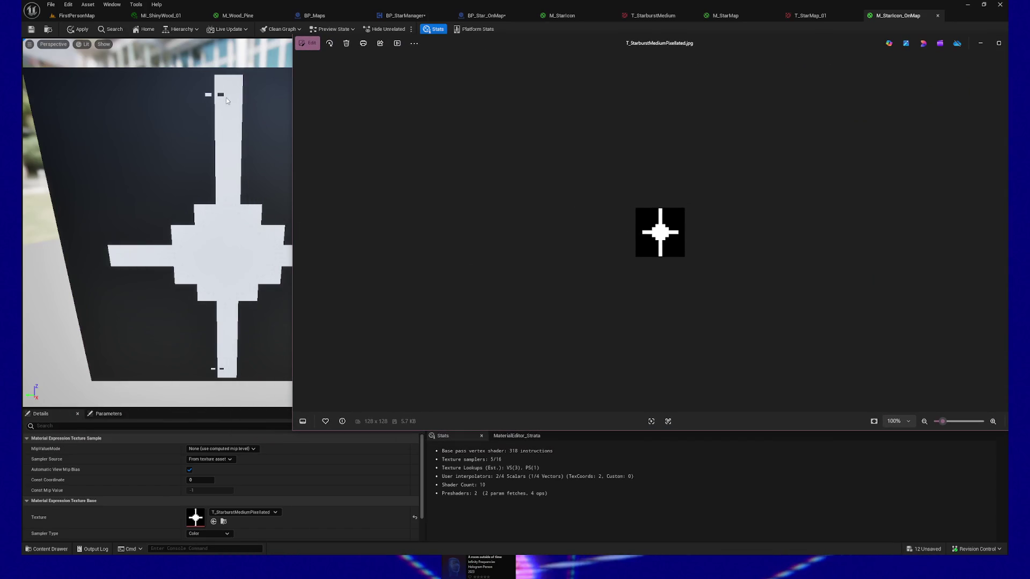
# Close the Photos viewer of the exported star and reopen the pixelated starburst texture in Unreal
pyautogui.moveTo(762, 48); pyautogui.dragTo(715, 74)
pyautogui.scroll(3, 632, 235)
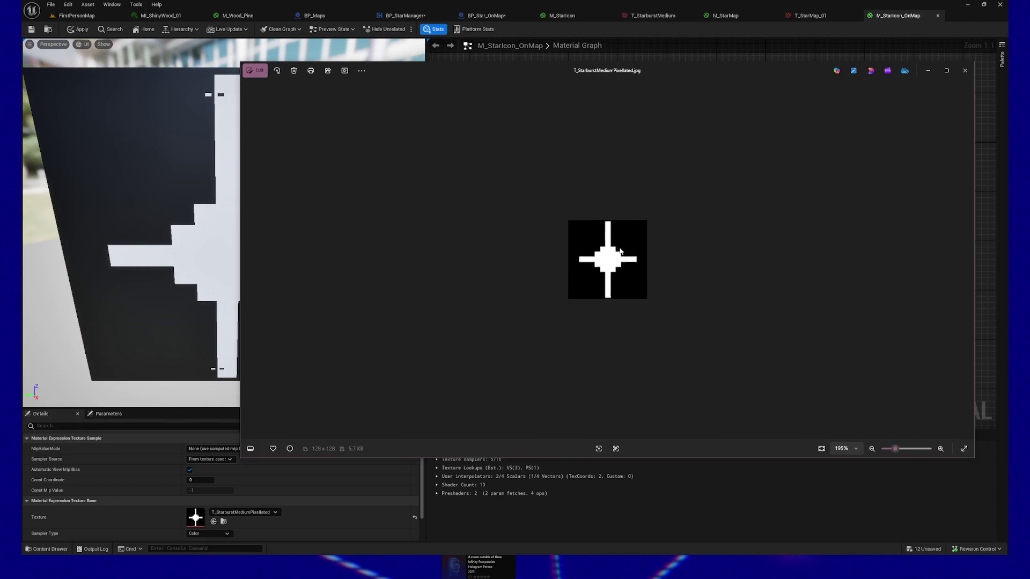
pyautogui.scroll(2, 631, 235)
pyautogui.click(965, 70)
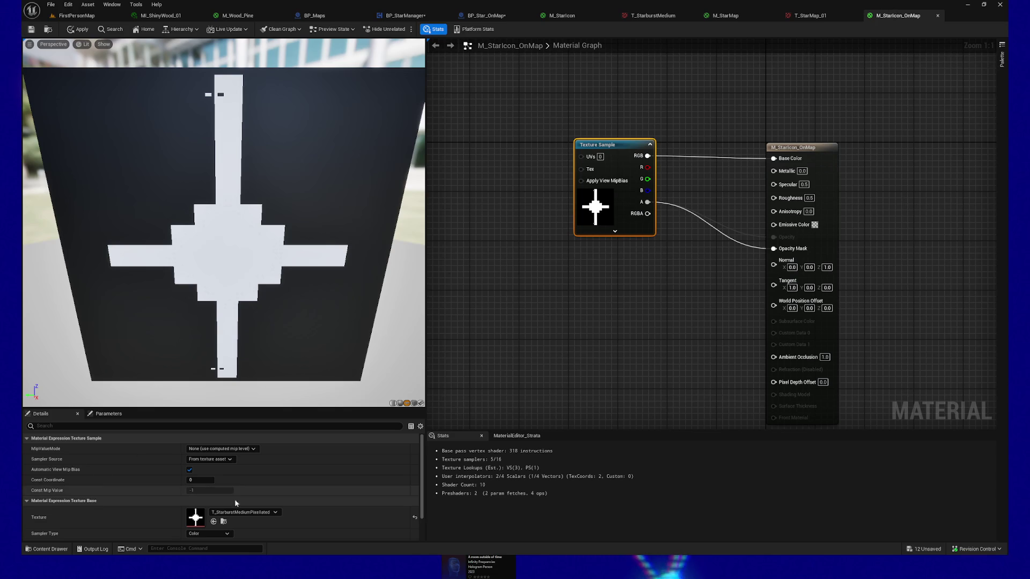
pyautogui.click(224, 522)
pyautogui.doubleClick(756, 476)
pyautogui.scroll(3, 388, 292)
pyautogui.scroll(3, 389, 292)
pyautogui.scroll(2, 389, 293)
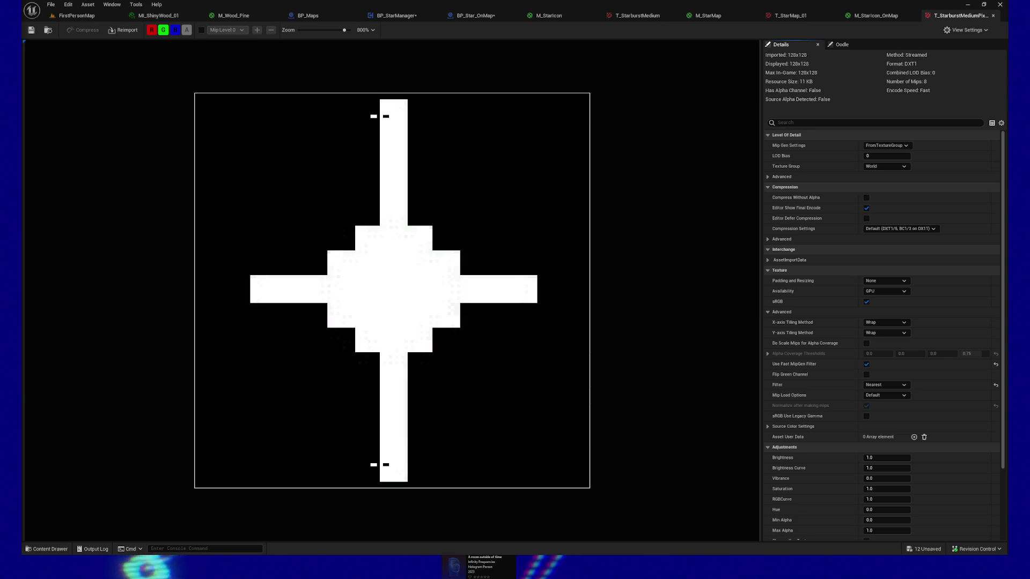
# Set the pixelated starburst texture's Compression Settings to Normalmap and check the result
pyautogui.click(908, 230)
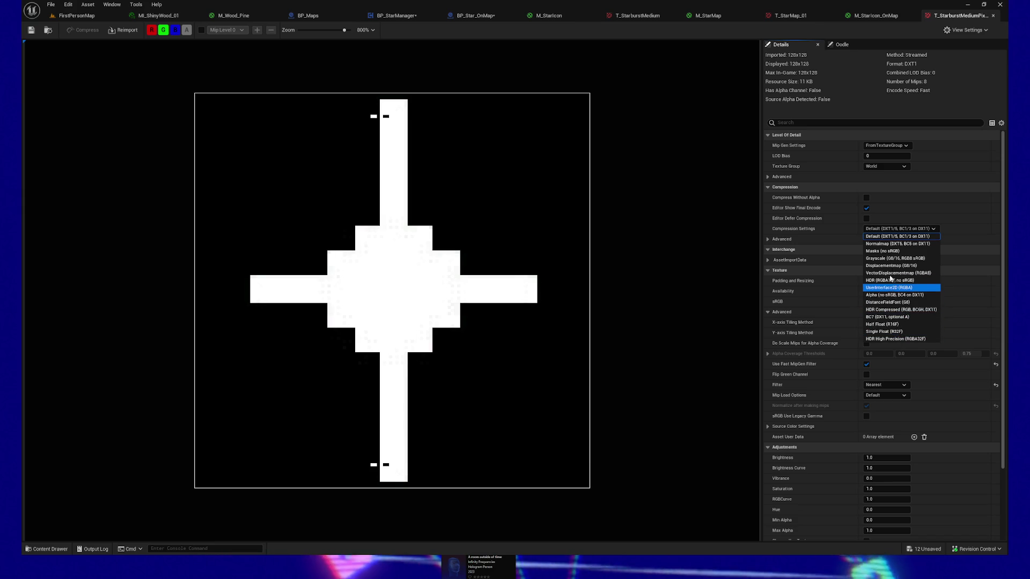
pyautogui.click(902, 243)
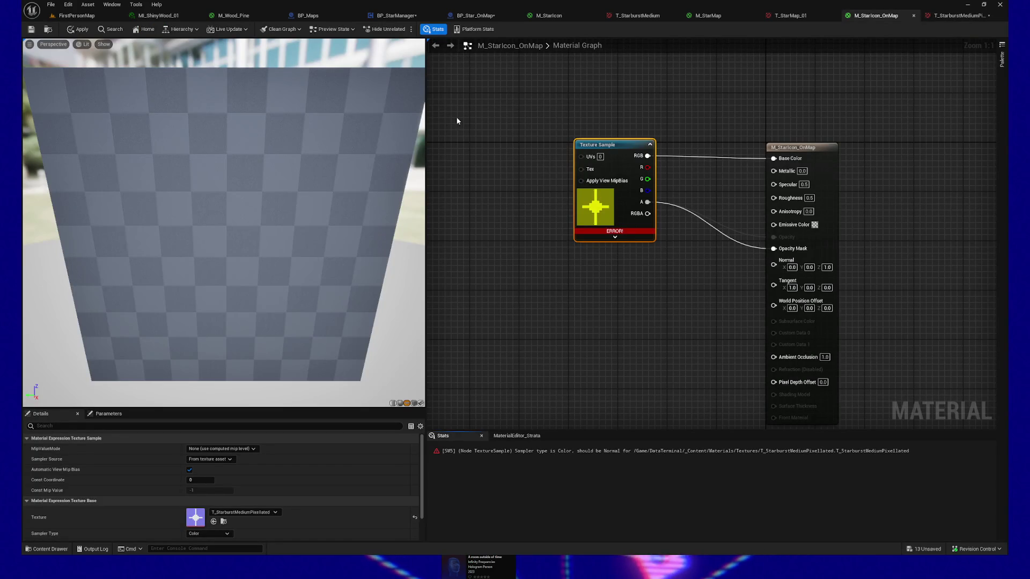
pyautogui.click(958, 16)
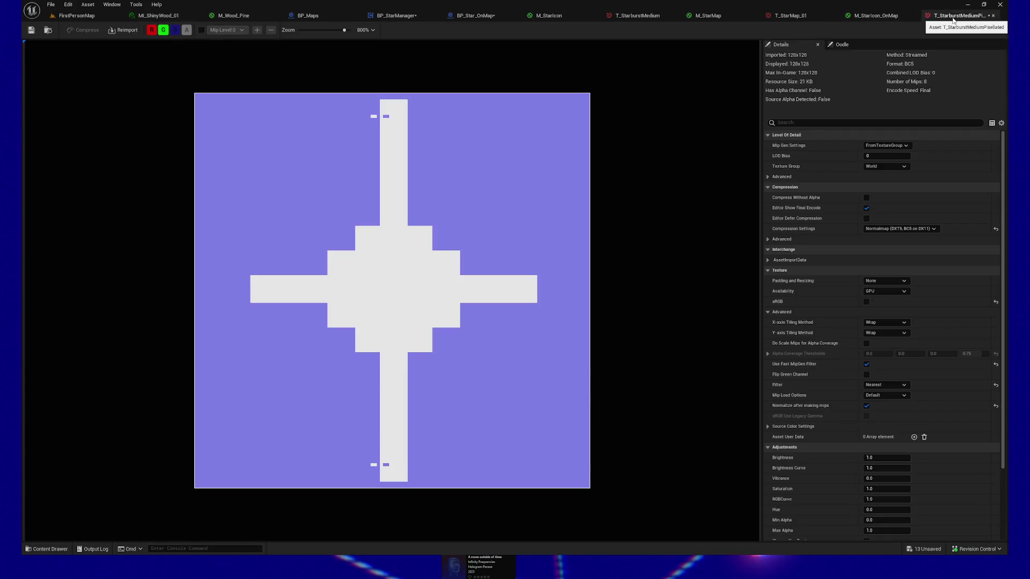
# Revert Compression Settings to Default and return to the M_StarIcon_OnMap material
pyautogui.click(895, 229)
pyautogui.click(895, 233)
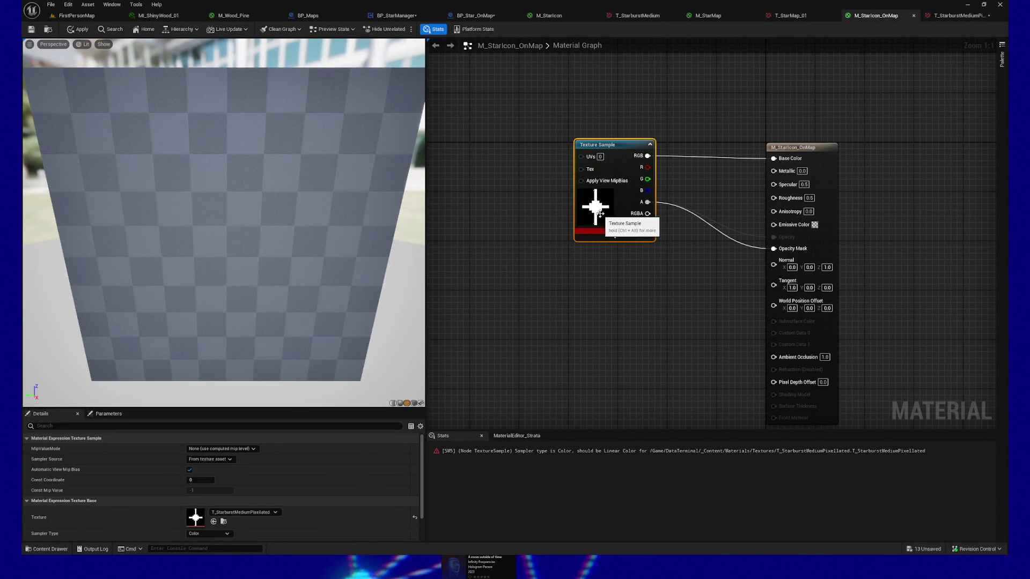
pyautogui.click(944, 16)
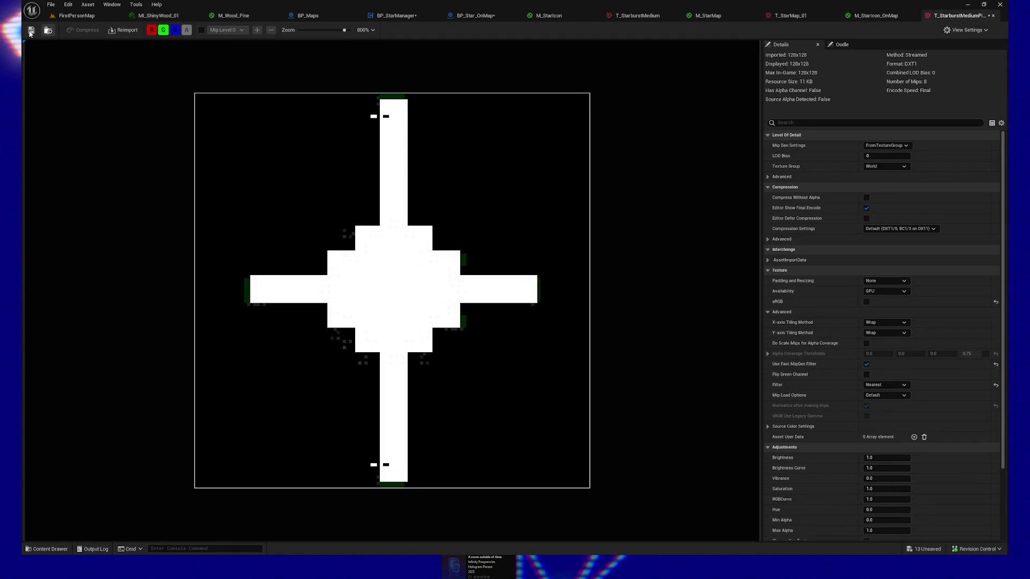
pyautogui.click(875, 15)
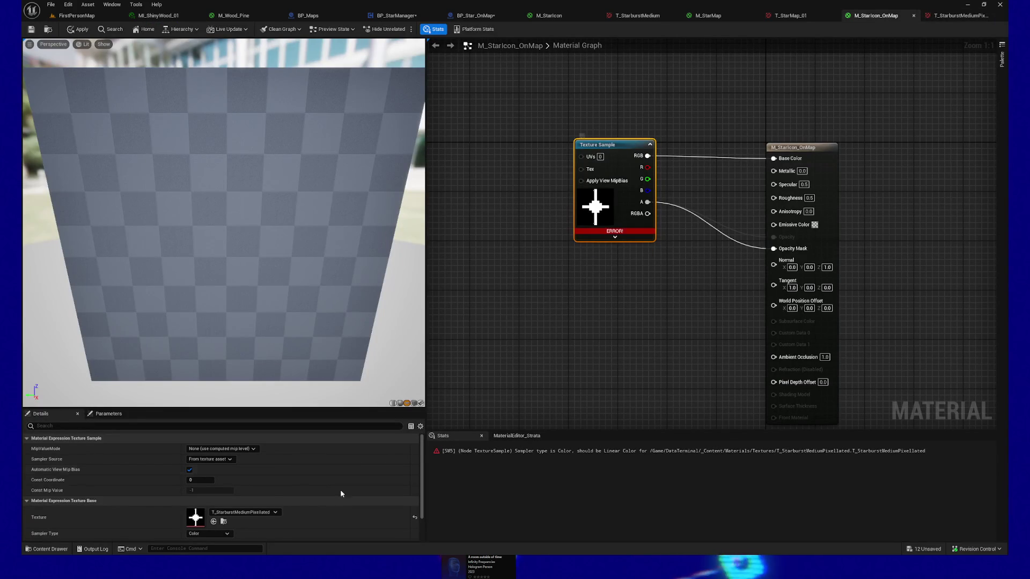